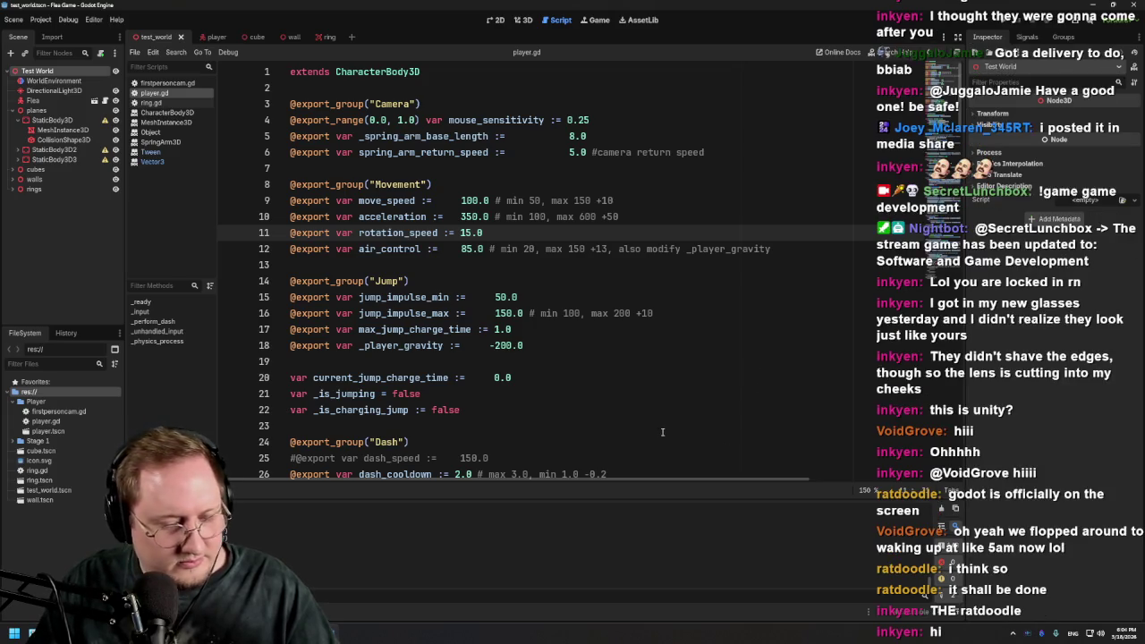
Run the Flea Game and playtest the capsule player in the test world
{"action": "key", "text": "F5"}
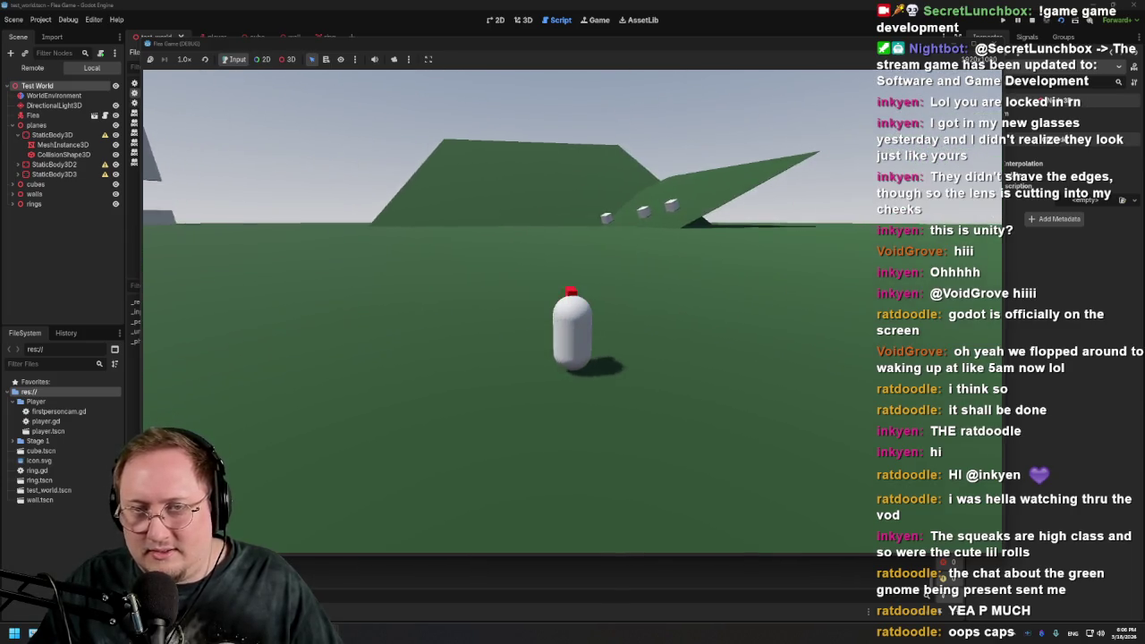
Stop the game, set the Flea player's Air Control to 150, and return to test_world
{"action": "key", "text": "F8"}
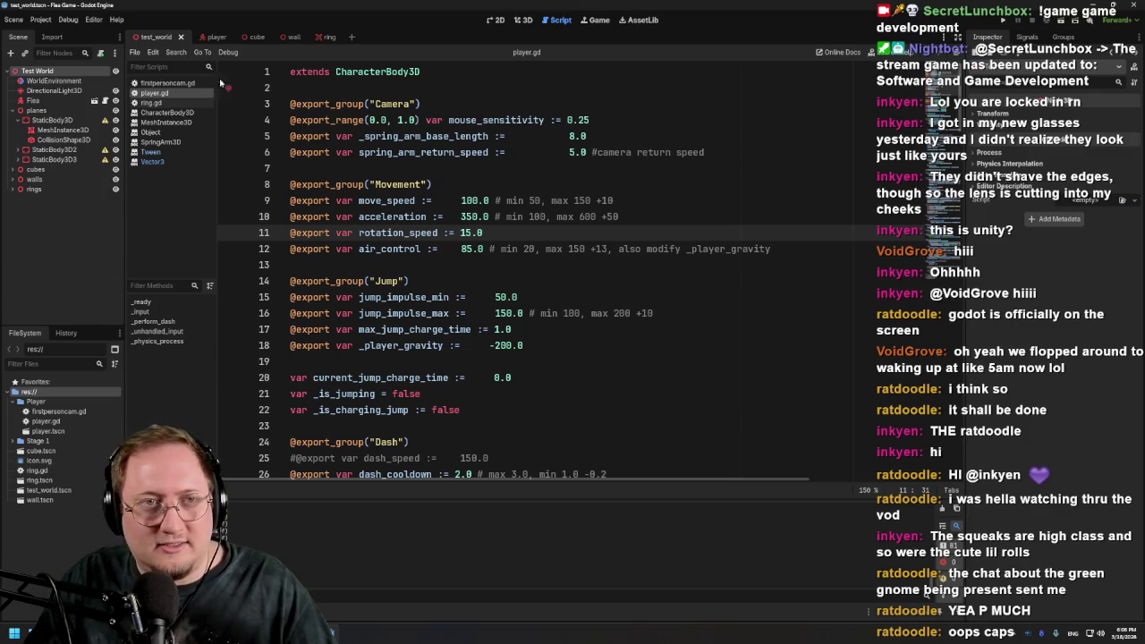
{"action": "left_click", "coordinate": [204, 37]}
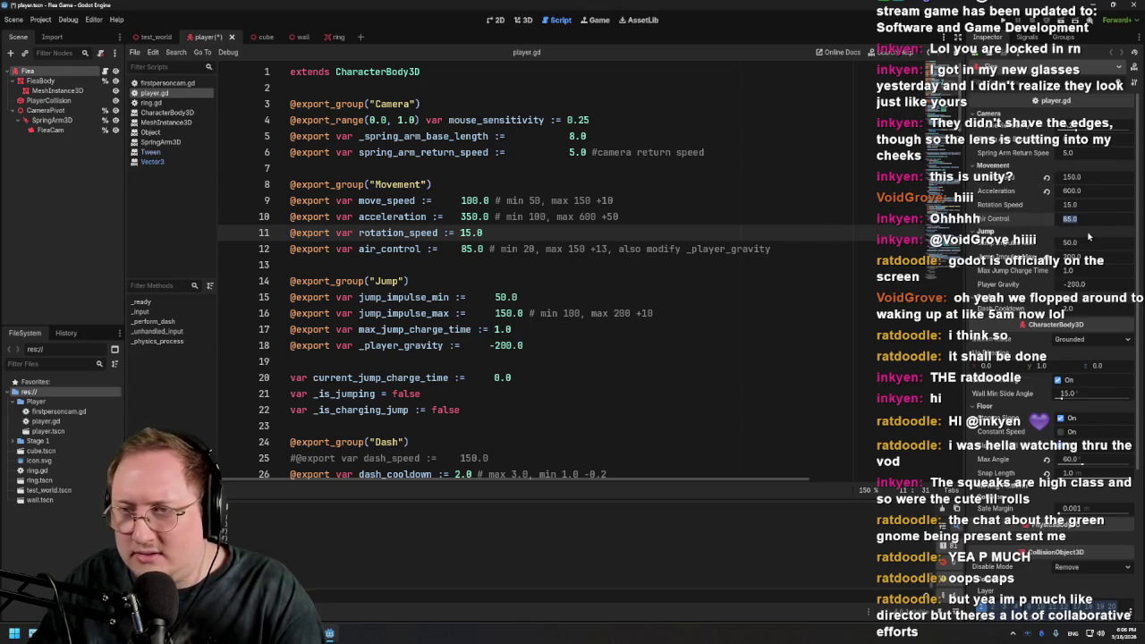
{"action": "type", "text": "0"}
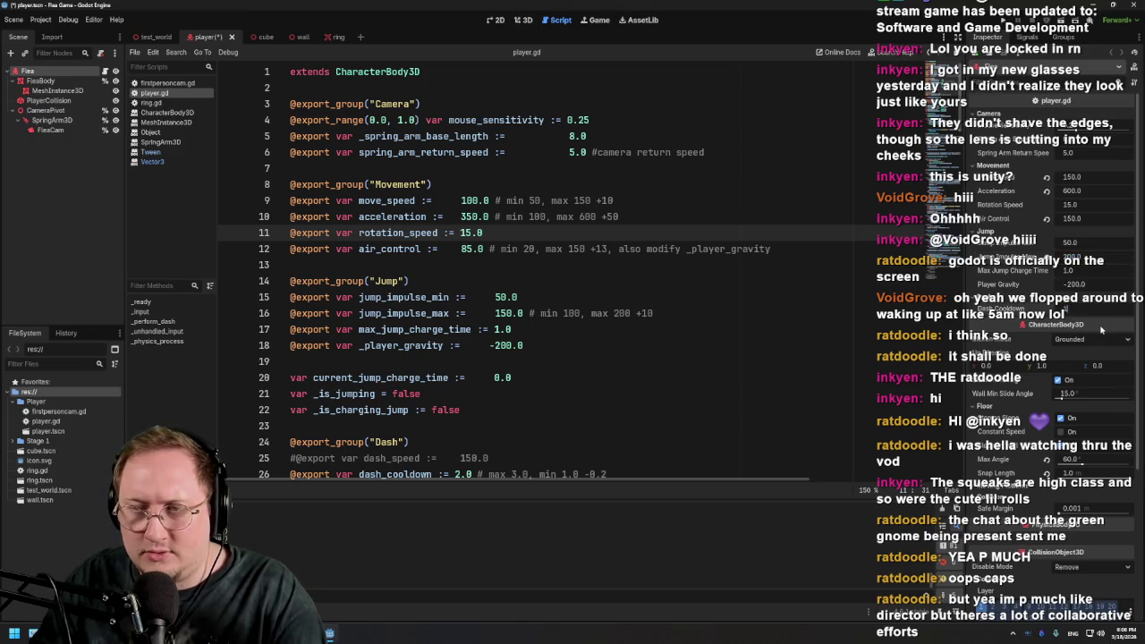
{"action": "scroll", "coordinate": [552, 380], "scroll_direction": "down", "scroll_amount": 2}
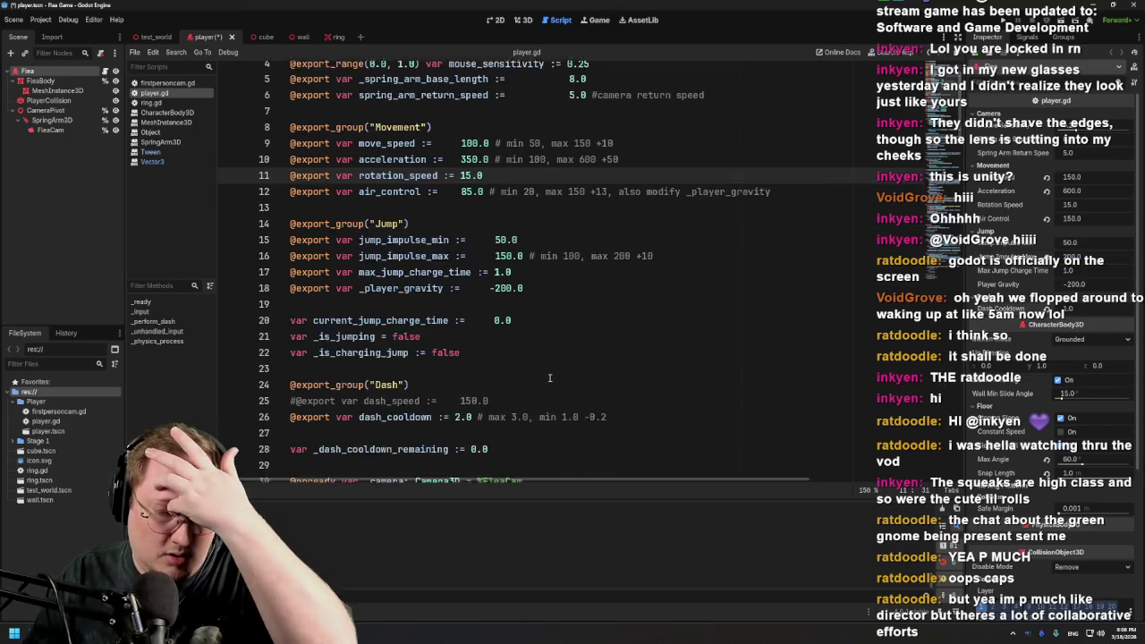
{"action": "scroll", "coordinate": [557, 405], "scroll_direction": "up", "scroll_amount": 2}
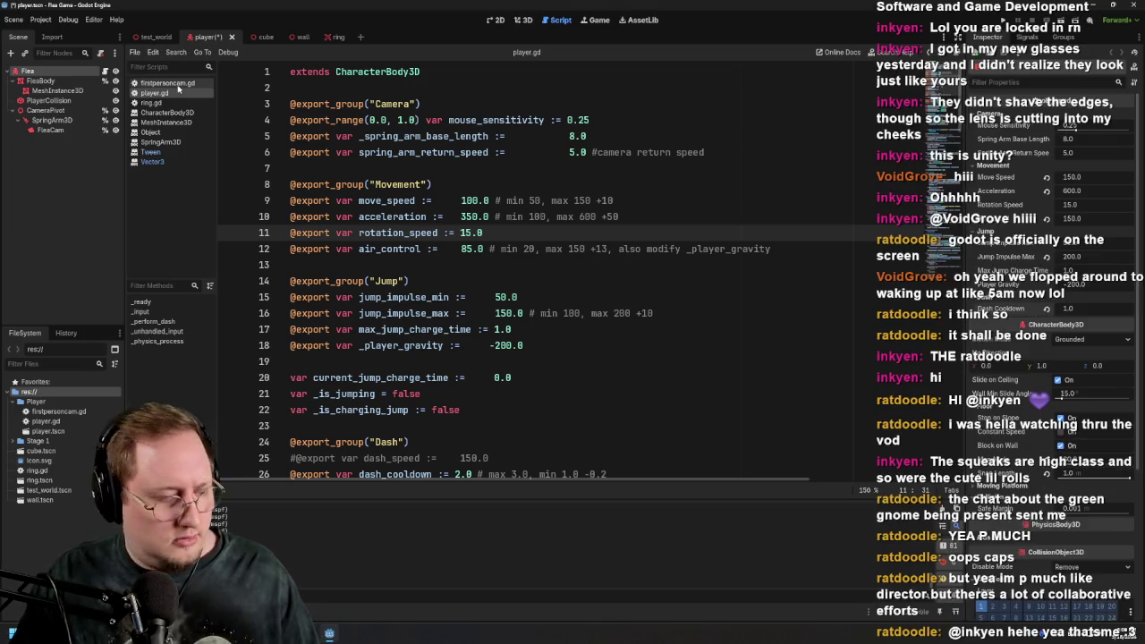
{"action": "left_click", "coordinate": [154, 37]}
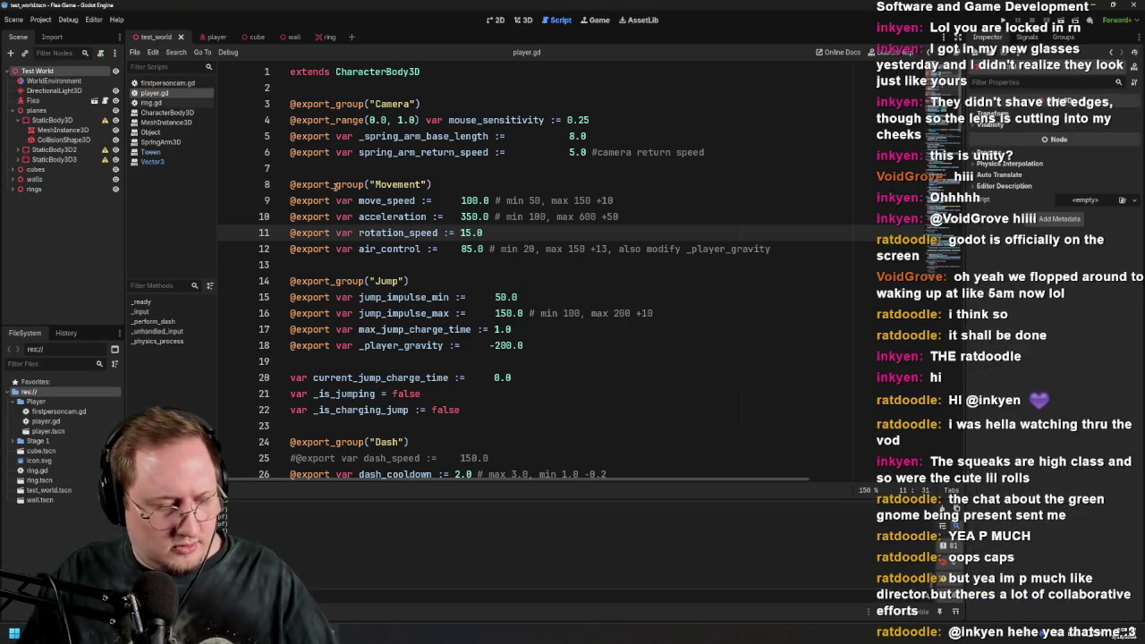
Run the game again and capture the mouse to try the Air Control of 150
{"action": "key", "text": "F6"}
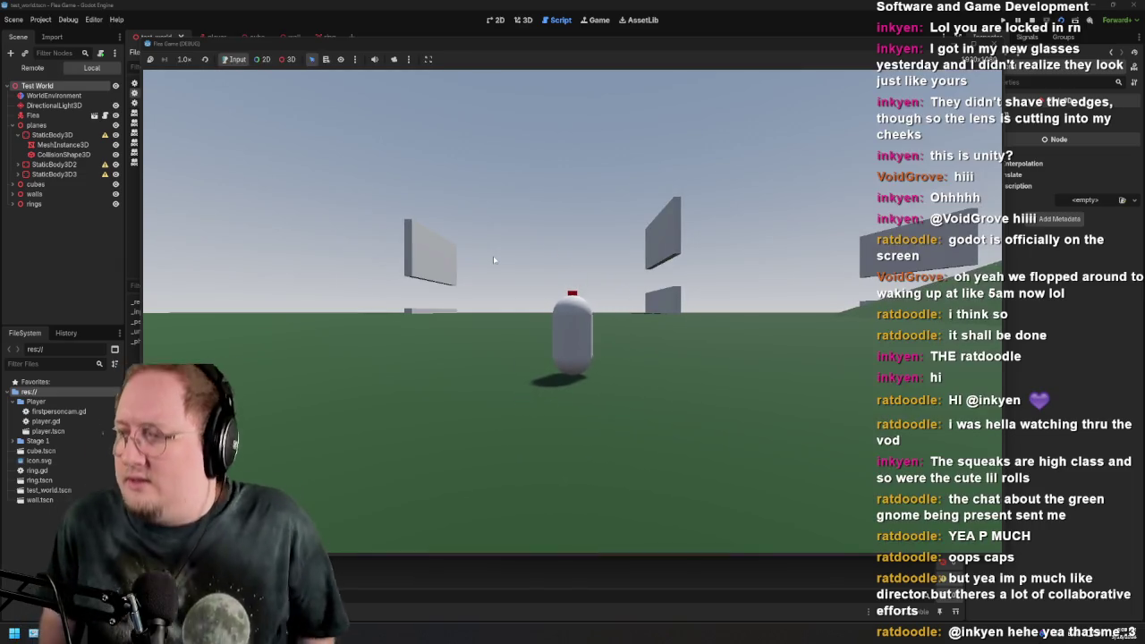
{"action": "left_click", "coordinate": [495, 272]}
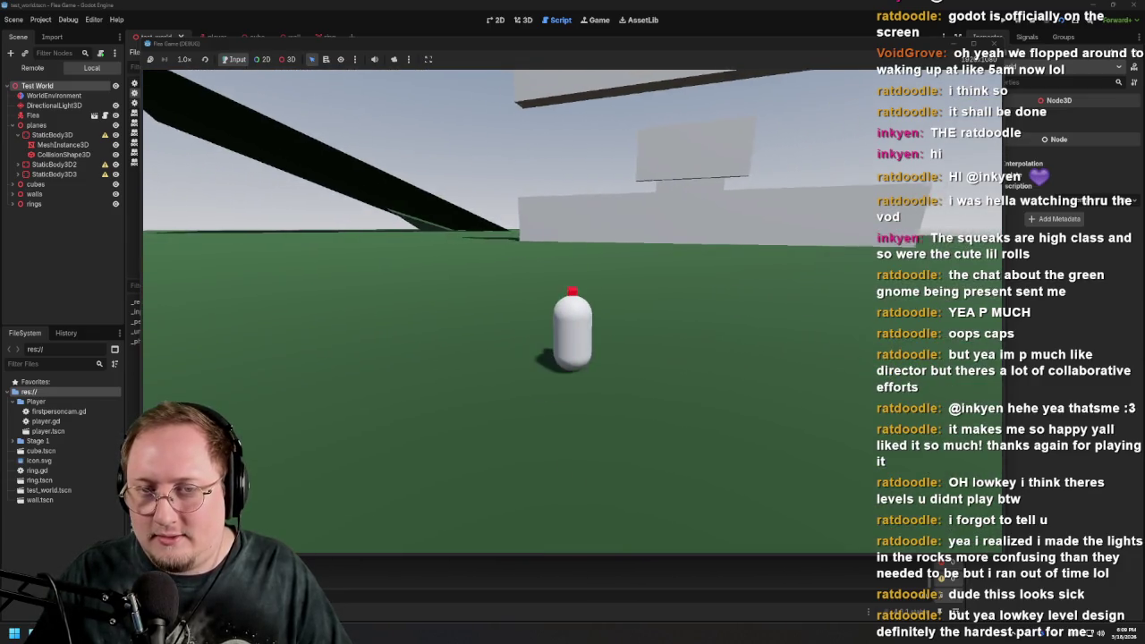
Stop the game and change air_control in player.gd to 70.0, with the comment noting max 120
{"action": "key", "text": "F8"}
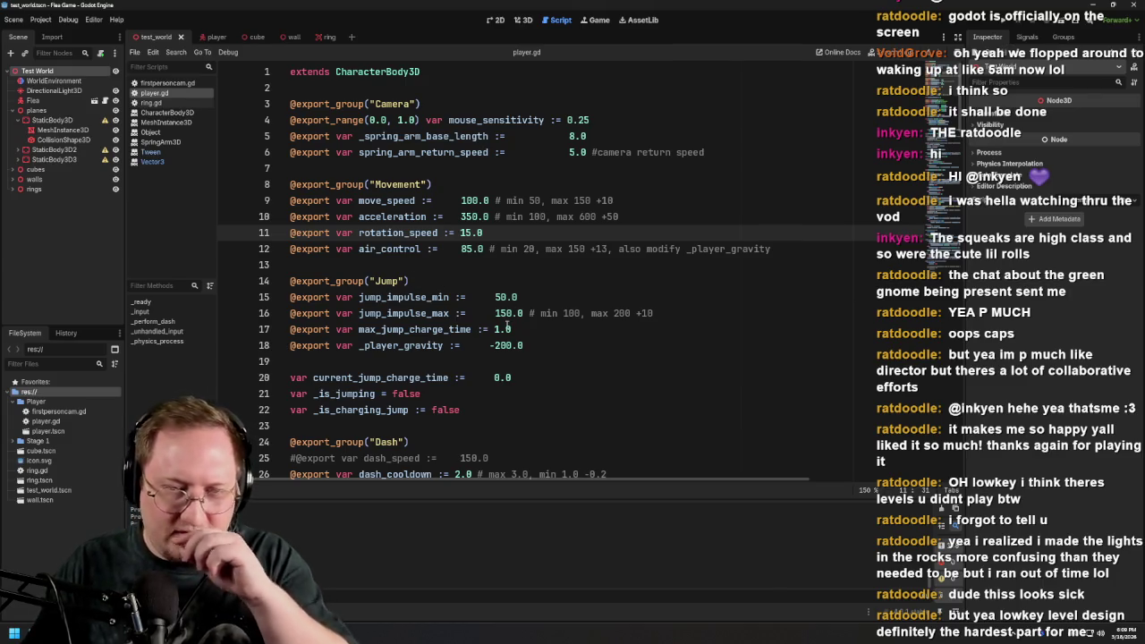
{"action": "scroll", "coordinate": [491, 306], "scroll_direction": "down", "scroll_amount": 7}
{"action": "scroll", "coordinate": [554, 329], "scroll_direction": "up", "scroll_amount": 6}
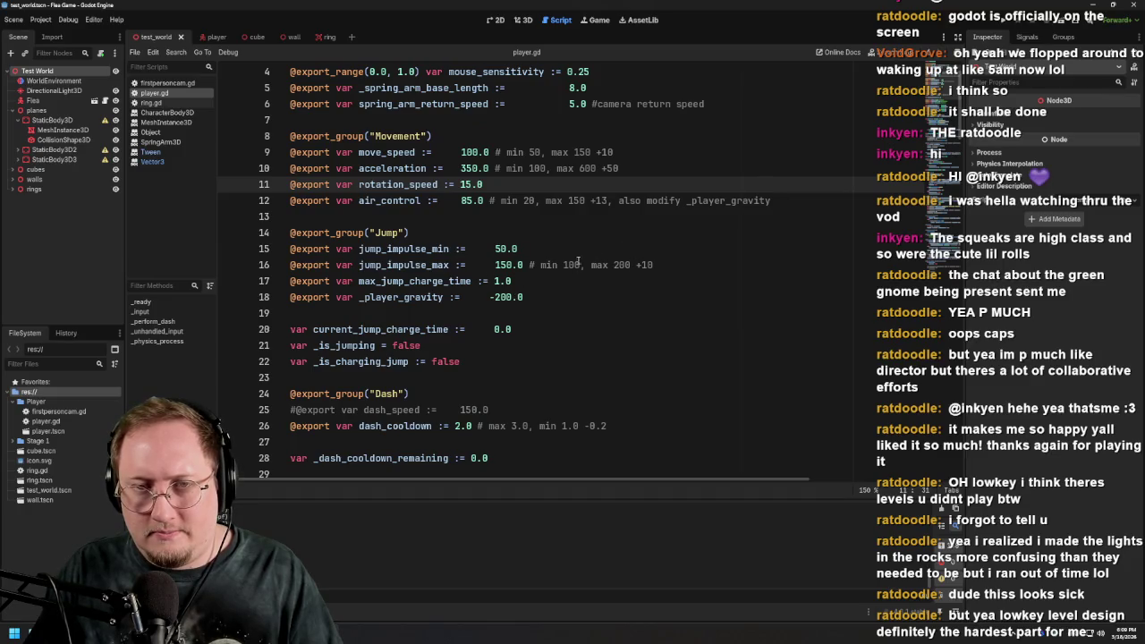
{"action": "left_click_drag", "start_coordinate": [358, 200], "coordinate": [544, 201]}
{"action": "type", "text": "2"}
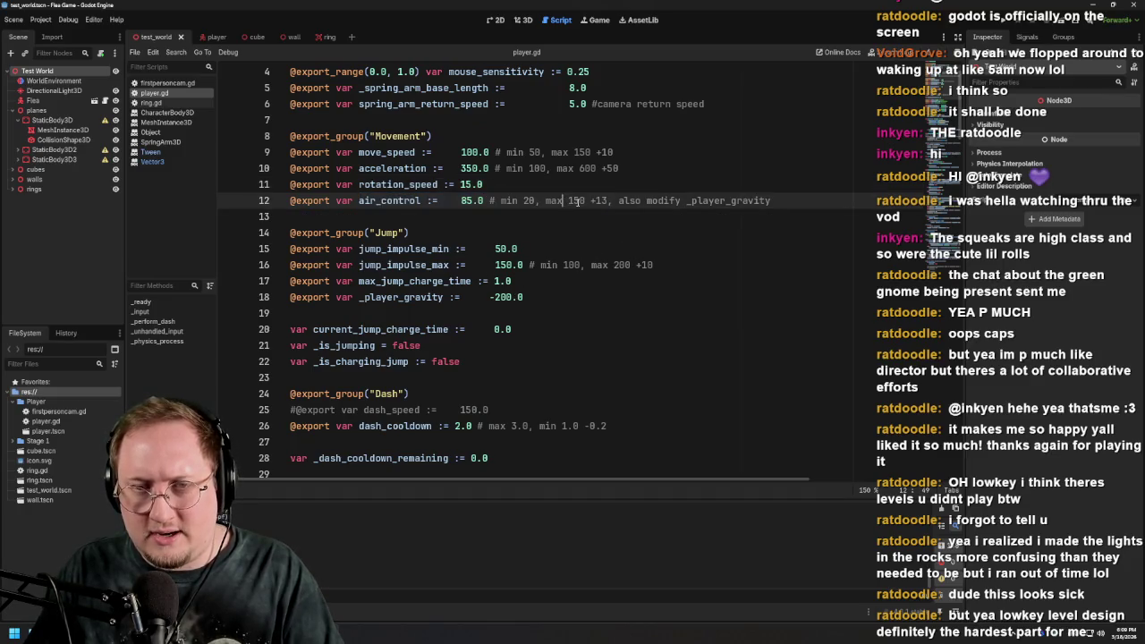
{"action": "left_click", "coordinate": [473, 200]}
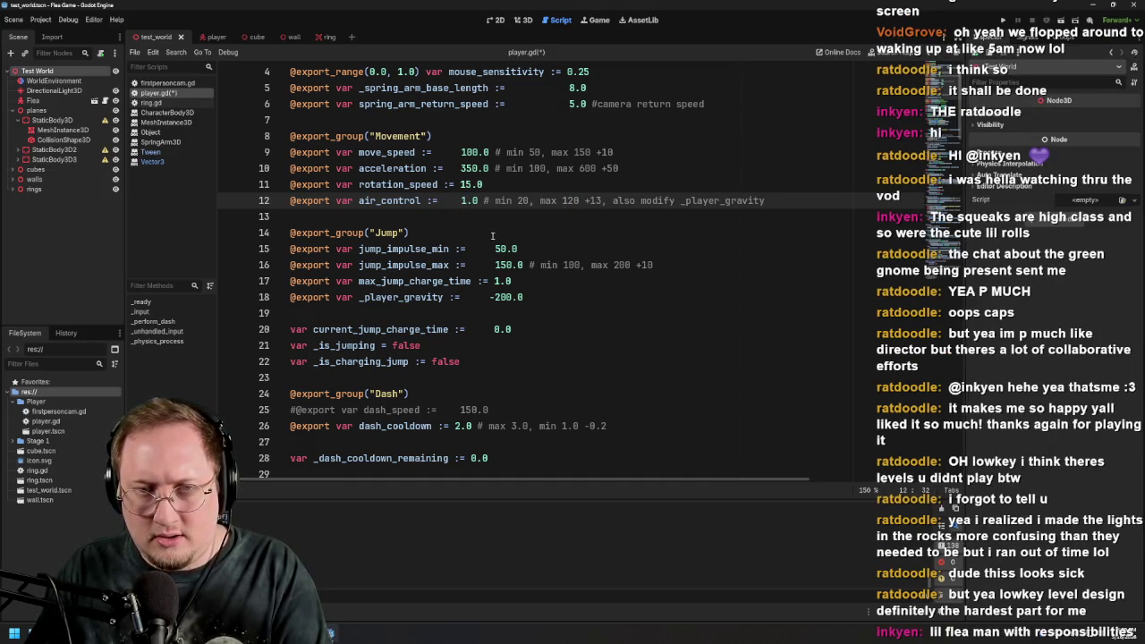
{"action": "type", "text": "20"}
{"action": "left_click", "coordinate": [553, 222]}
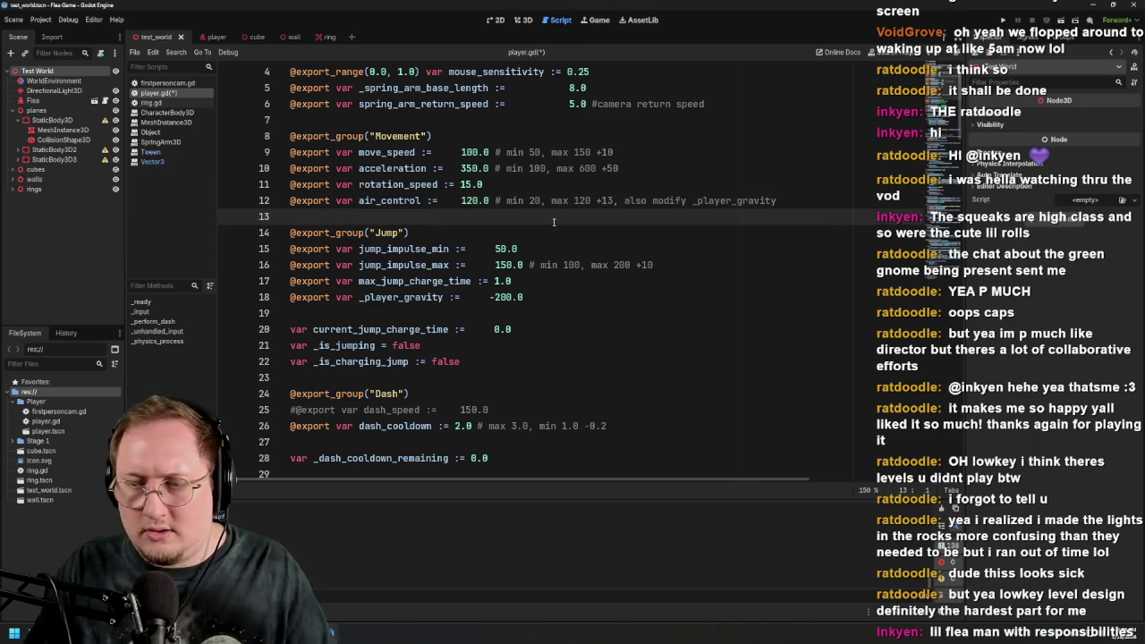
{"action": "left_click_drag", "start_coordinate": [479, 201], "coordinate": [460, 201]}
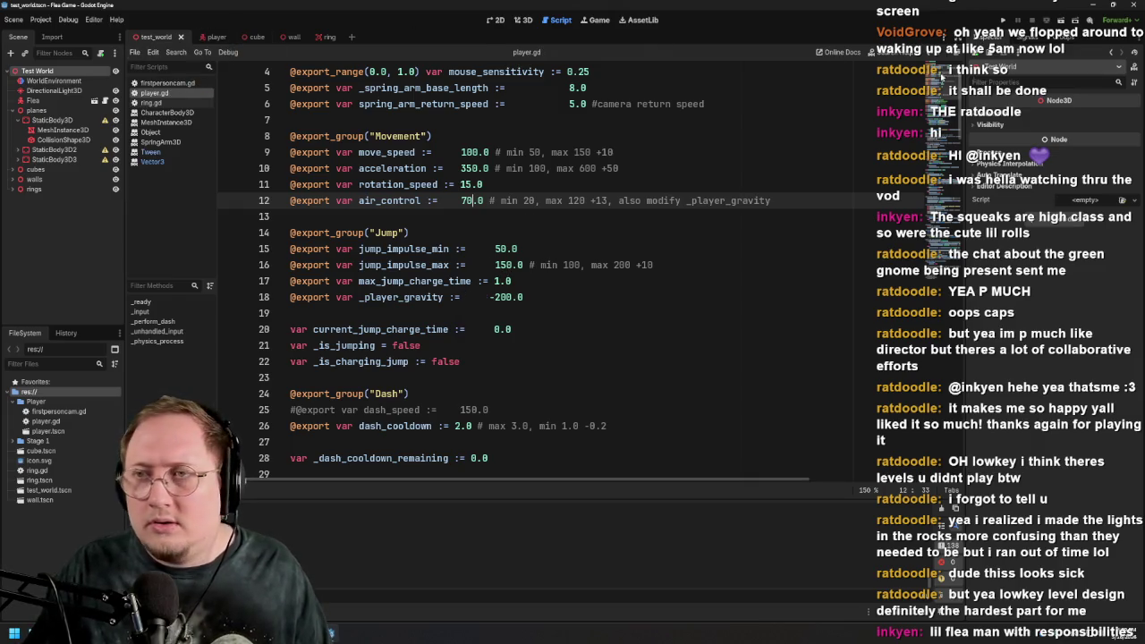
{"action": "left_click", "coordinate": [212, 38]}
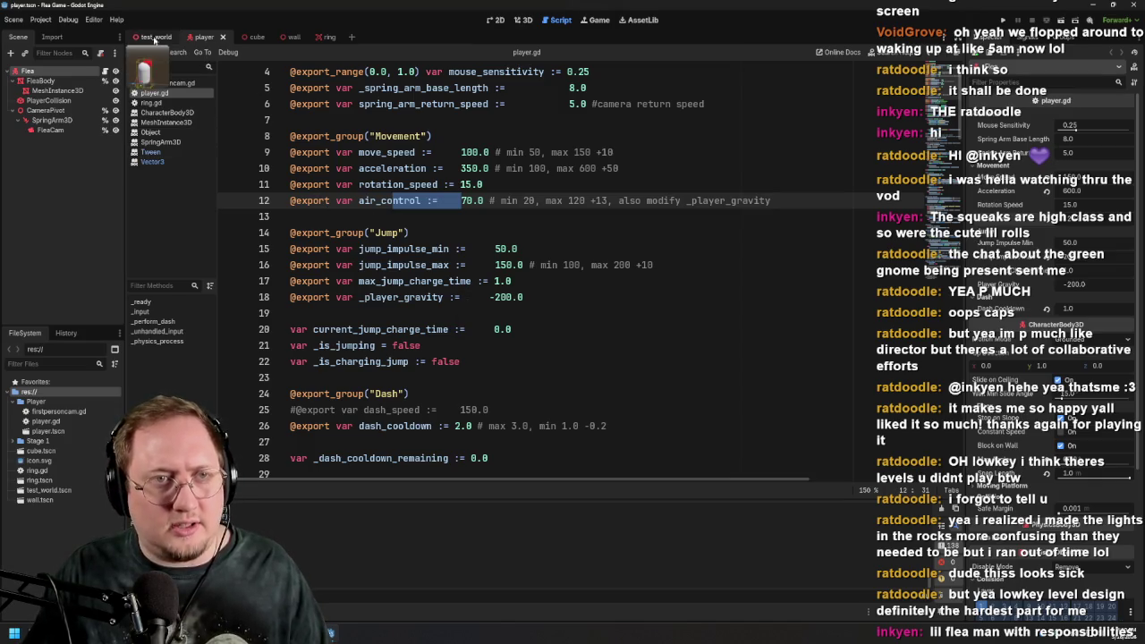
Switch to the test_world scene and run the game to try air_control at 70.0
{"action": "left_click", "coordinate": [154, 38]}
{"action": "left_click", "coordinate": [1061, 20]}
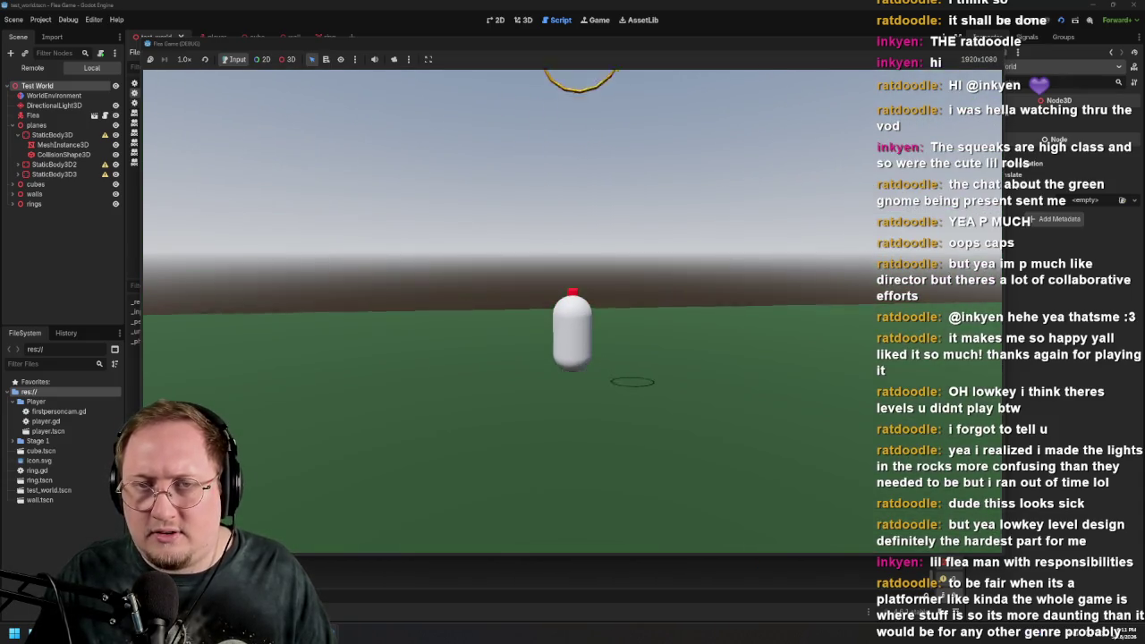
Run the flea past the cubes and golden ring toward the green hills until it falls off the edge
{"action": "key", "text": "w"}
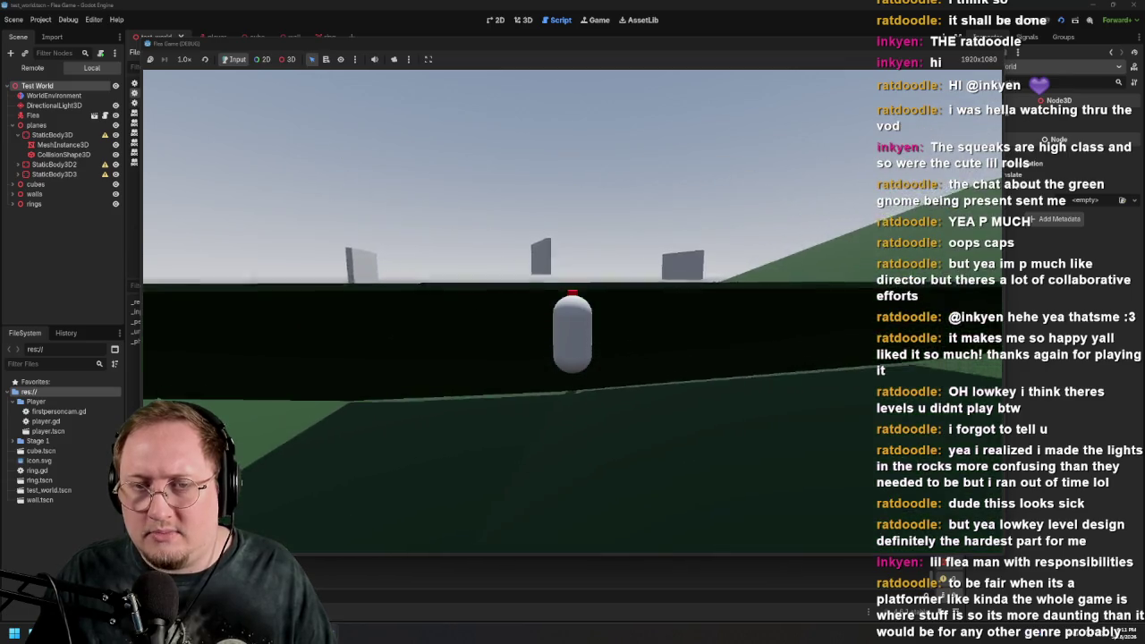
{"action": "key", "text": "w"}
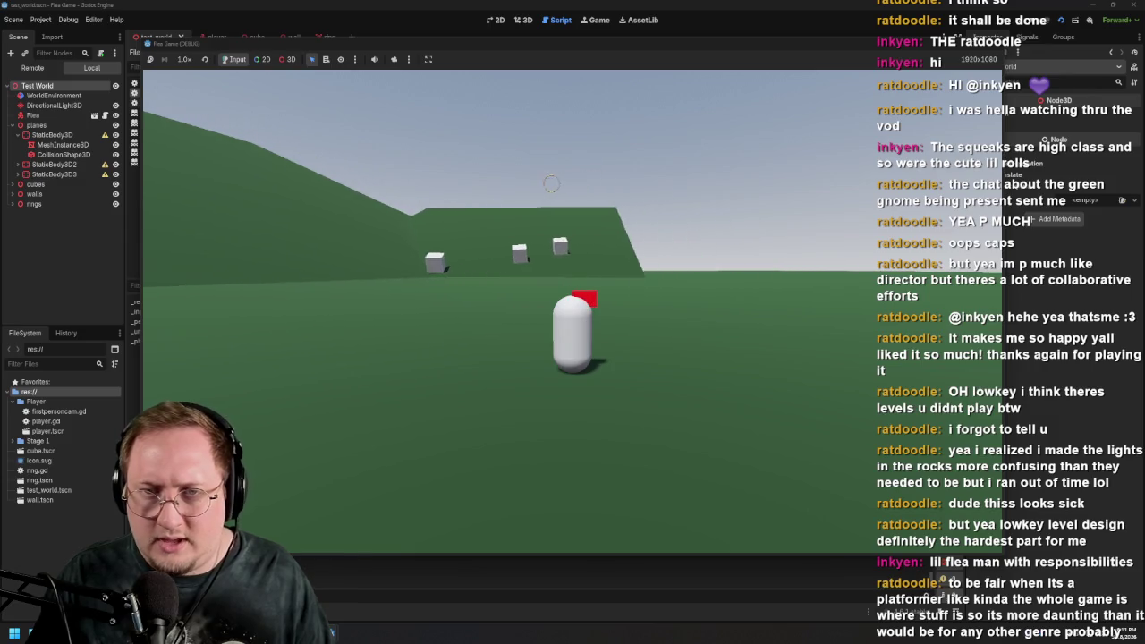
{"action": "key", "text": "w"}
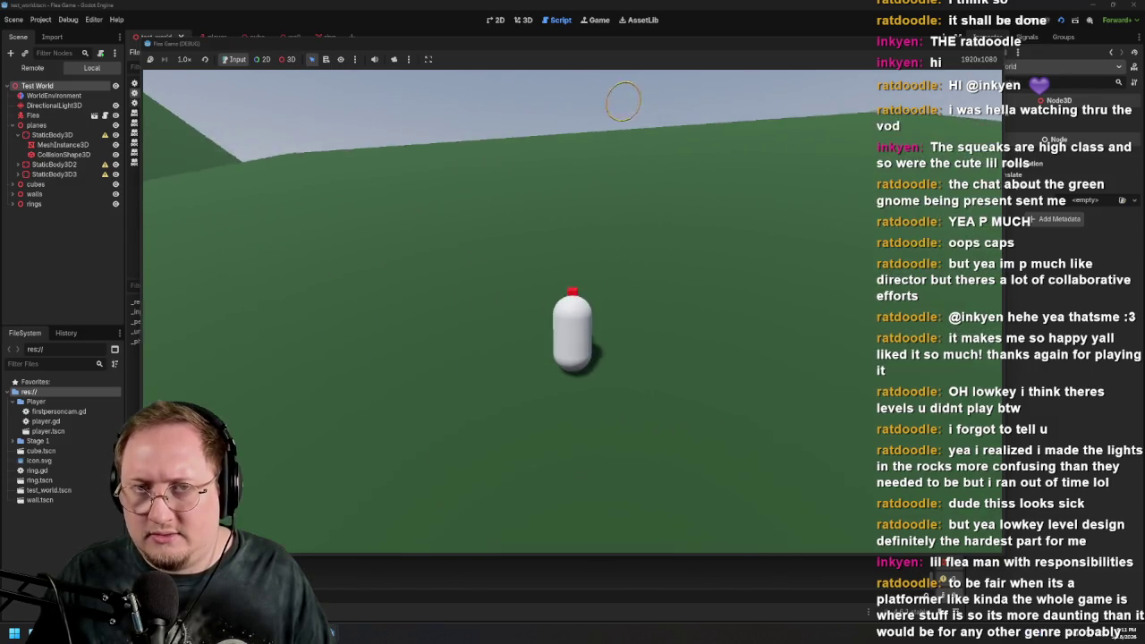
{"action": "key", "text": "w"}
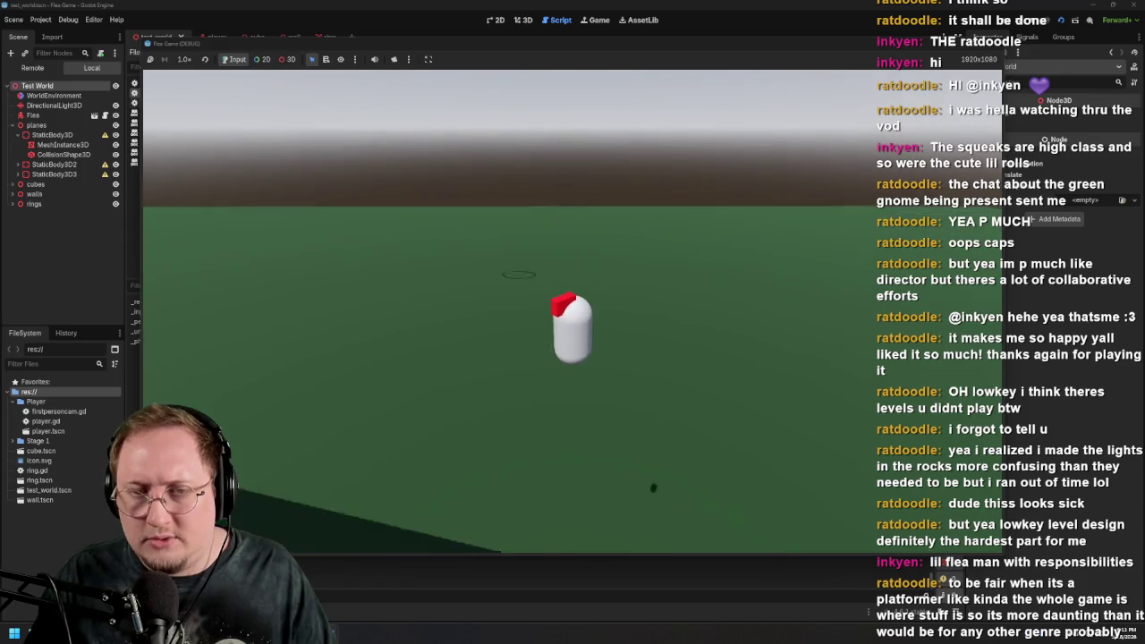
{"action": "key", "text": "w"}
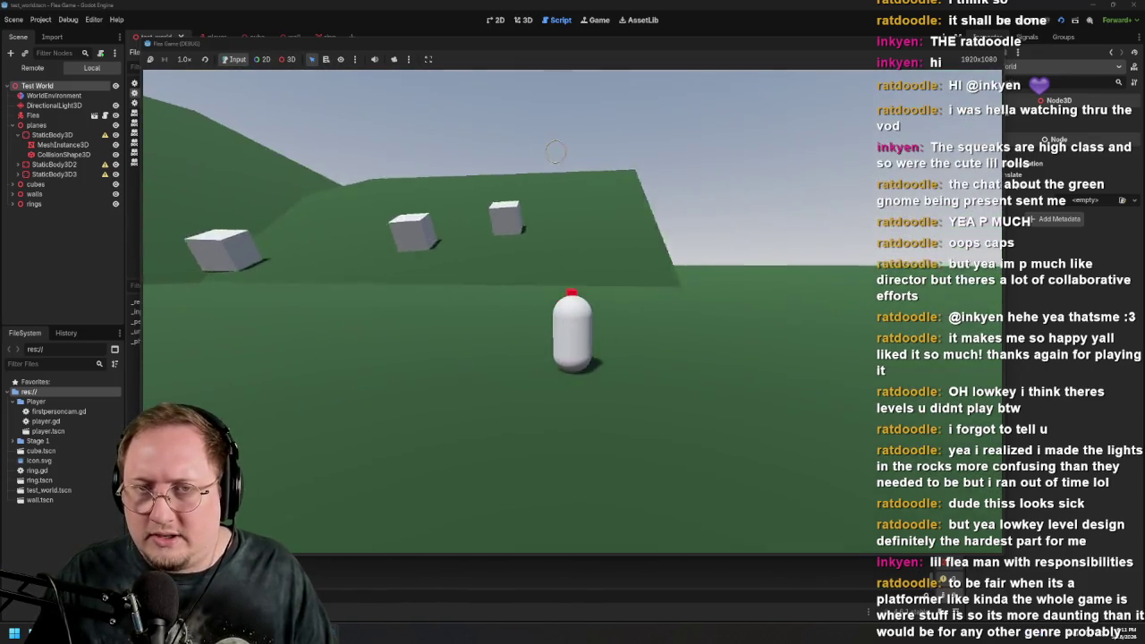
{"action": "key", "text": "w"}
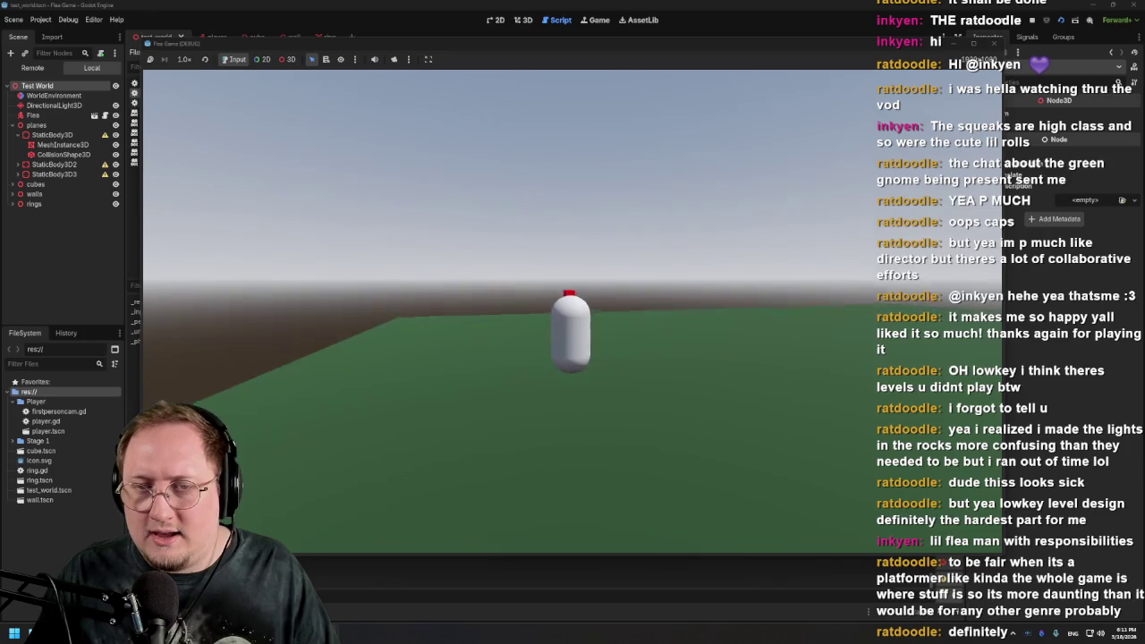
{"action": "key", "text": "w"}
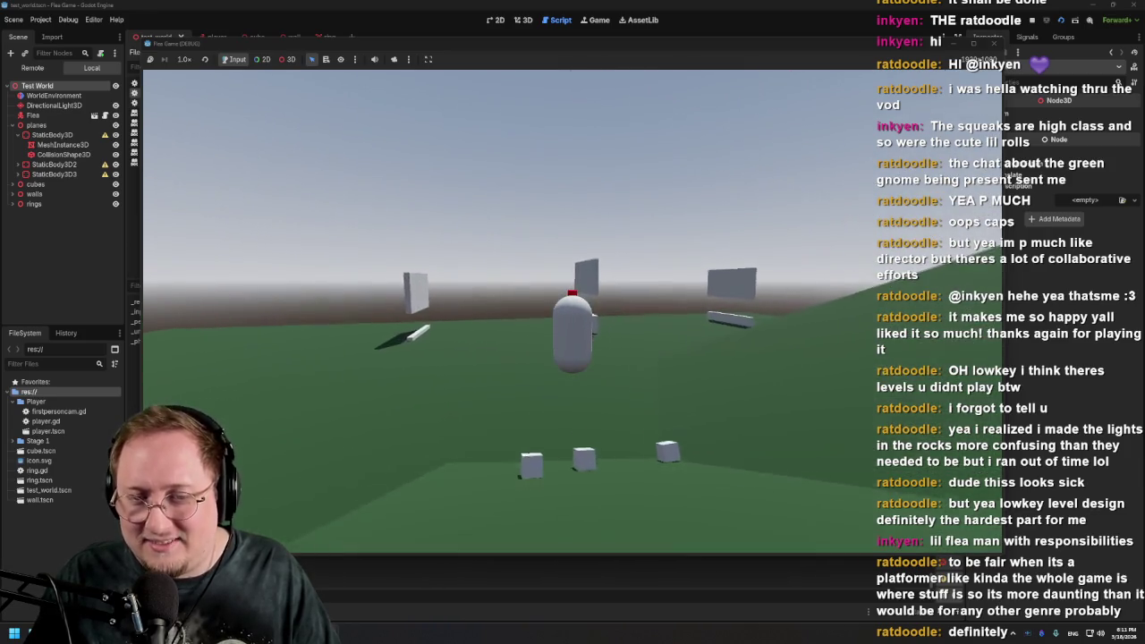
{"action": "key", "text": "w"}
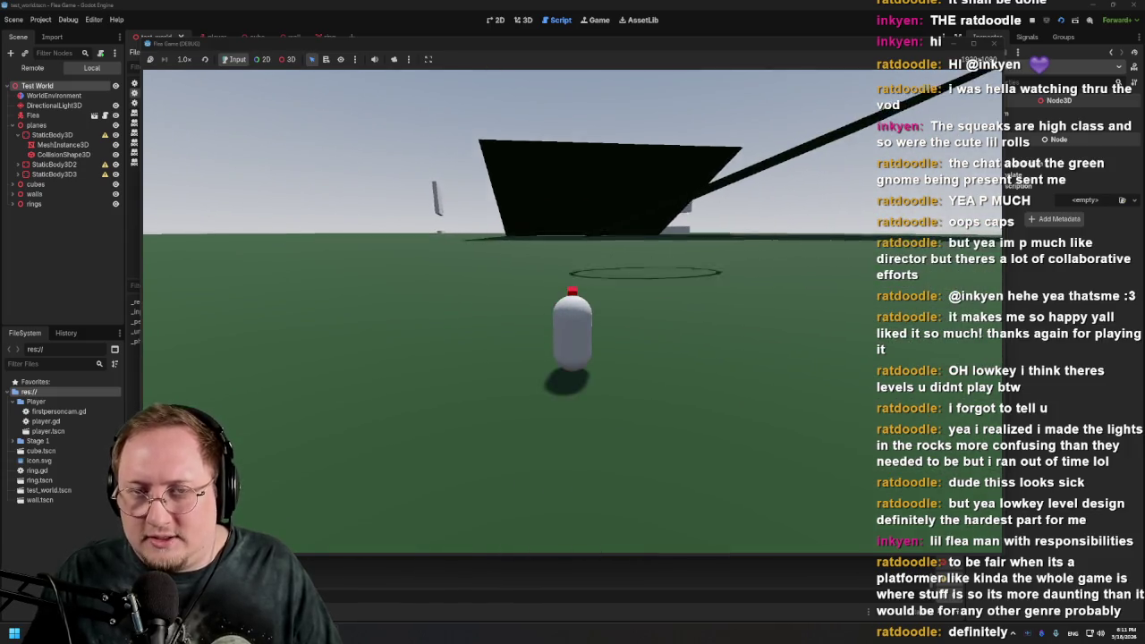
{"action": "key", "text": "w"}
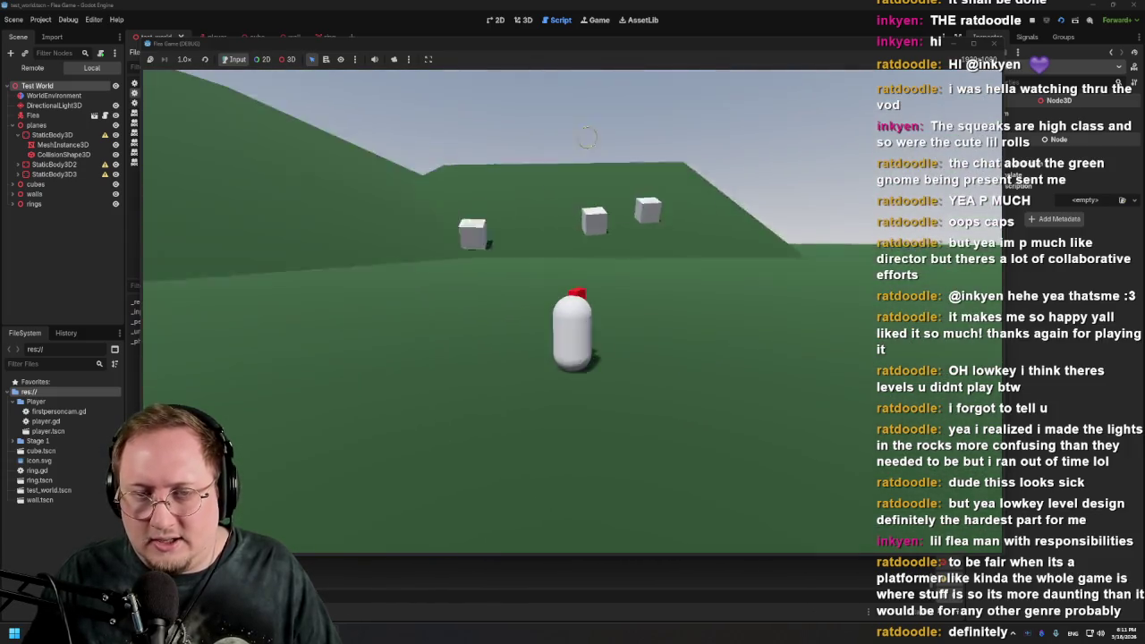
{"action": "key", "text": "w"}
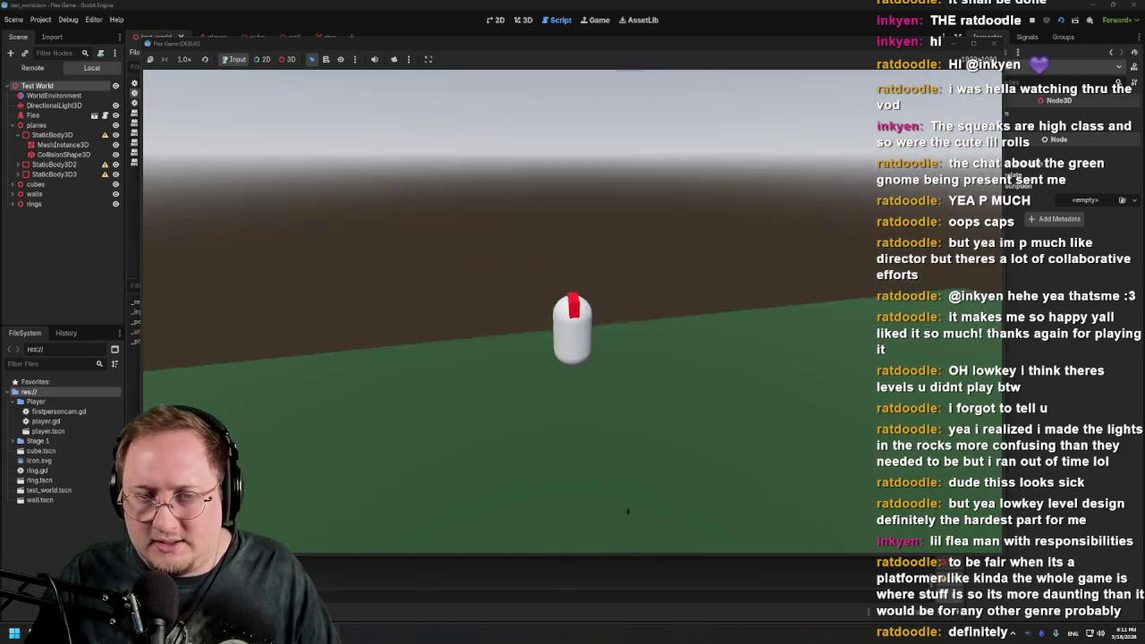
{"action": "key", "text": "w"}
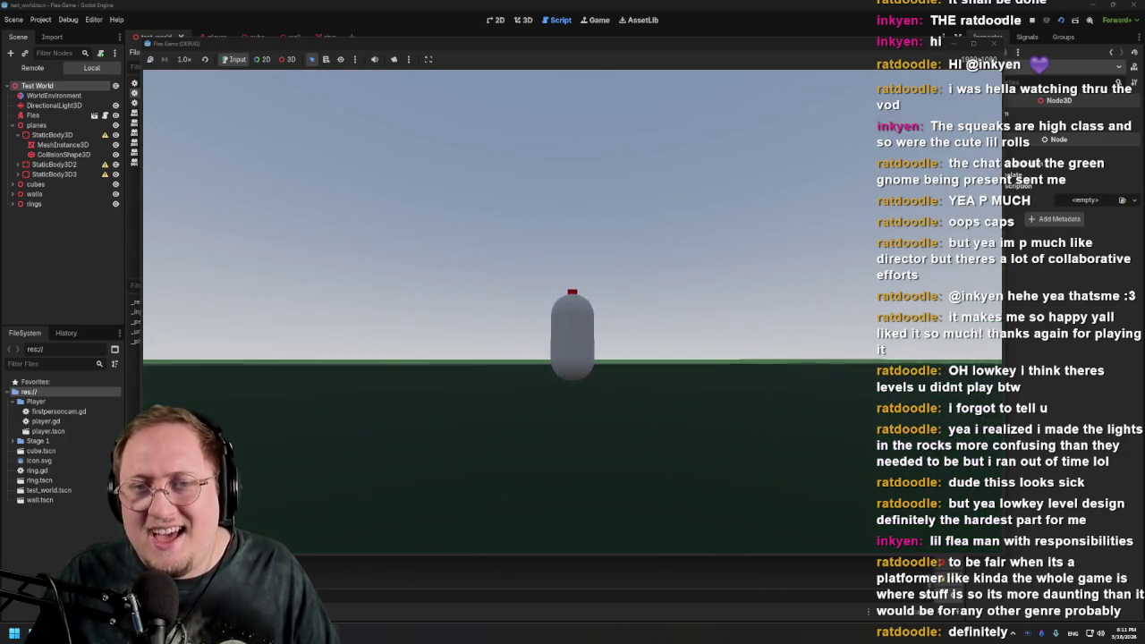
{"action": "key", "text": "w"}
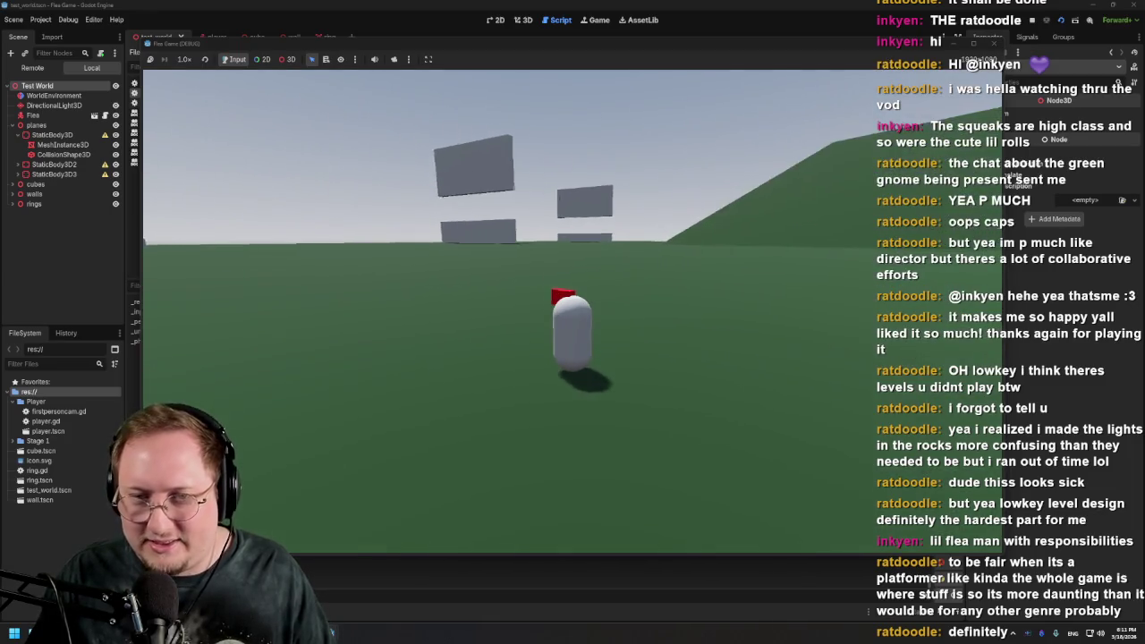
{"action": "key", "text": "w"}
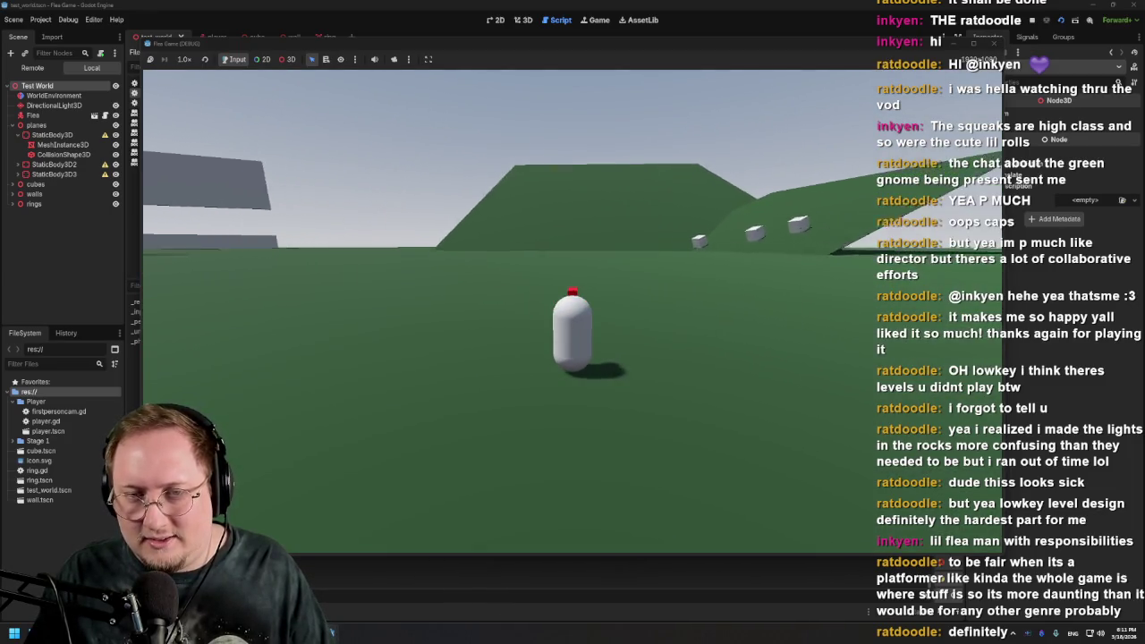
{"action": "key", "text": "w"}
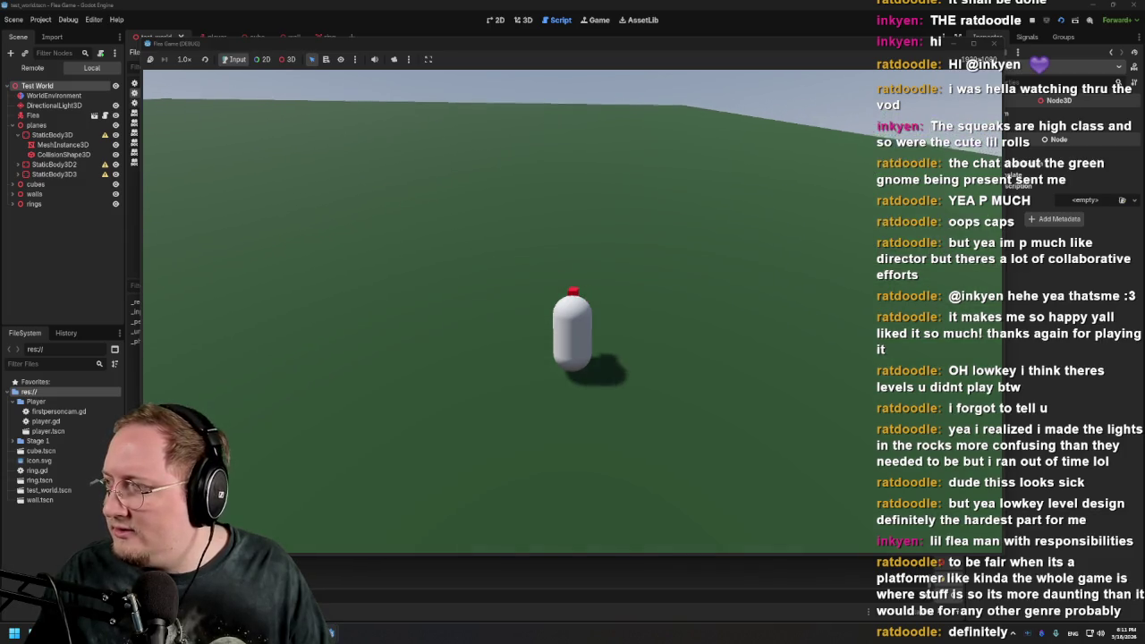
{"action": "key", "text": "w"}
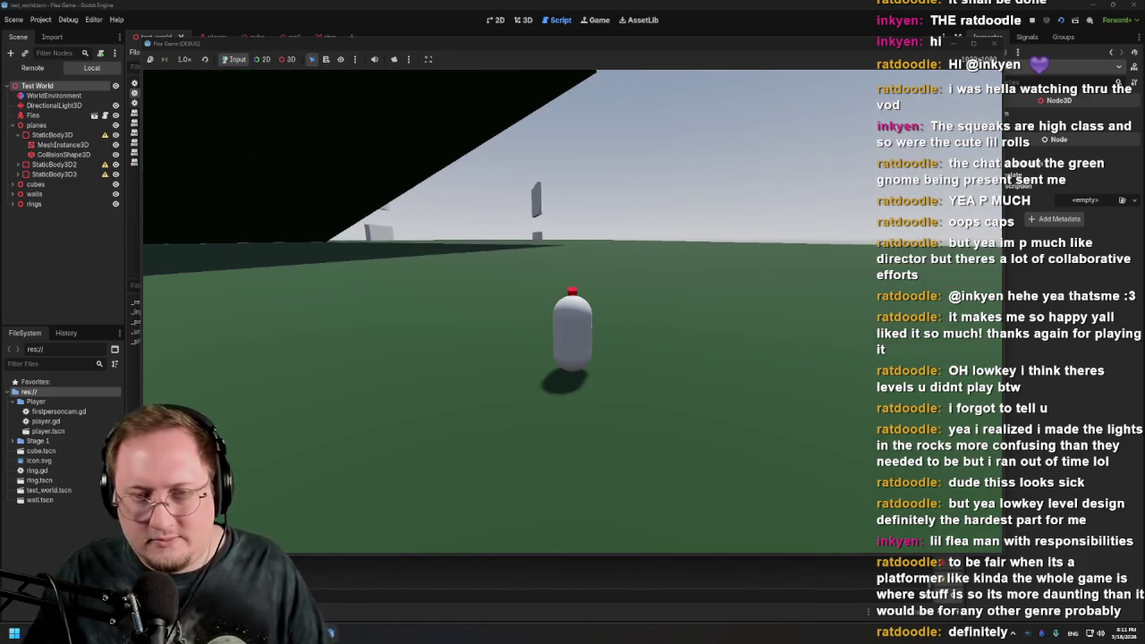
{"action": "key", "text": "w"}
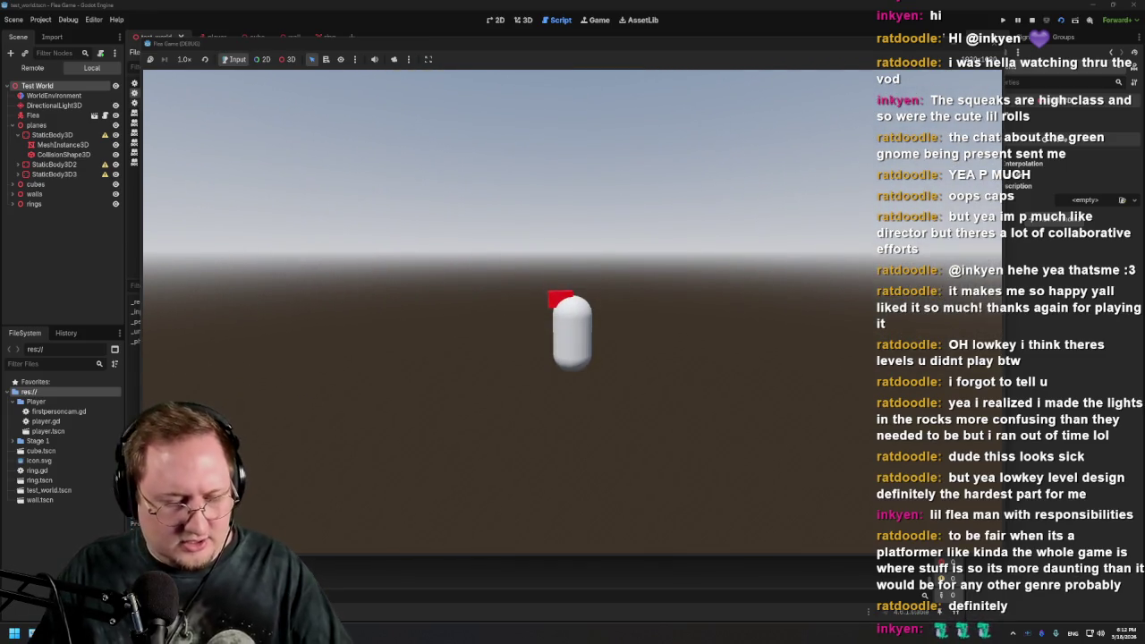
Stop the game and return to player.gd in the script editor
{"action": "key", "text": "F8"}
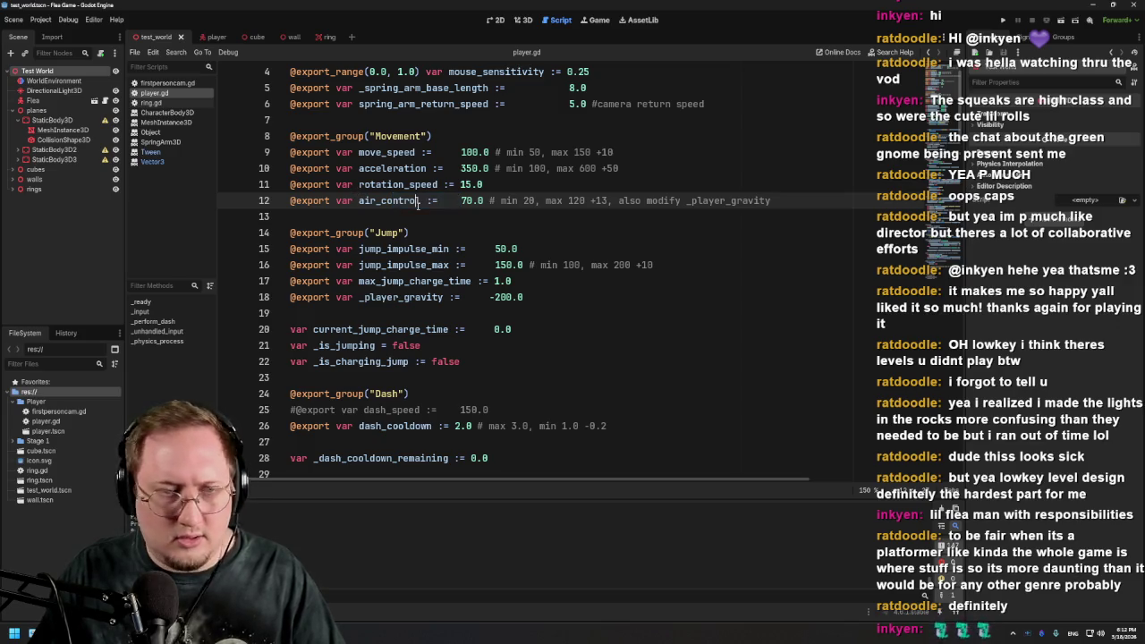
Relaunch the game and jump the flea near the grey wall
{"action": "key", "text": "F5"}
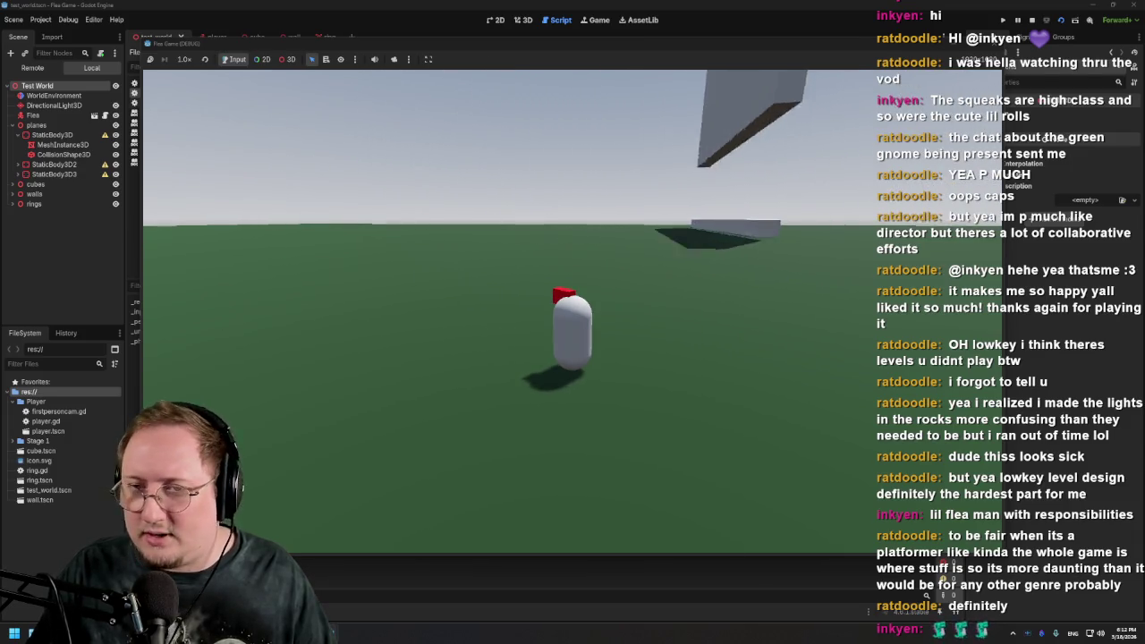
{"action": "key", "text": "space"}
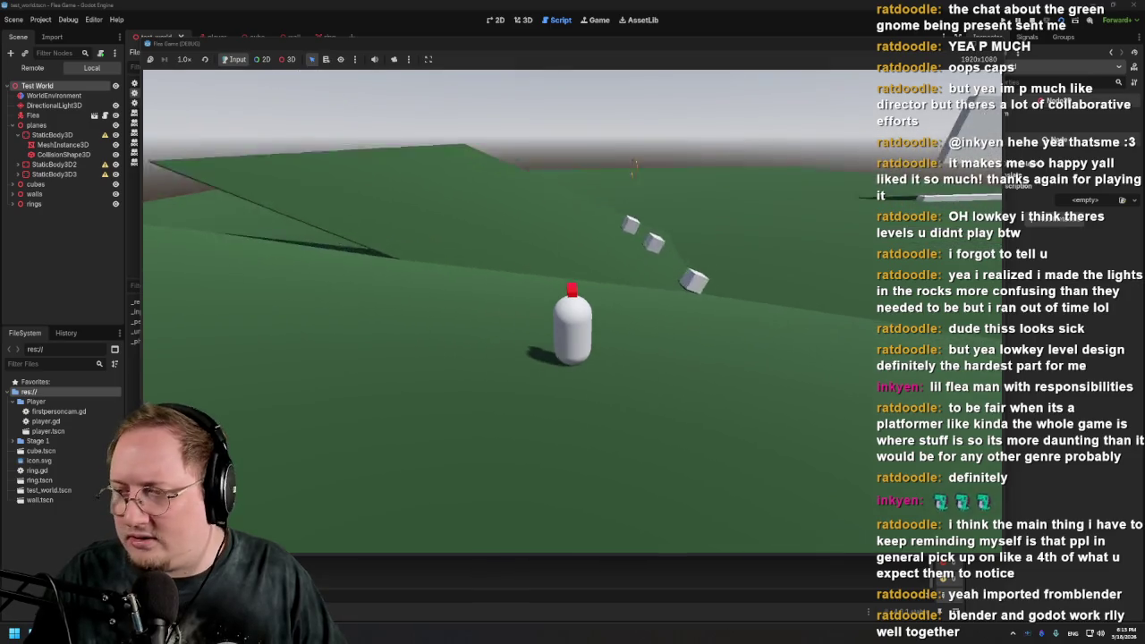
Jump the flea off the slope and keep playtesting around the walls
{"action": "key", "text": "space"}
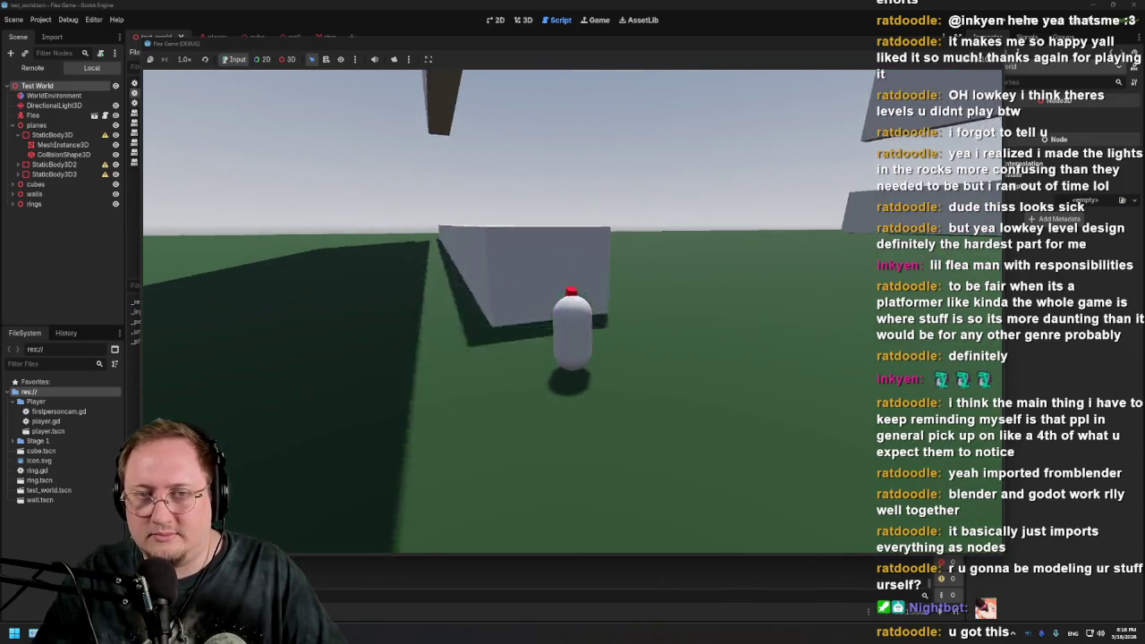
Stop the game and view the player scene's Flea capsule and camera rig in the 3D editor
{"action": "key", "text": "F8"}
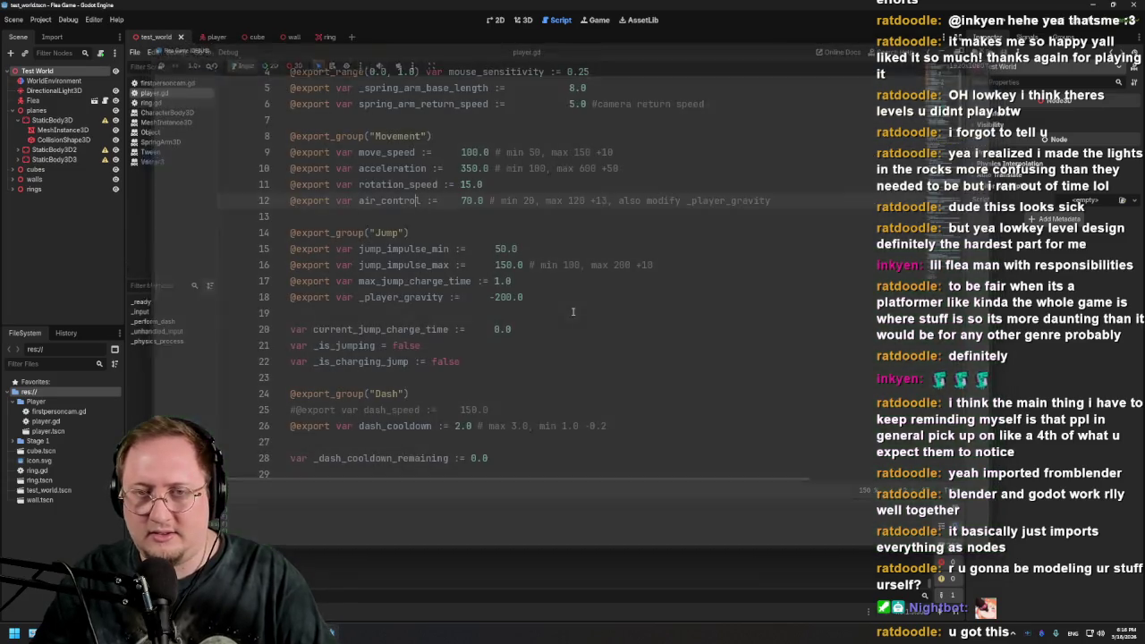
{"action": "left_click", "coordinate": [214, 38]}
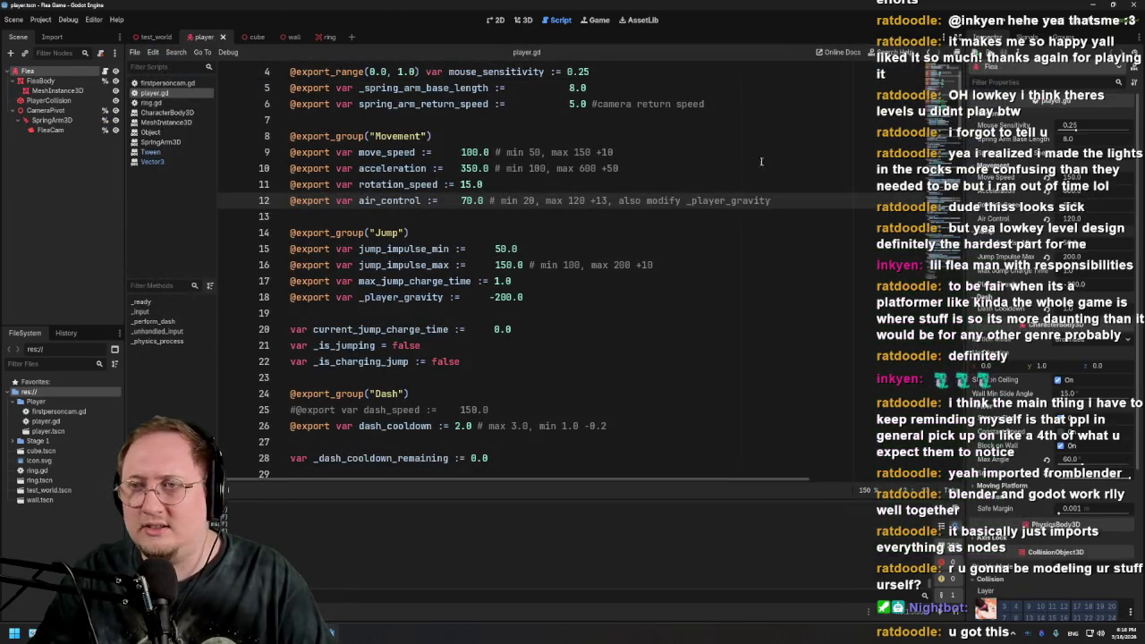
{"action": "left_click", "coordinate": [525, 21]}
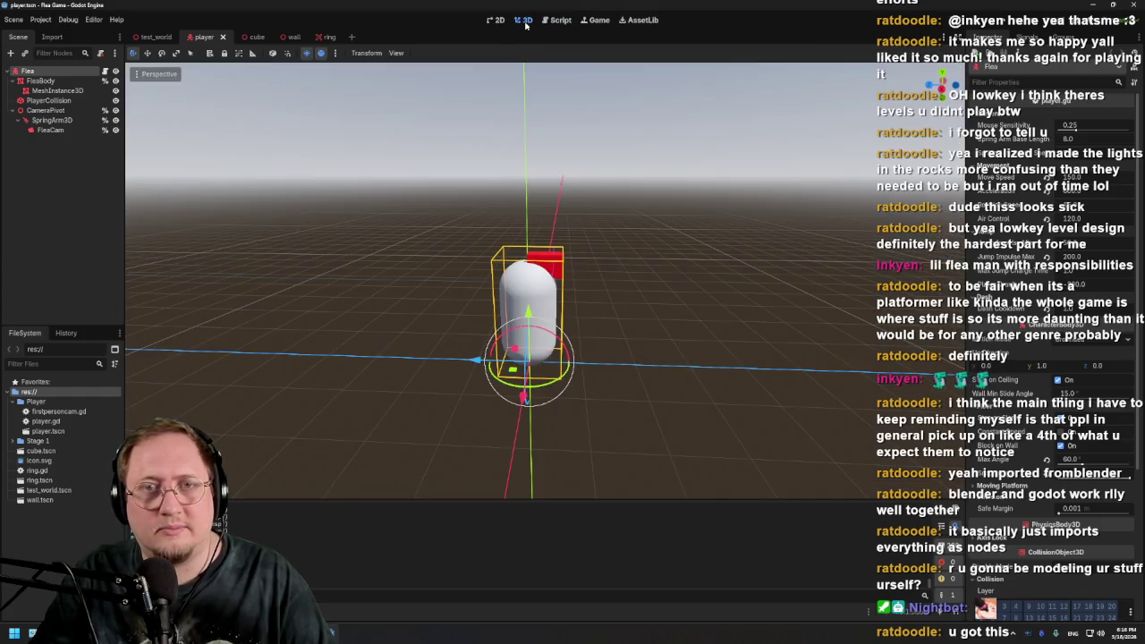
{"action": "scroll", "coordinate": [590, 233], "scroll_direction": "up", "scroll_amount": 5}
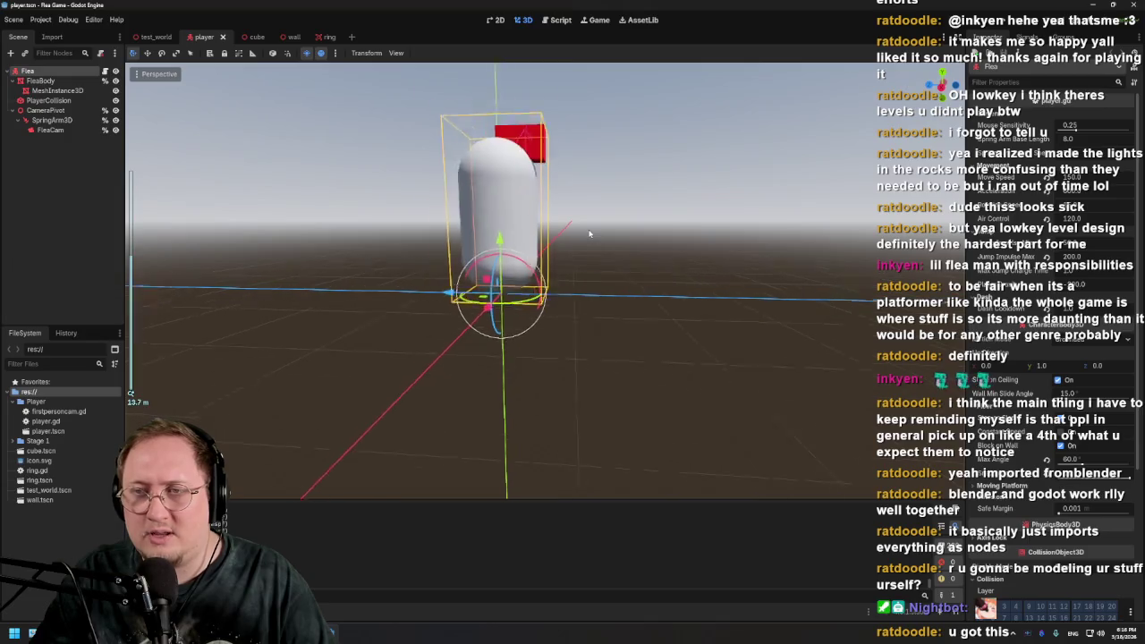
{"action": "left_click_drag", "start_coordinate": [589, 234], "coordinate": [537, 268]}
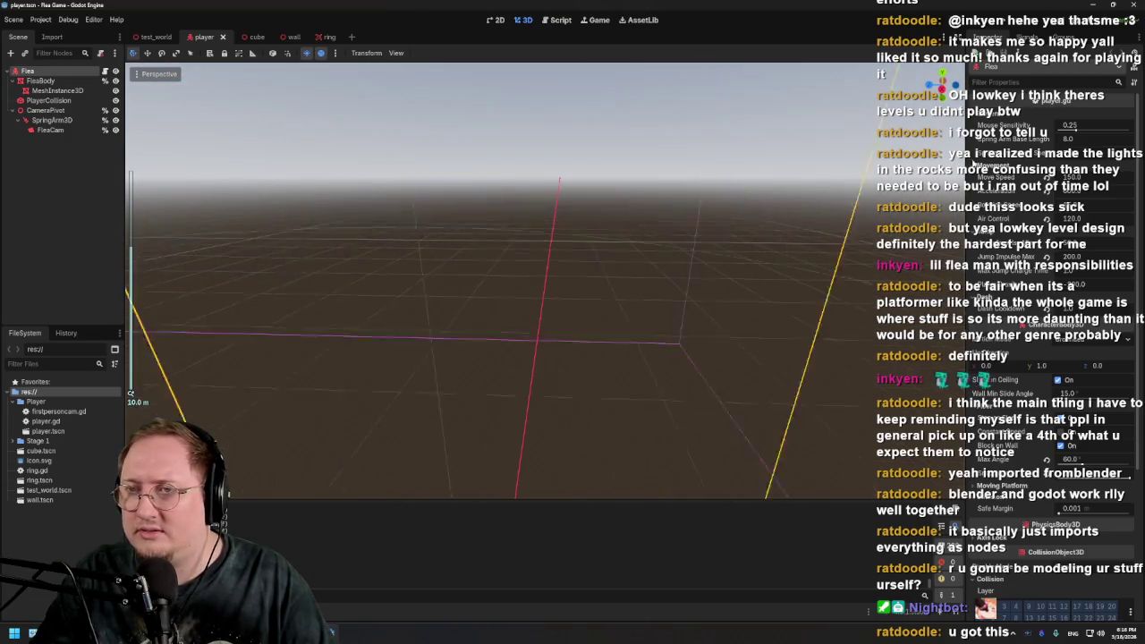
{"action": "scroll", "coordinate": [1051, 358], "scroll_direction": "up", "scroll_amount": 4}
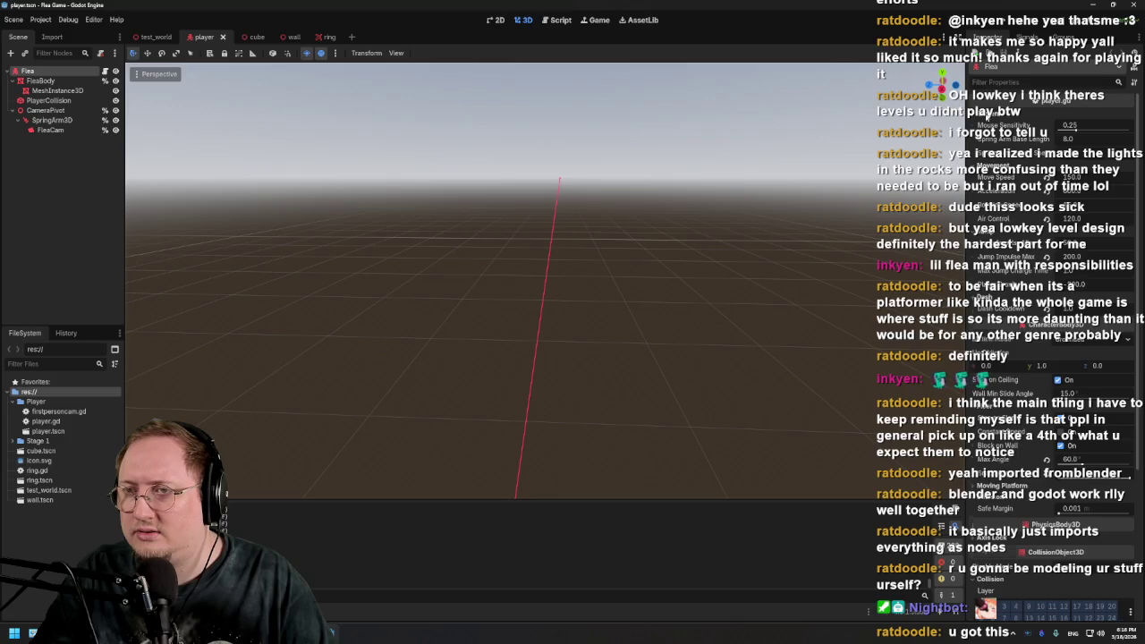
{"action": "scroll", "coordinate": [988, 116], "scroll_direction": "down", "scroll_amount": 4}
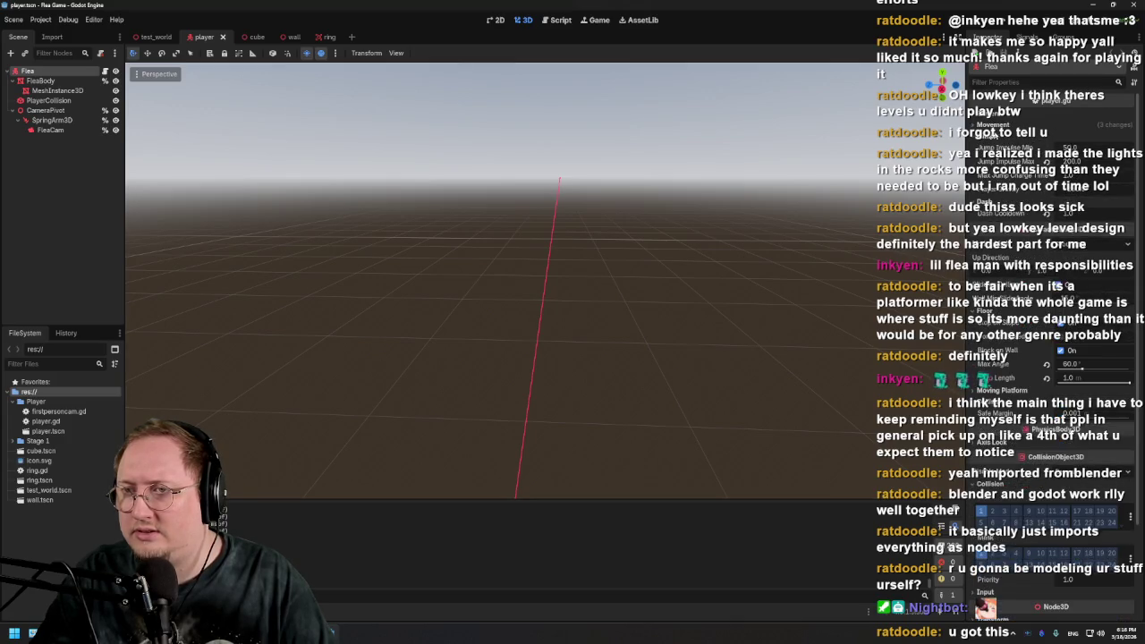
{"action": "scroll", "coordinate": [995, 138], "scroll_direction": "down", "scroll_amount": 3}
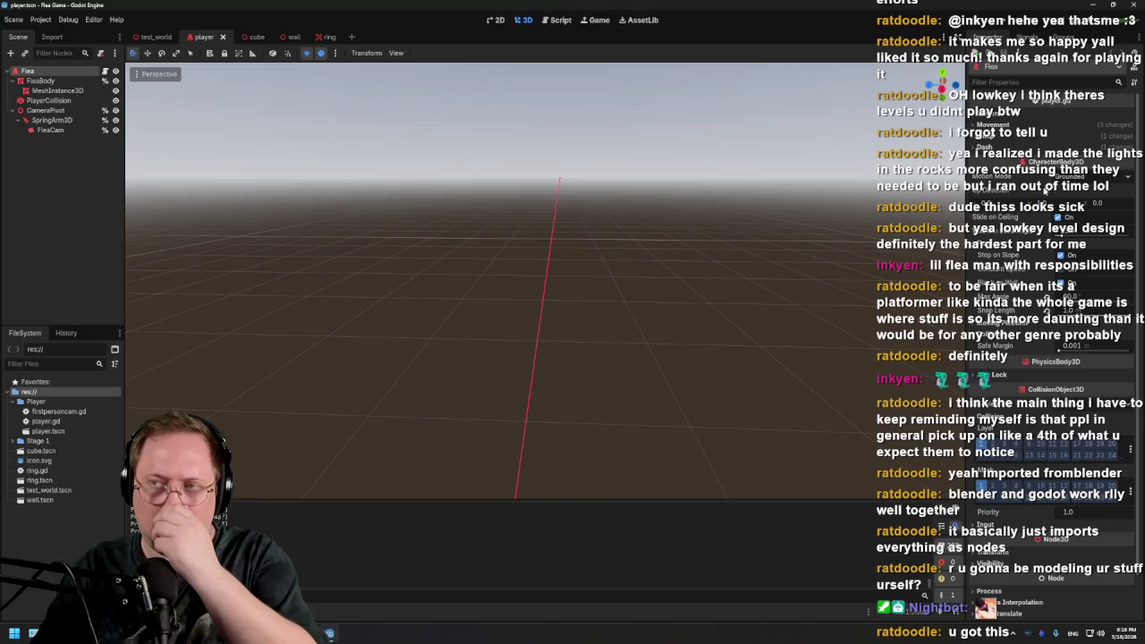
Frame FleaBody and shorten its capsule mesh to almost a sphere
{"action": "key", "text": "f"}
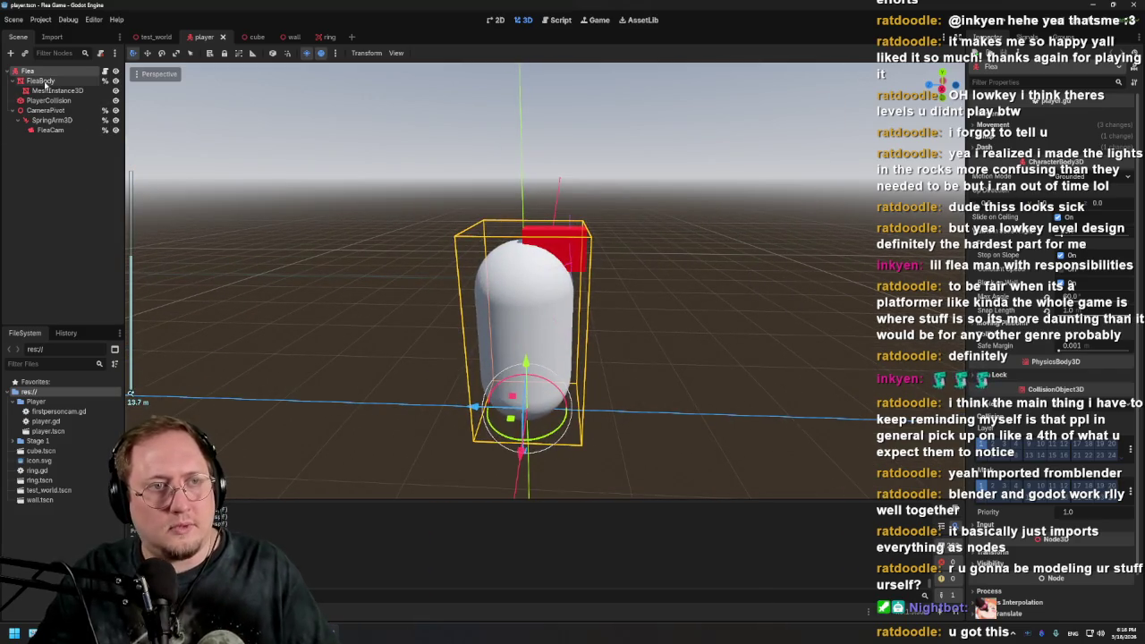
{"action": "left_click", "coordinate": [44, 83]}
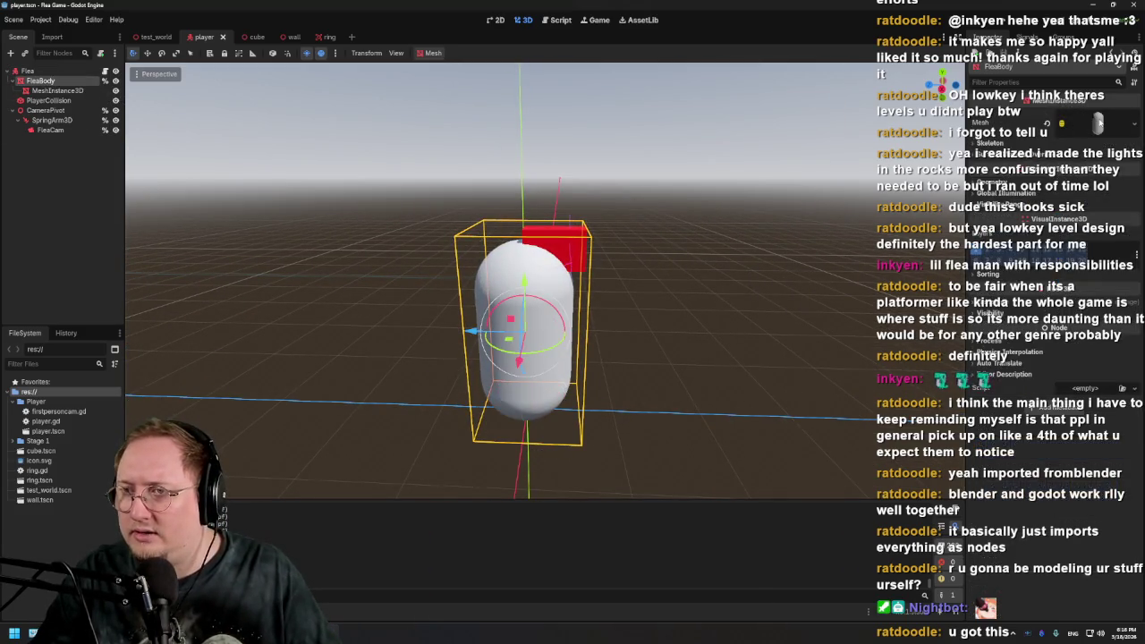
{"action": "left_click", "coordinate": [1096, 122]}
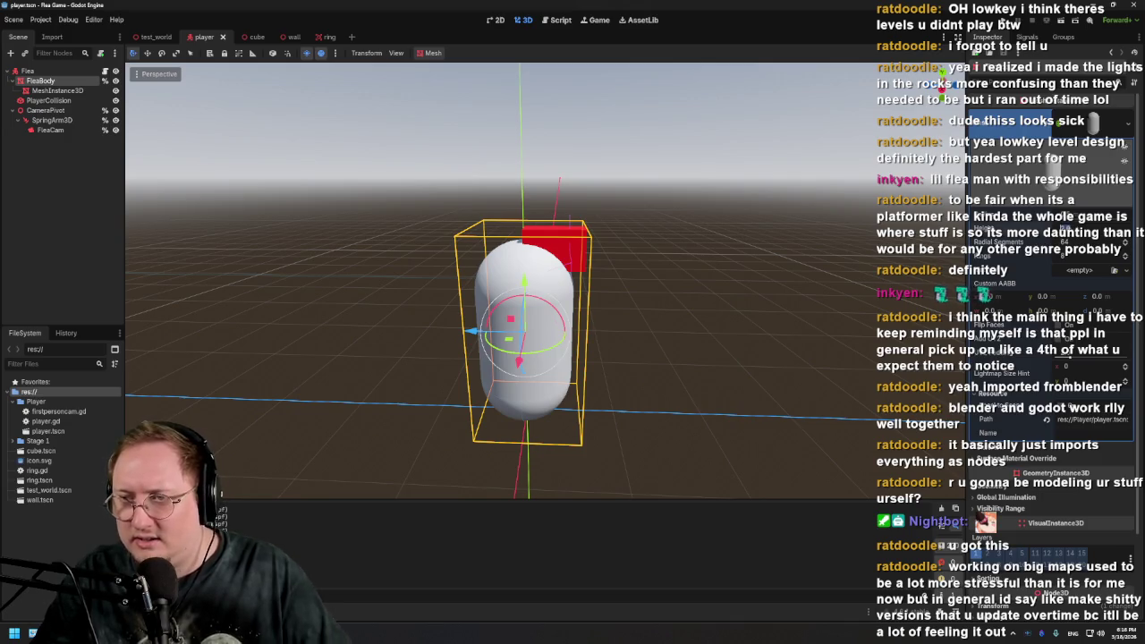
{"action": "key", "text": "Return"}
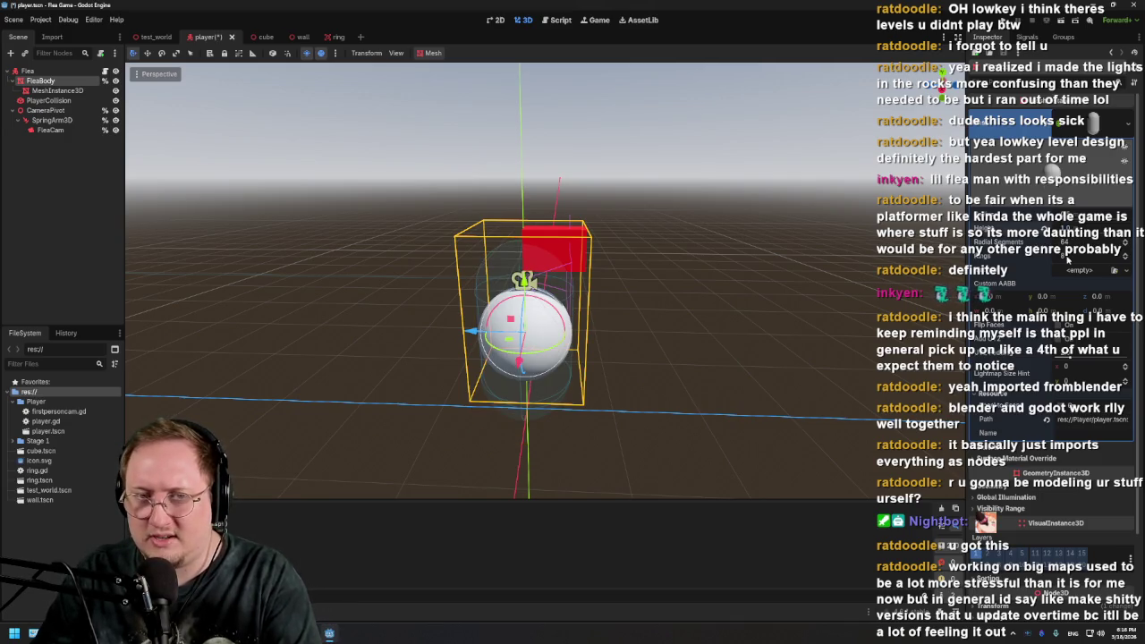
Reshape the FleaBody capsule into a narrower, taller form and orbit around it to check
{"action": "mouse_move", "coordinate": [775, 306]}
{"action": "left_mouse_down"}
{"action": "mouse_move", "coordinate": [777, 327]}
{"action": "mouse_move", "coordinate": [785, 298]}
{"action": "mouse_move", "coordinate": [774, 296]}
{"action": "left_mouse_up"}
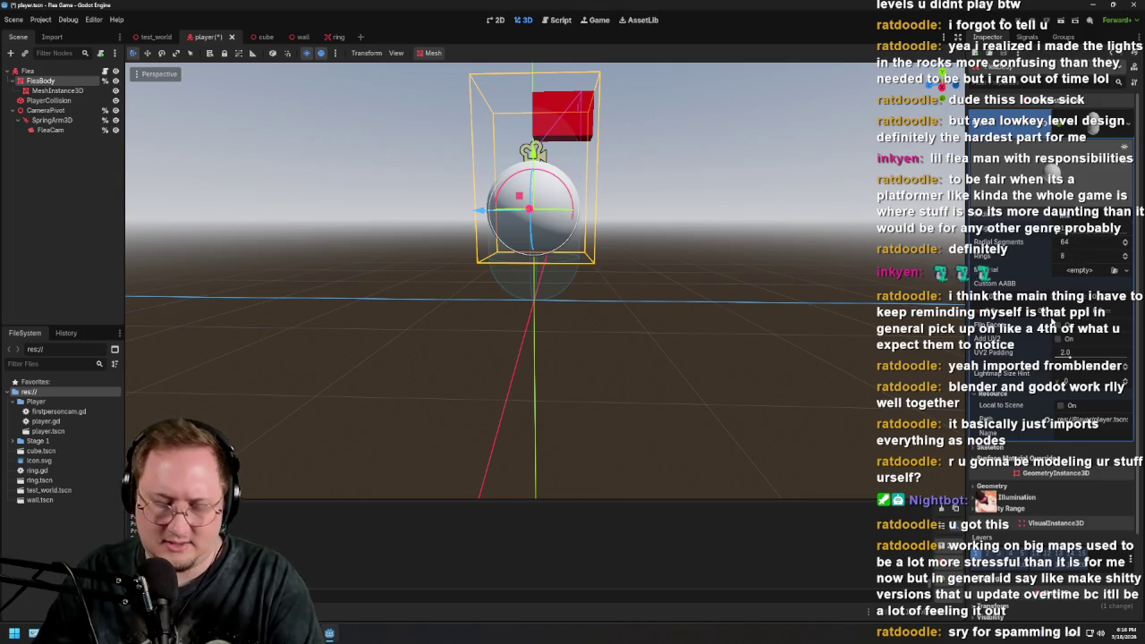
{"action": "key", "text": "Return"}
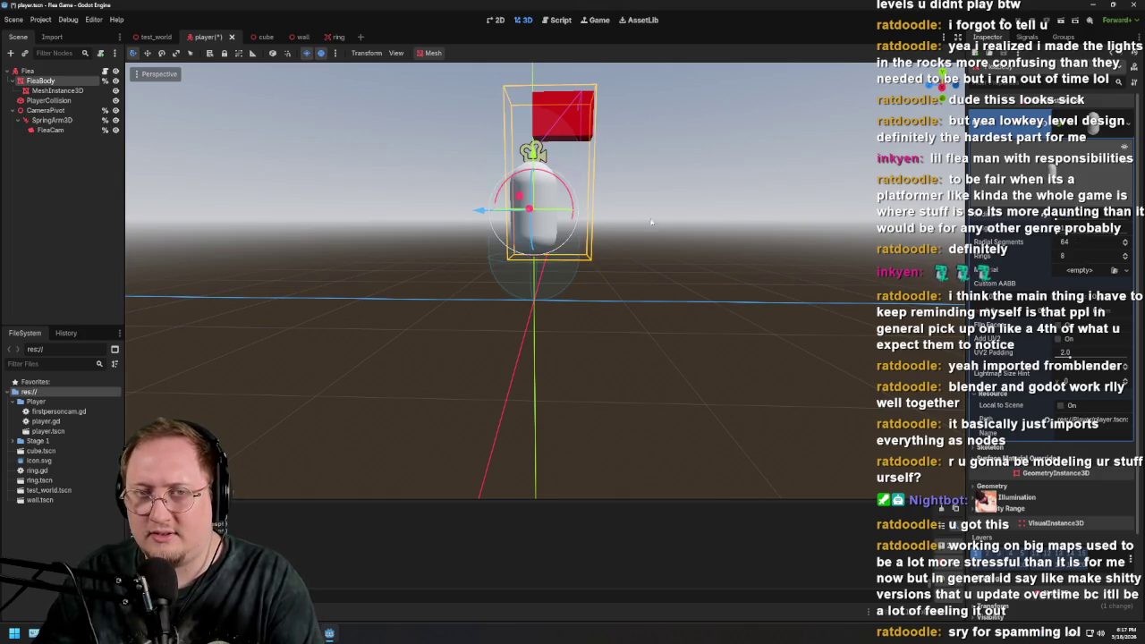
{"action": "left_click_drag", "start_coordinate": [652, 221], "coordinate": [650, 233]}
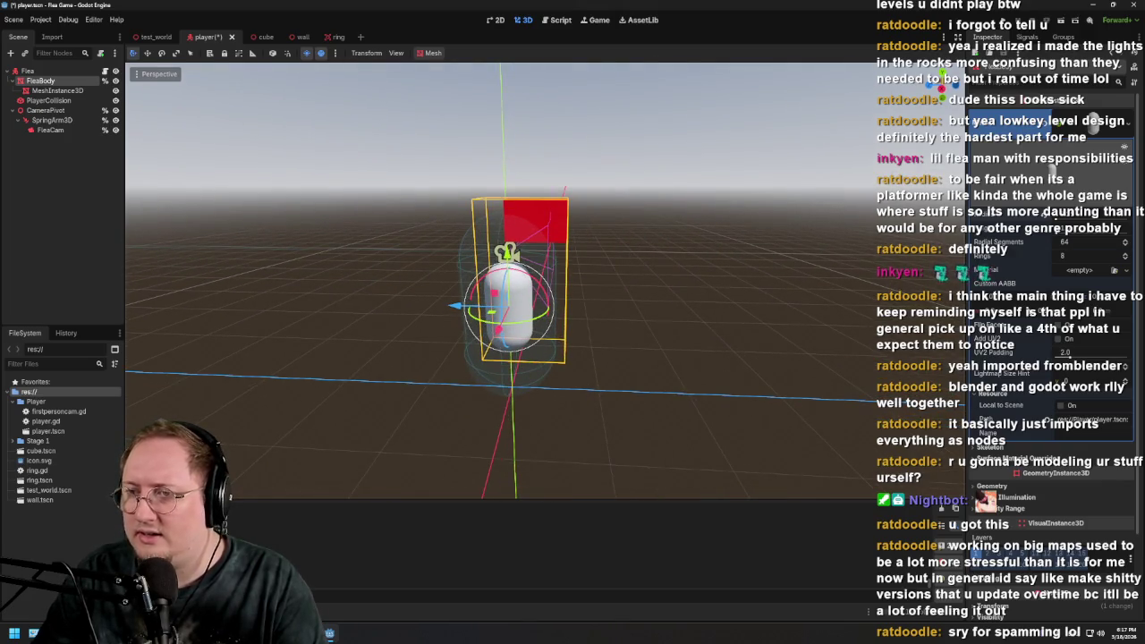
{"action": "left_click_drag", "start_coordinate": [602, 317], "coordinate": [604, 315]}
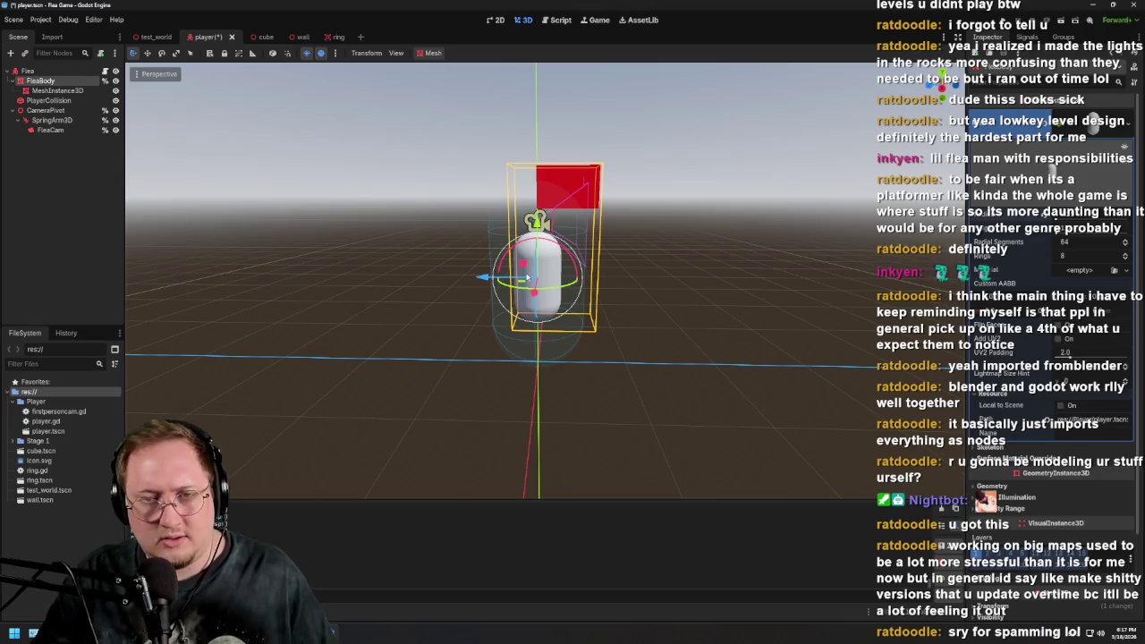
Select the red box on the flea and orbit the view around the player capsule
{"action": "left_click", "coordinate": [64, 93]}
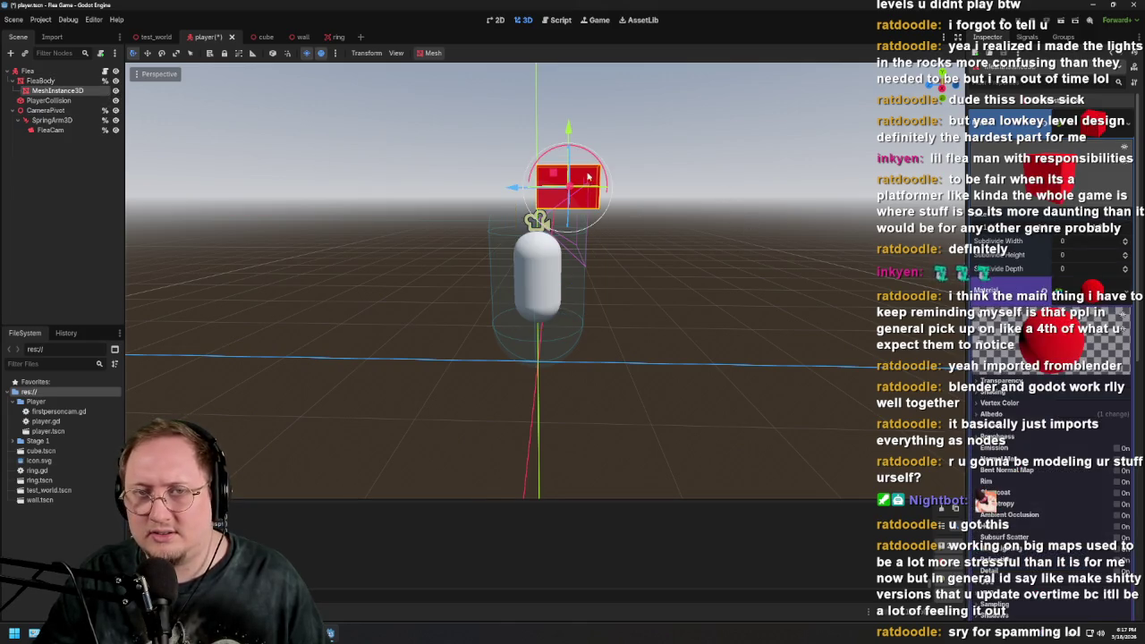
{"action": "left_click_drag", "start_coordinate": [632, 127], "coordinate": [630, 143]}
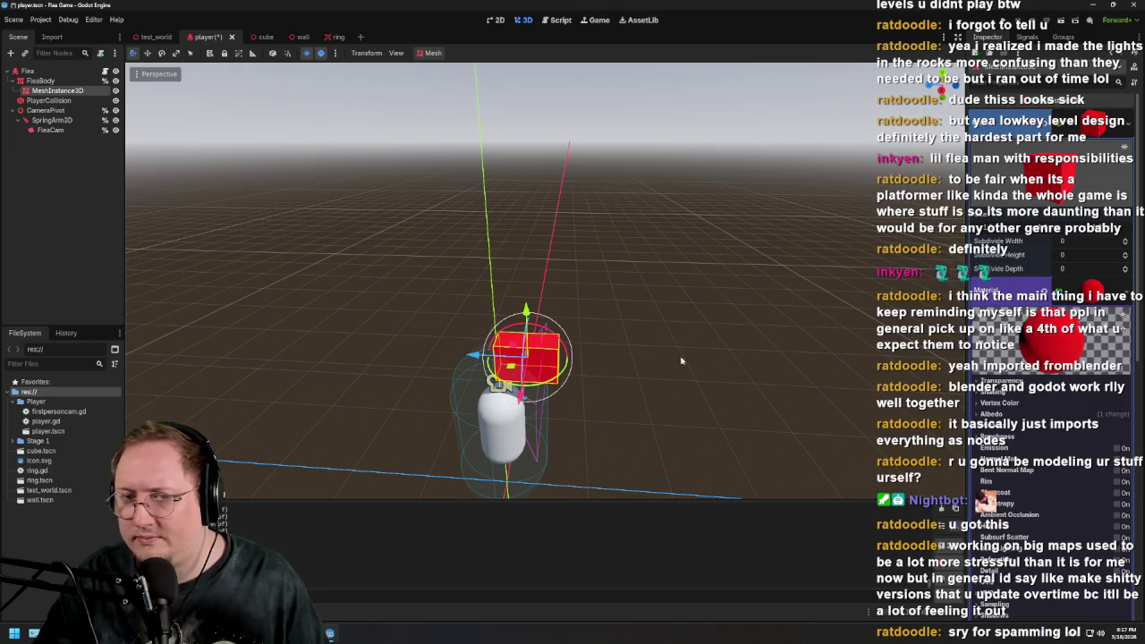
{"action": "mouse_move", "coordinate": [681, 361]}
{"action": "left_mouse_down"}
{"action": "mouse_move", "coordinate": [654, 332]}
{"action": "mouse_move", "coordinate": [627, 332]}
{"action": "left_mouse_up"}
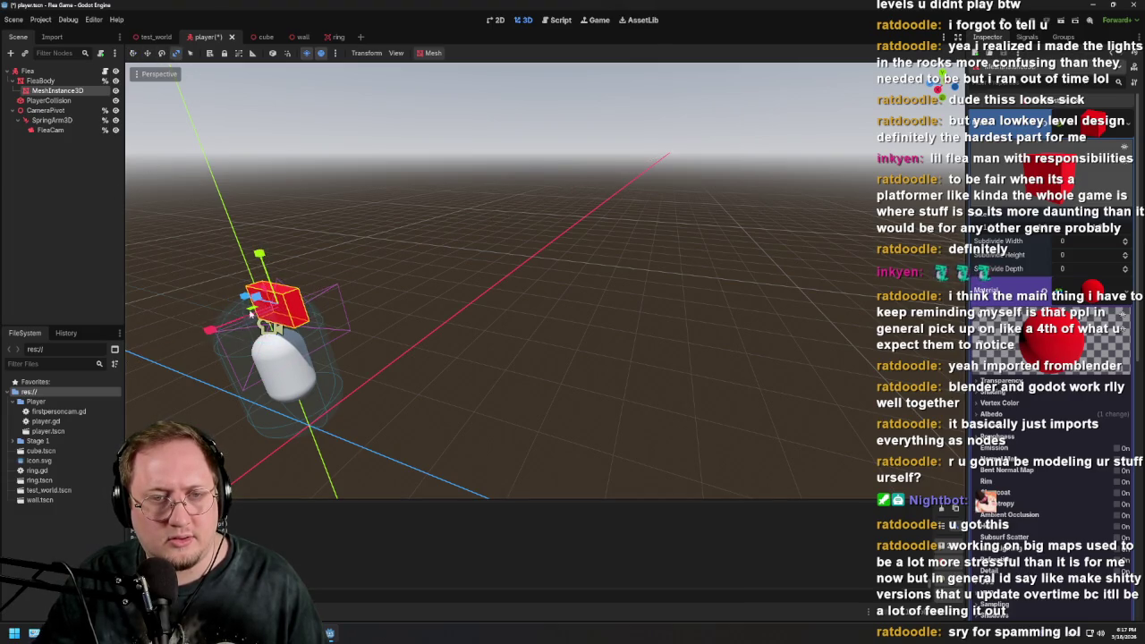
{"action": "mouse_move", "coordinate": [251, 312]}
{"action": "left_mouse_down"}
{"action": "mouse_move", "coordinate": [447, 307]}
{"action": "mouse_move", "coordinate": [449, 296]}
{"action": "left_mouse_up"}
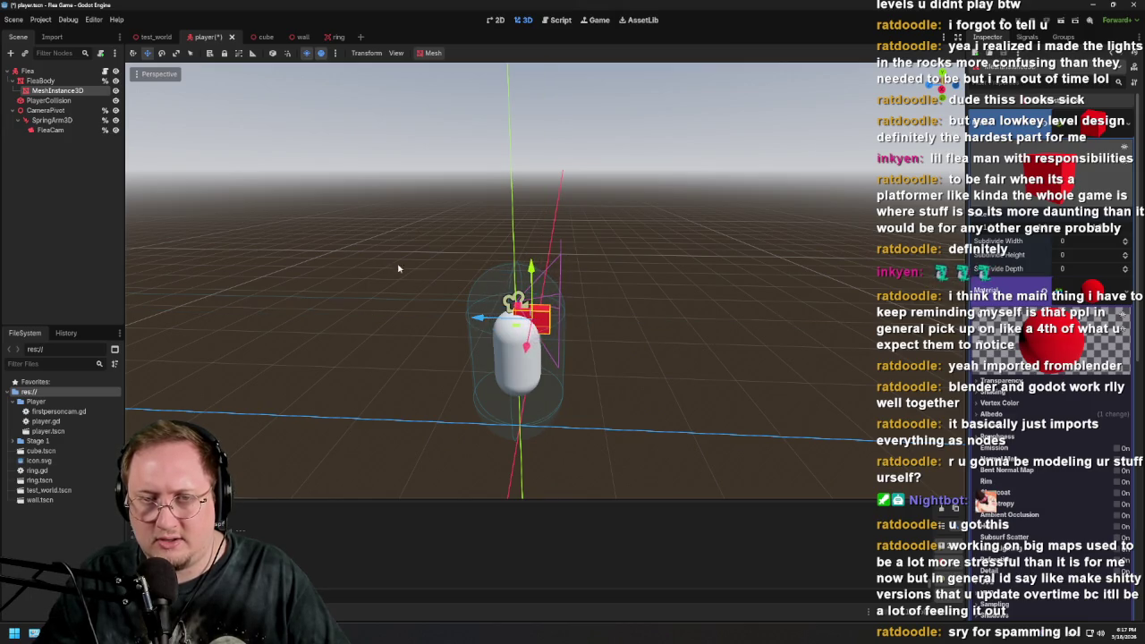
{"action": "mouse_move", "coordinate": [399, 269]}
{"action": "left_mouse_down"}
{"action": "mouse_move", "coordinate": [427, 271]}
{"action": "mouse_move", "coordinate": [417, 256]}
{"action": "mouse_move", "coordinate": [401, 258]}
{"action": "mouse_move", "coordinate": [429, 271]}
{"action": "left_mouse_up"}
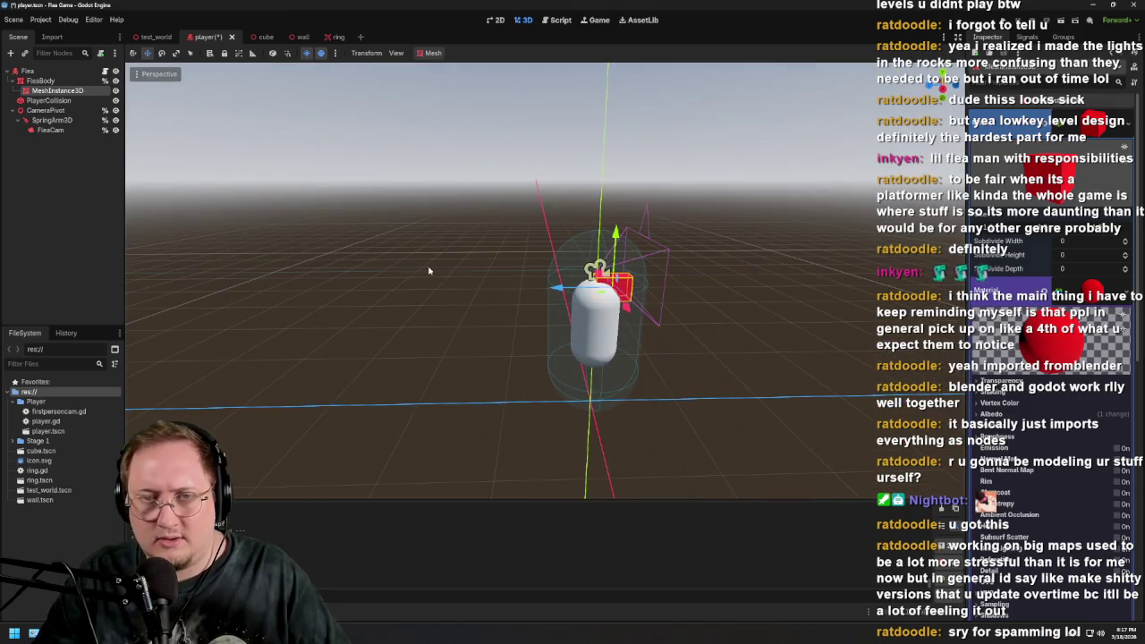
Set the PlayerCollision capsule shape's Height to 1.0
{"action": "left_click", "coordinate": [51, 101]}
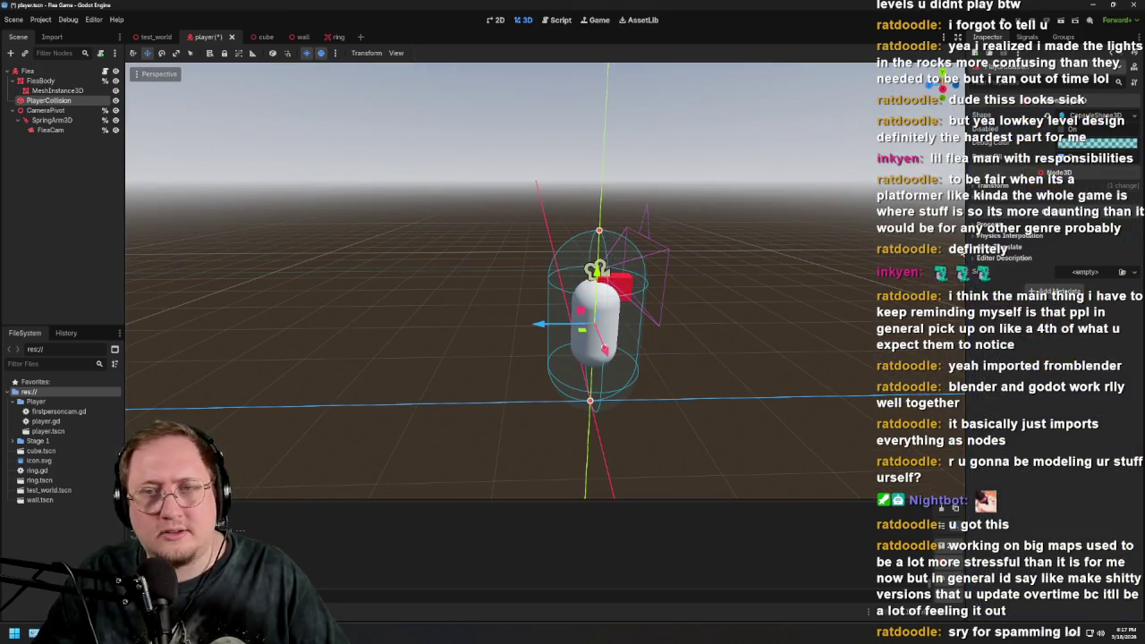
{"action": "left_click", "coordinate": [1087, 116]}
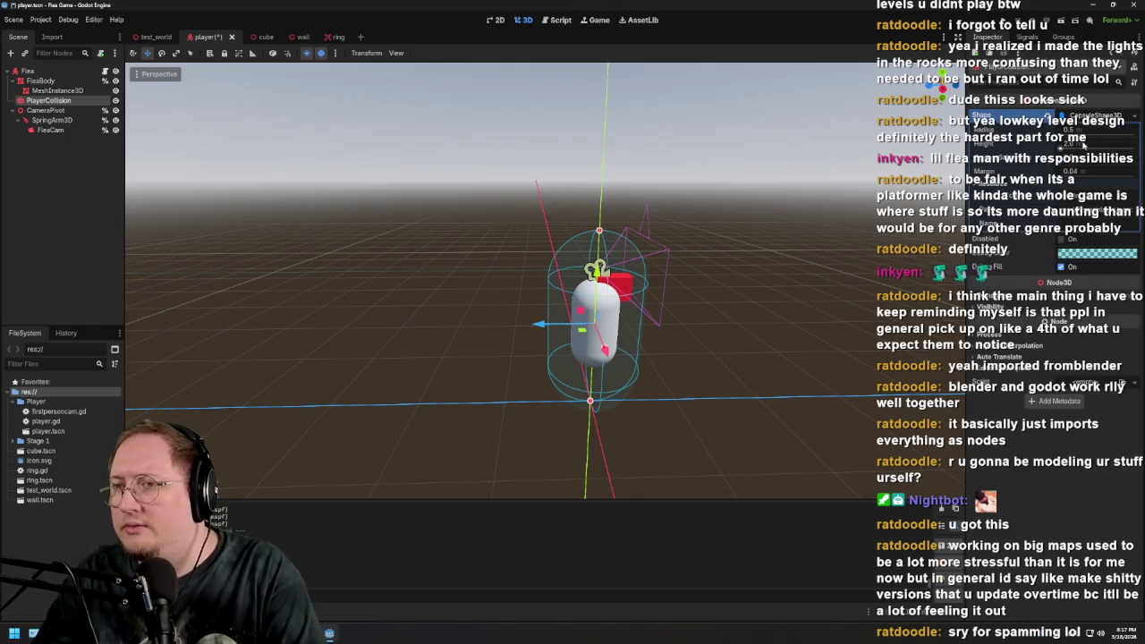
{"action": "key", "text": "Return"}
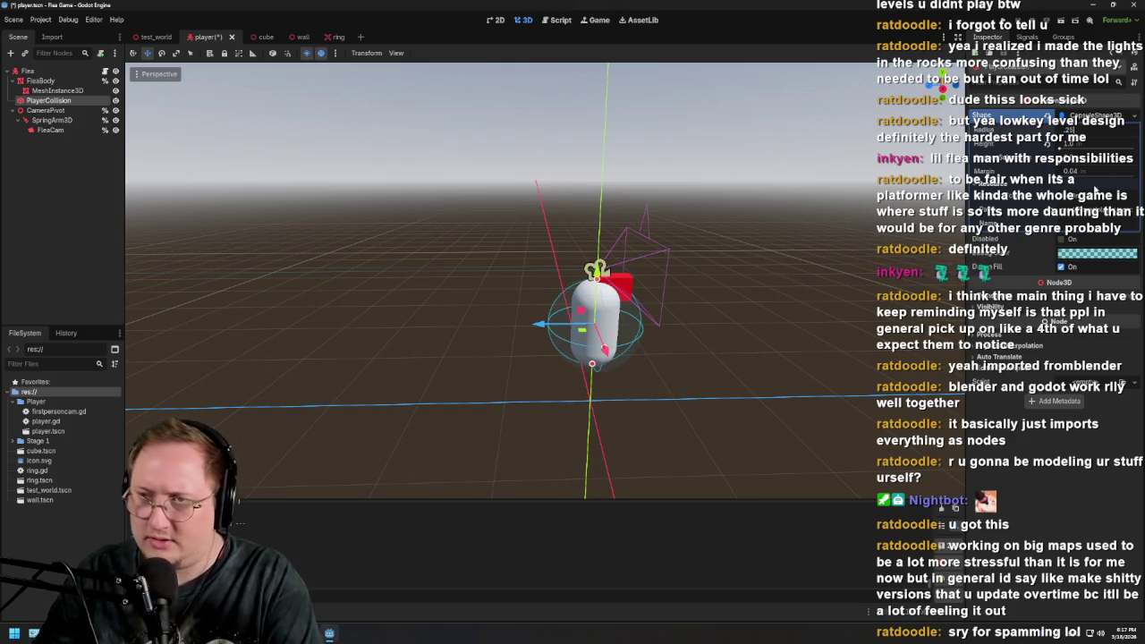
{"action": "left_click_drag", "start_coordinate": [751, 264], "coordinate": [750, 258]}
Lower PlayerCollision on the body using the Y gizmo and the Position Y slider
{"action": "left_click", "coordinate": [41, 81]}
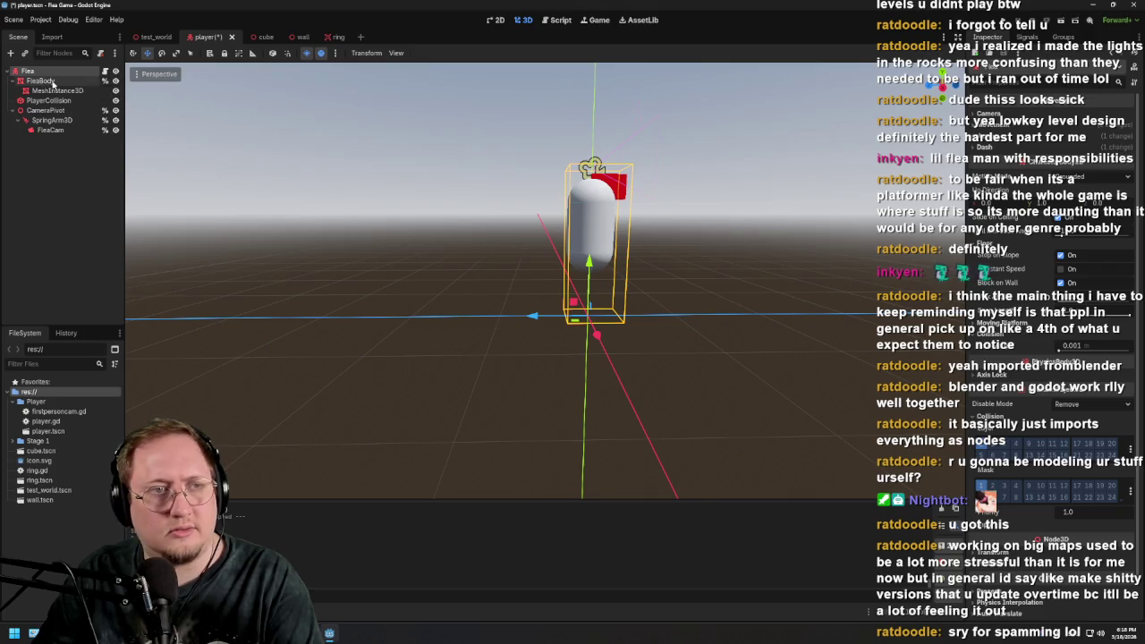
{"action": "left_click", "coordinate": [53, 90]}
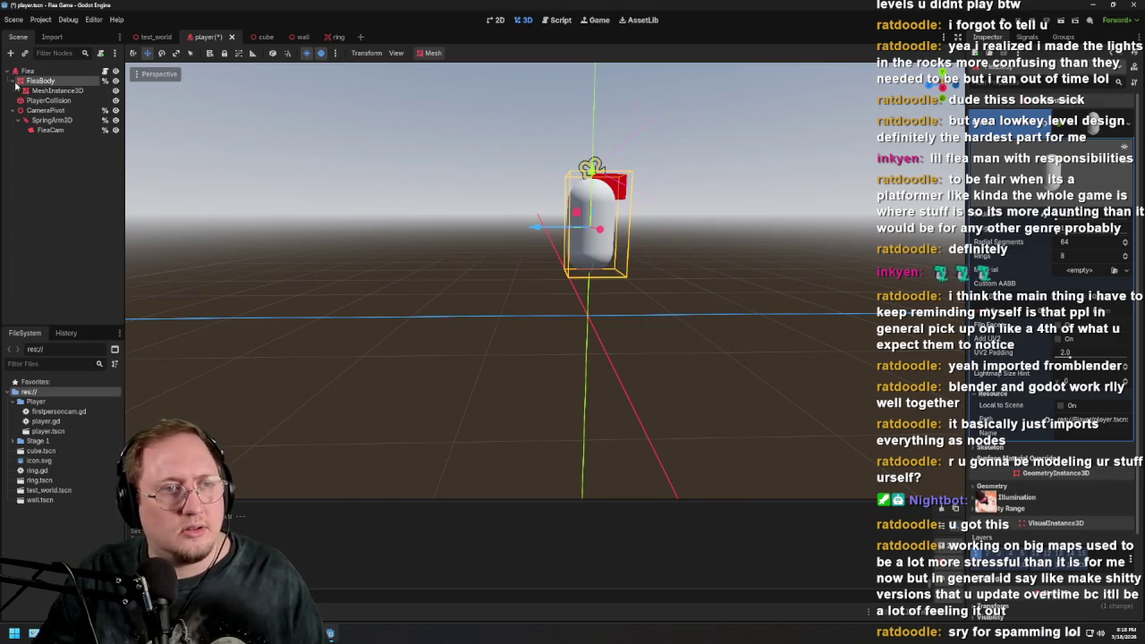
{"action": "left_click", "coordinate": [31, 101]}
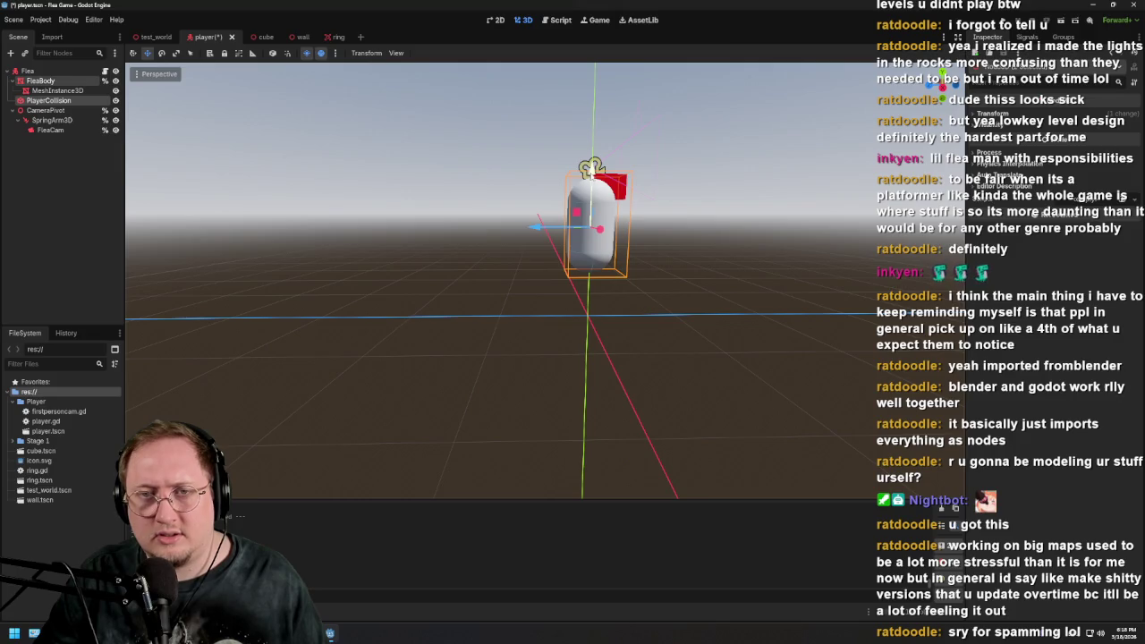
{"action": "mouse_move", "coordinate": [592, 212]}
{"action": "left_mouse_down"}
{"action": "mouse_move", "coordinate": [590, 251]}
{"action": "mouse_move", "coordinate": [589, 212]}
{"action": "left_mouse_up"}
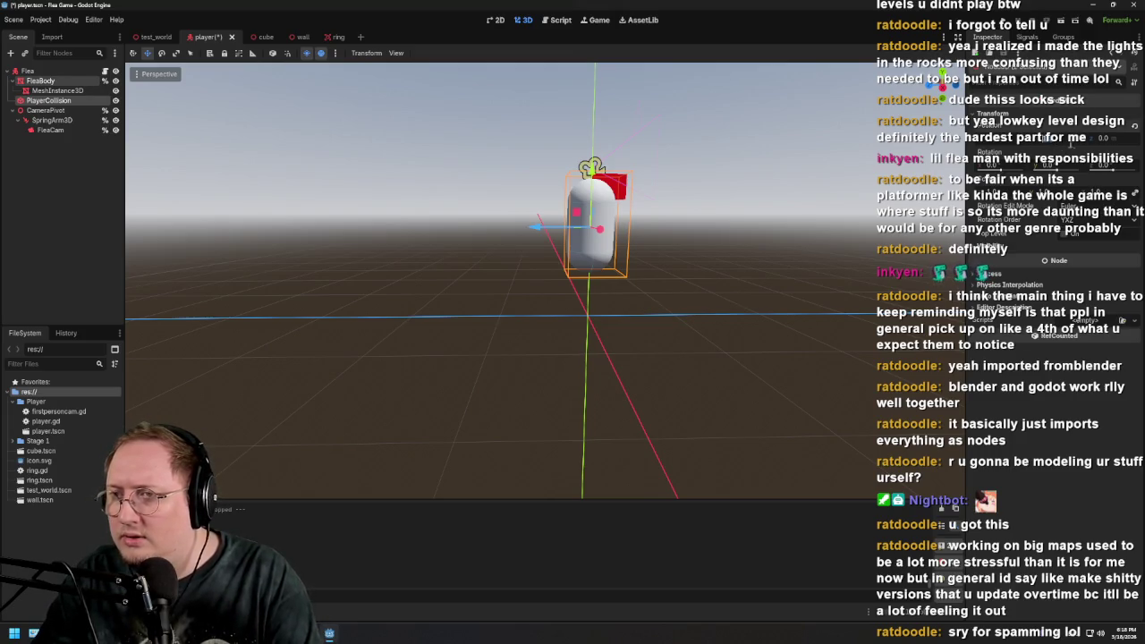
{"action": "left_click_drag", "start_coordinate": [1100, 165], "coordinate": [1080, 164]}
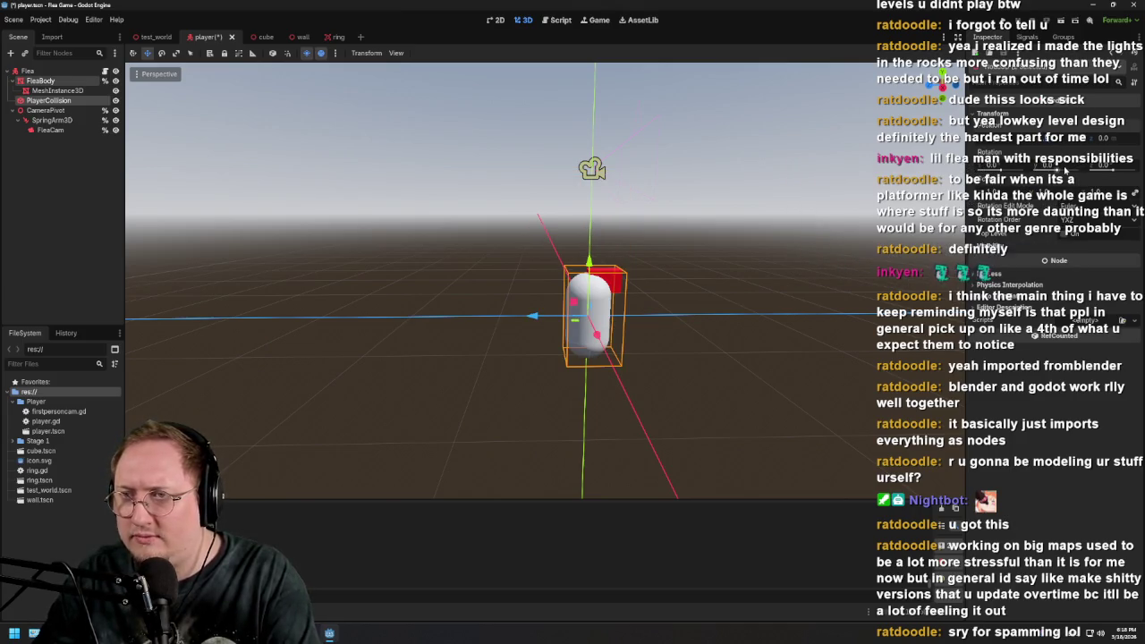
{"action": "mouse_move", "coordinate": [782, 276]}
{"action": "left_mouse_down"}
{"action": "mouse_move", "coordinate": [704, 281]}
{"action": "mouse_move", "coordinate": [709, 240]}
{"action": "left_mouse_up"}
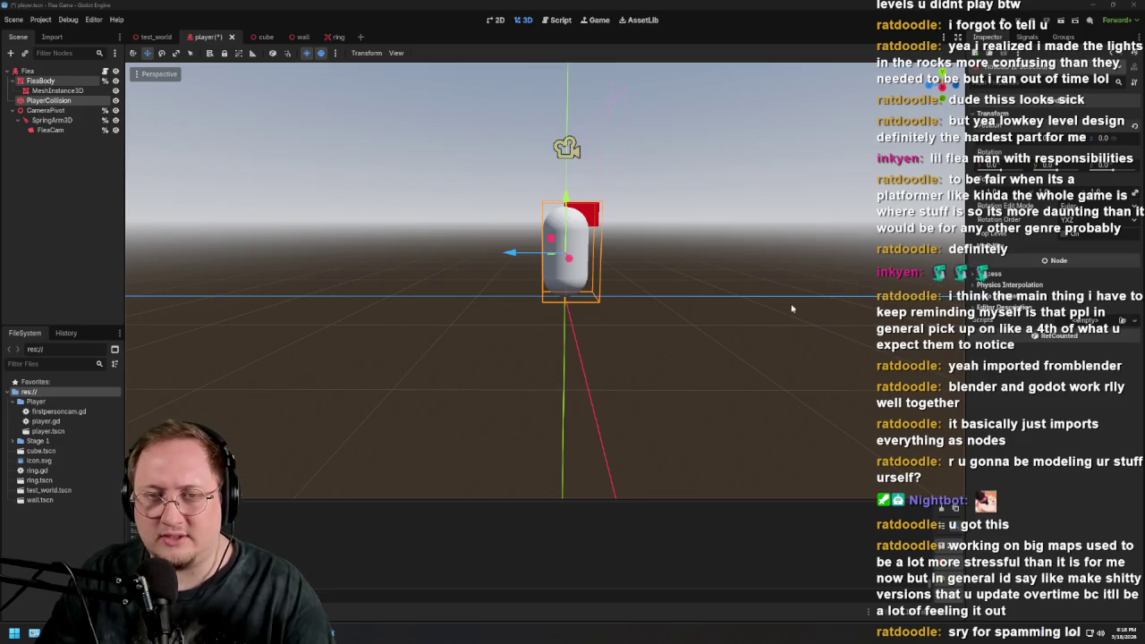
Inspect the capsule mesh's material properties and the collision shape from above
{"action": "left_click", "coordinate": [80, 91]}
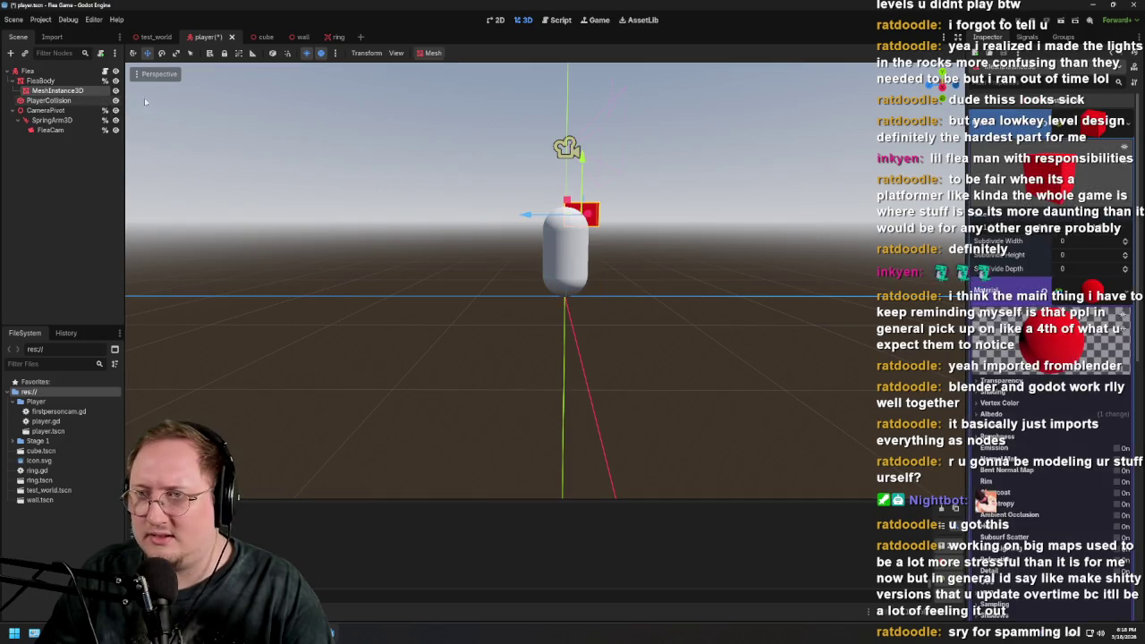
{"action": "left_click", "coordinate": [1055, 128]}
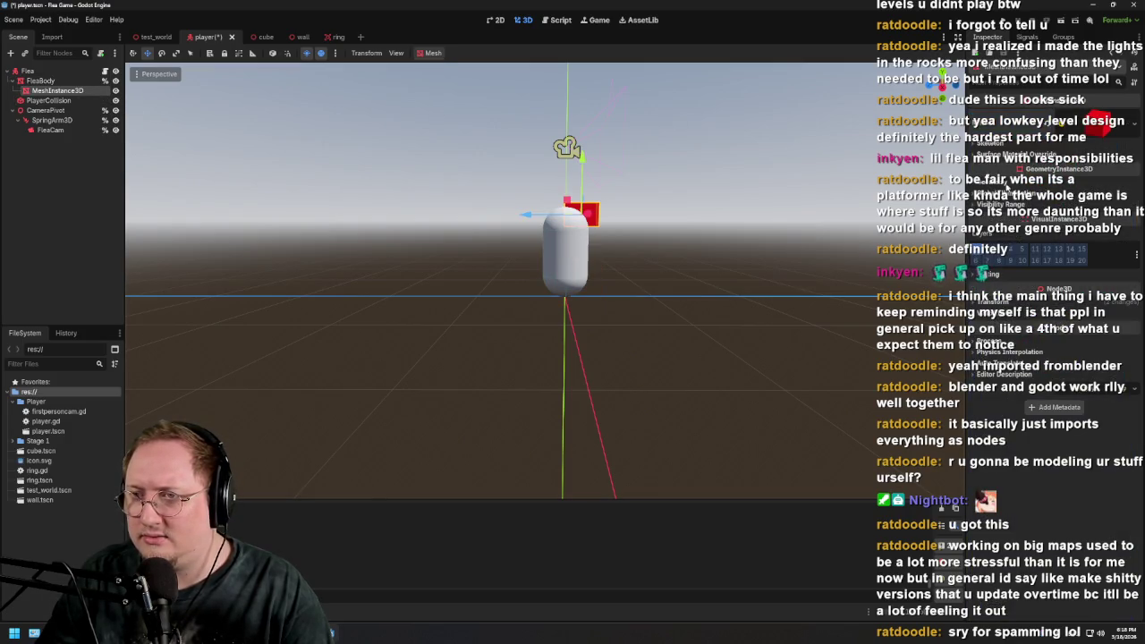
{"action": "left_click", "coordinate": [1025, 151]}
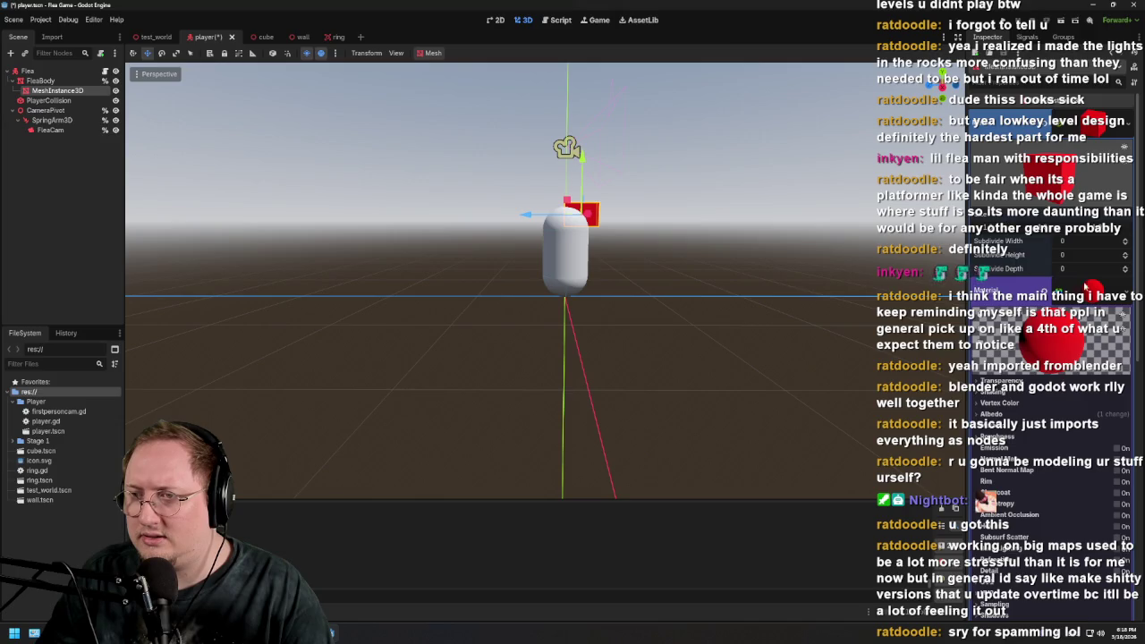
{"action": "scroll", "coordinate": [1022, 304], "scroll_direction": "down", "scroll_amount": 10}
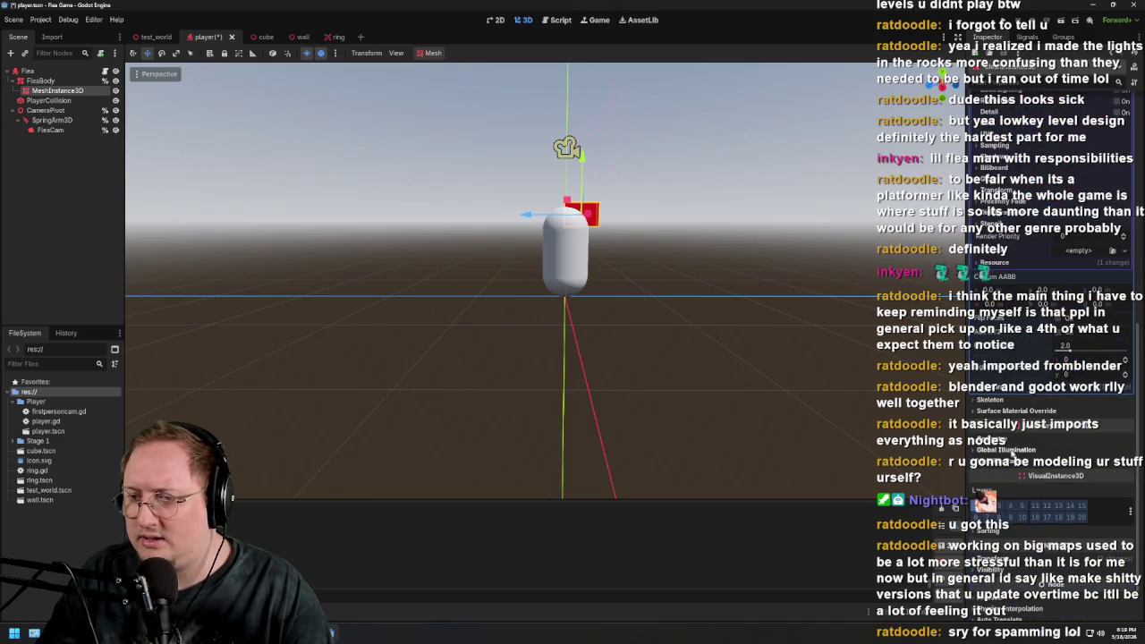
{"action": "left_click_drag", "start_coordinate": [668, 298], "coordinate": [634, 304]}
{"action": "left_click", "coordinate": [50, 100]}
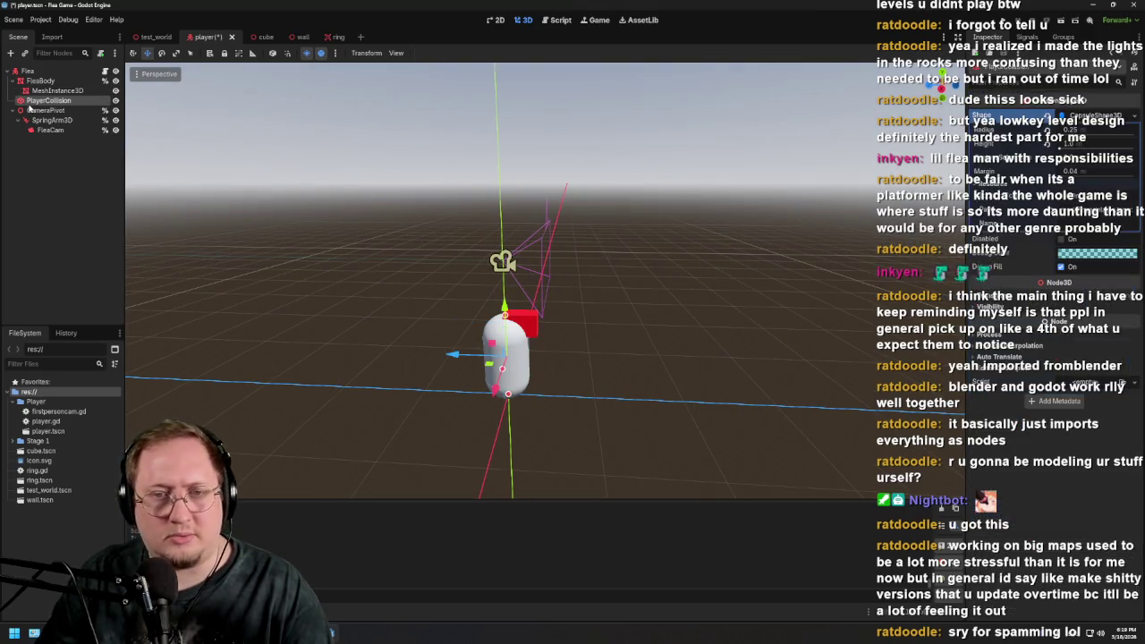
{"action": "scroll", "coordinate": [548, 301], "scroll_direction": "up", "scroll_amount": 3}
{"action": "left_click_drag", "start_coordinate": [544, 302], "coordinate": [535, 292]}
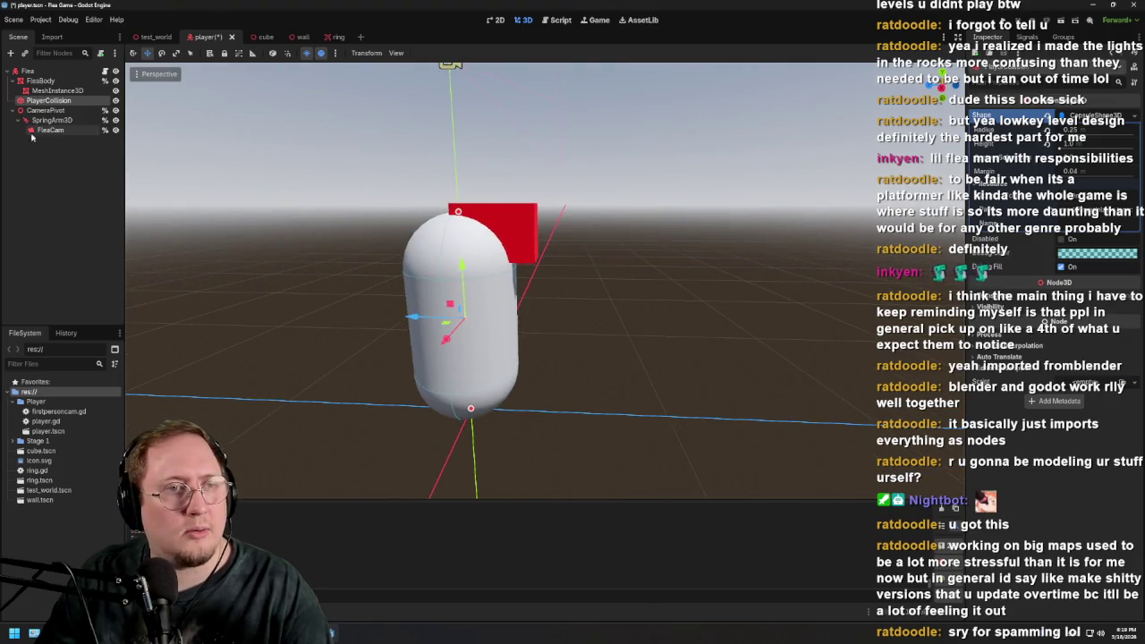
Review the capsule mesh, collision shape, FleaBody, spring arm and FleaCam in turn
{"action": "left_click", "coordinate": [37, 88]}
{"action": "left_click", "coordinate": [47, 100]}
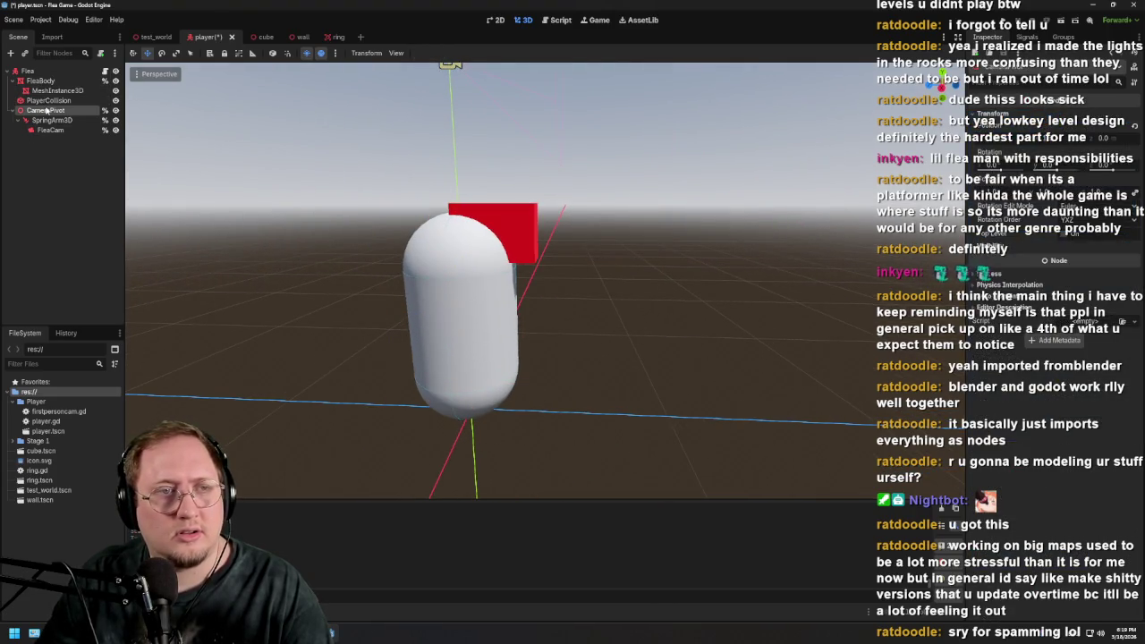
{"action": "left_click", "coordinate": [47, 90]}
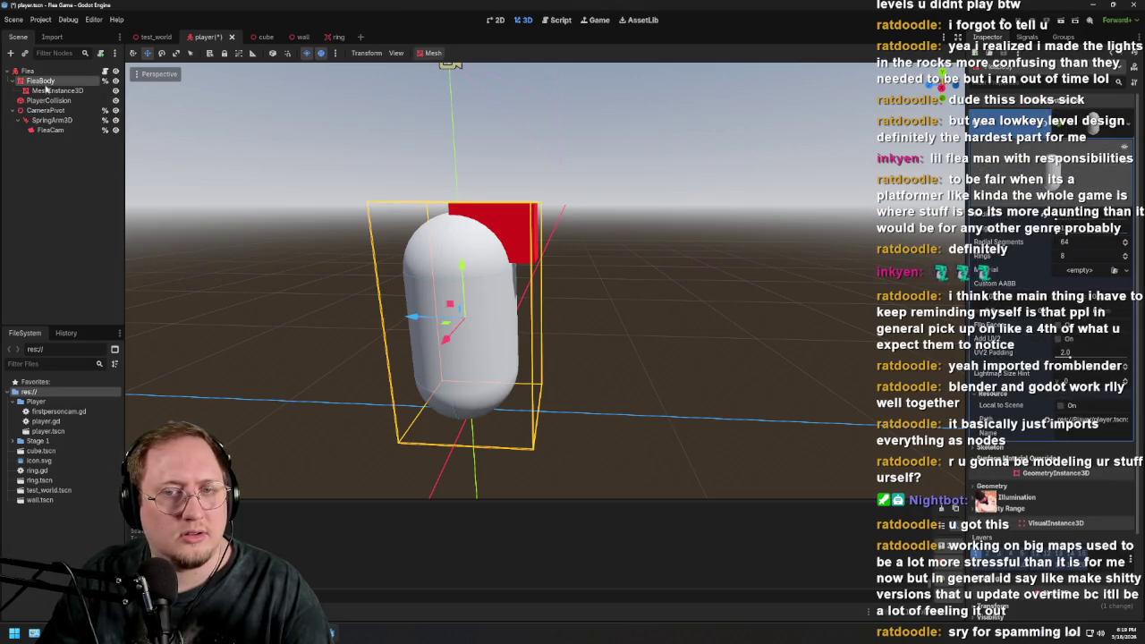
{"action": "left_click", "coordinate": [50, 80]}
{"action": "left_click_drag", "start_coordinate": [183, 250], "coordinate": [201, 231]}
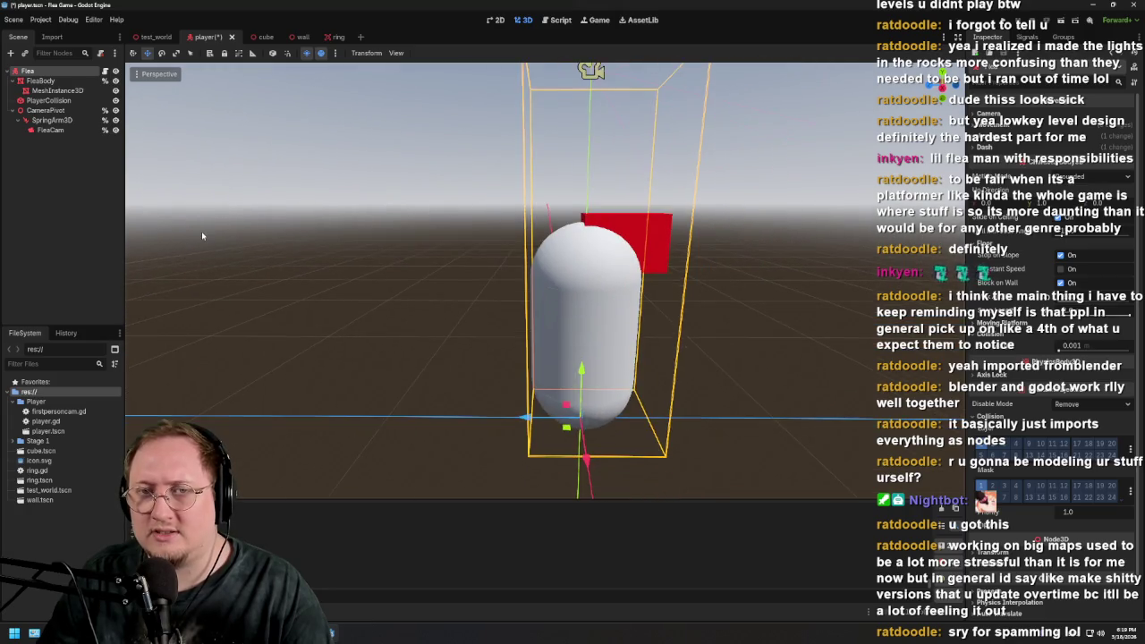
{"action": "scroll", "coordinate": [201, 231], "scroll_direction": "down", "scroll_amount": 5}
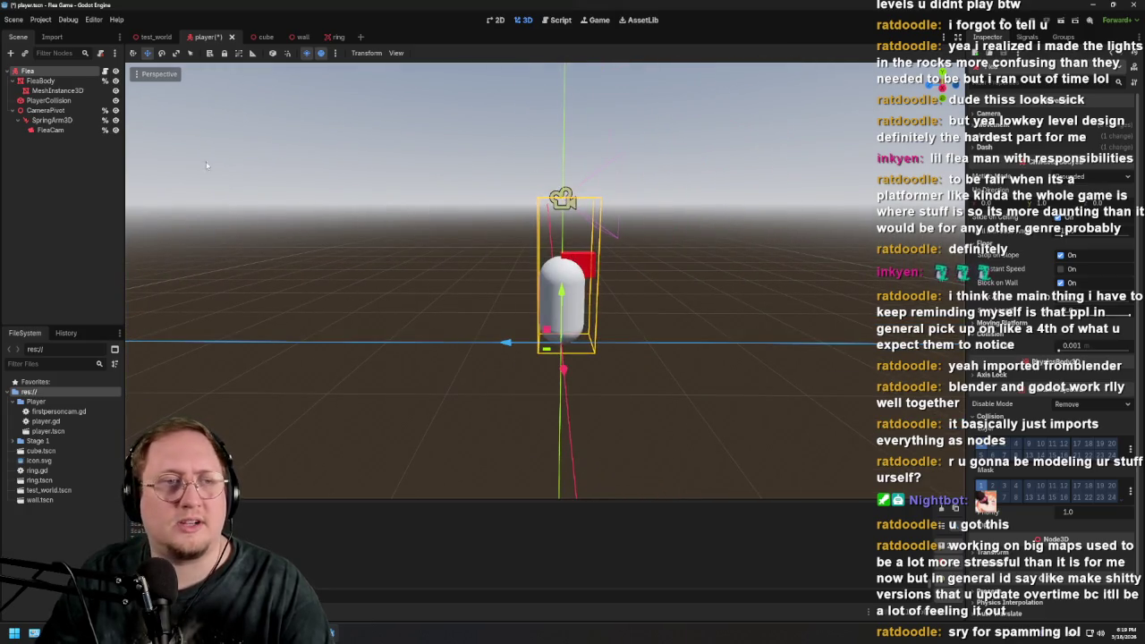
{"action": "left_click", "coordinate": [54, 120]}
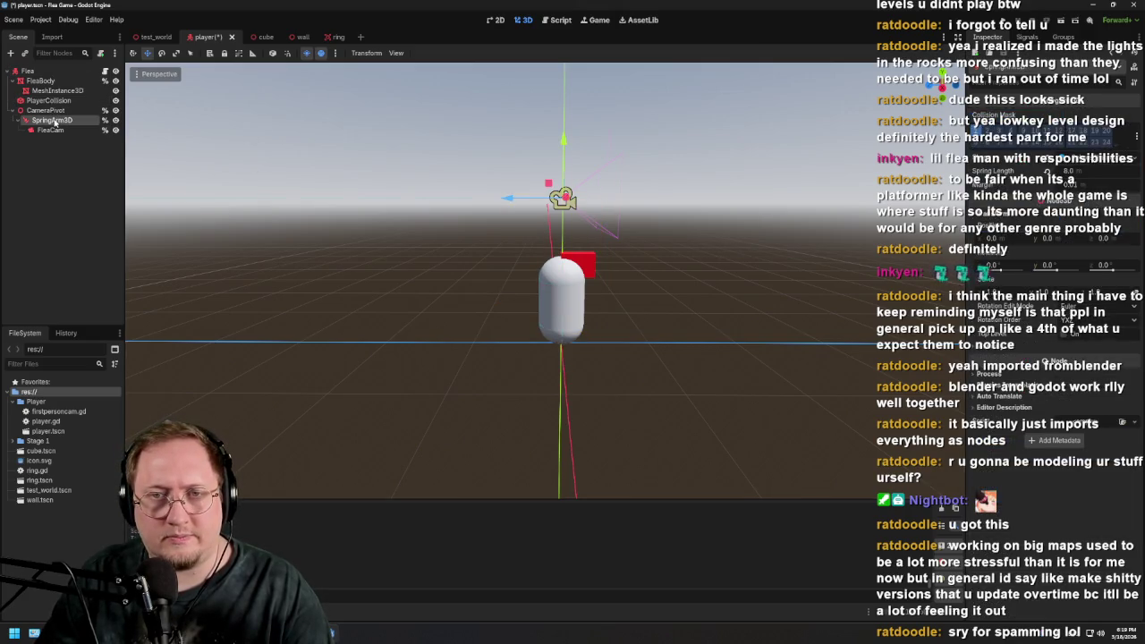
{"action": "left_click", "coordinate": [52, 130]}
{"action": "left_click", "coordinate": [53, 120]}
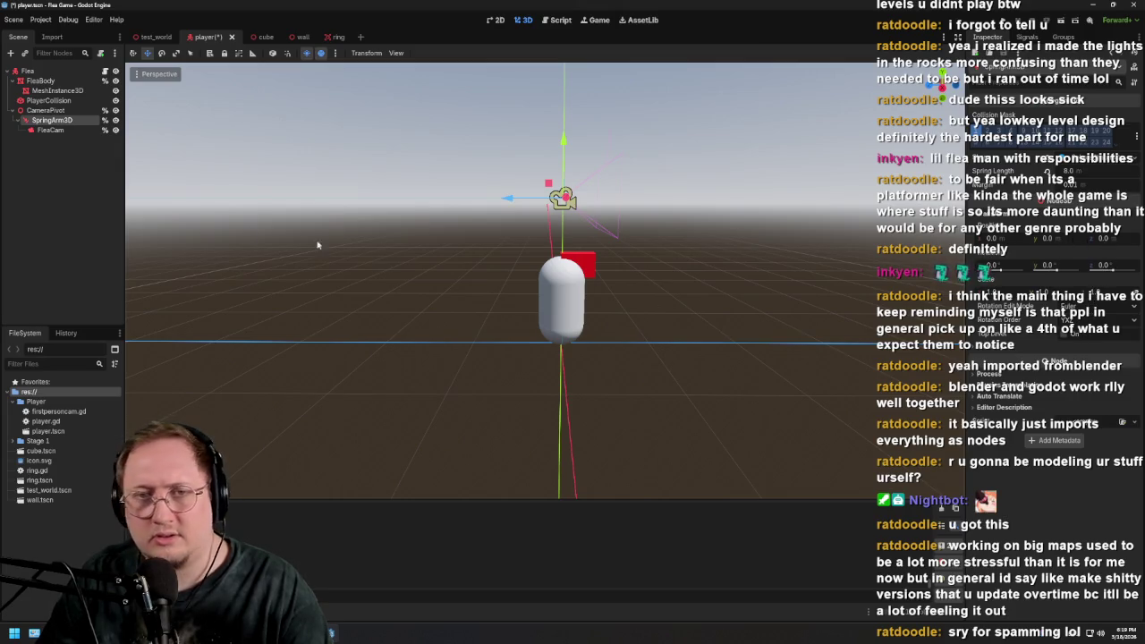
Lower the camera pivot along the vertical axis and save the player scene
{"action": "left_click", "coordinate": [42, 111]}
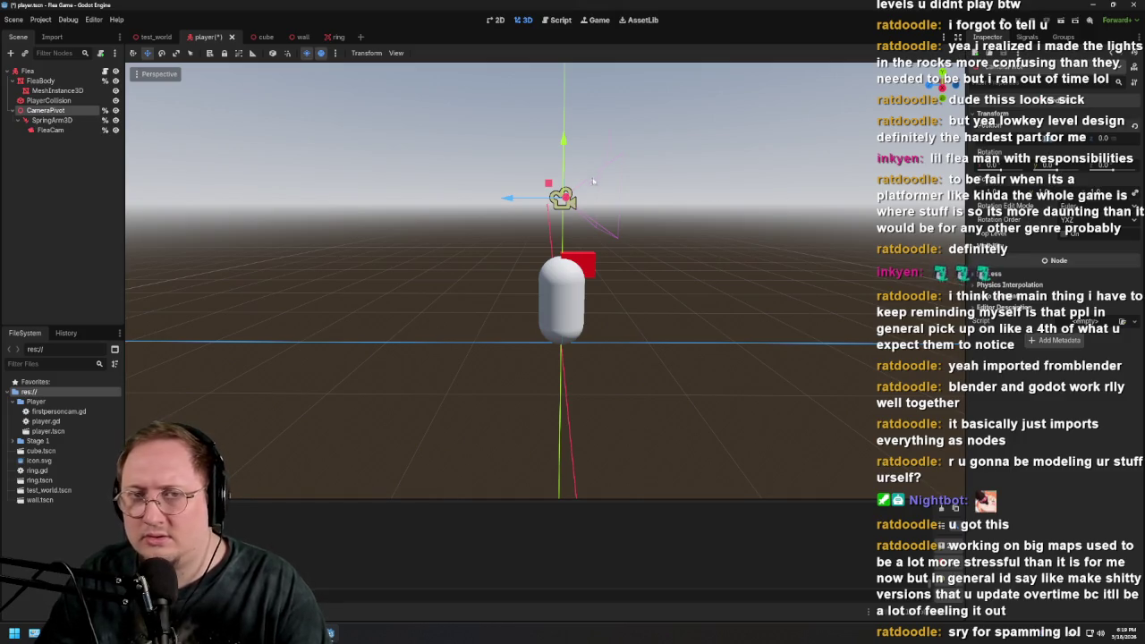
{"action": "left_click_drag", "start_coordinate": [563, 140], "coordinate": [567, 227]}
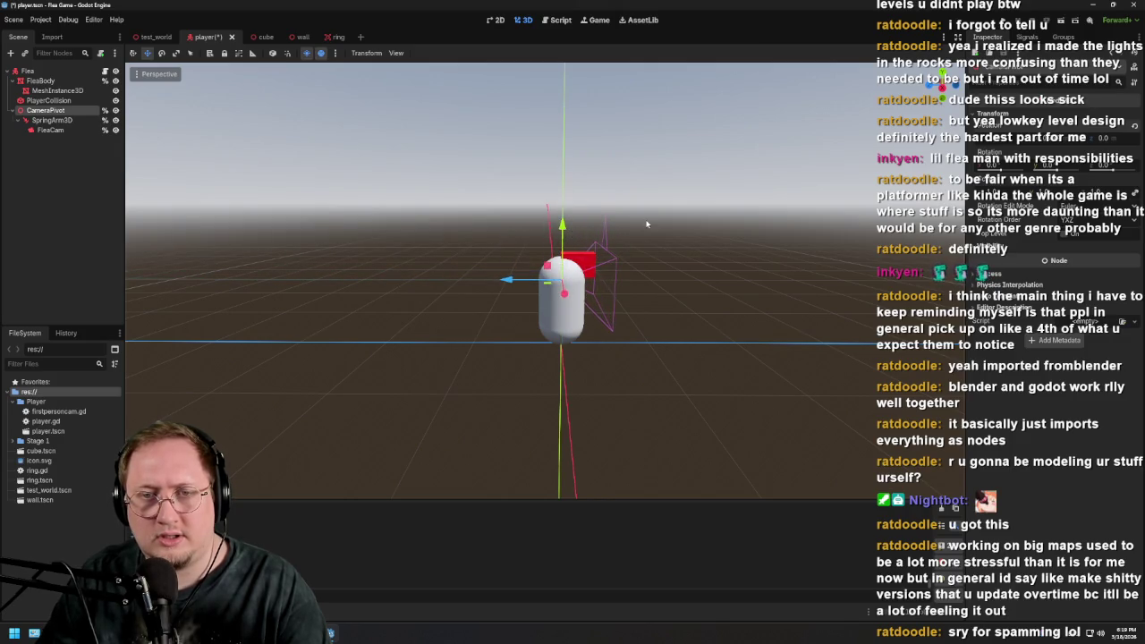
{"action": "scroll", "coordinate": [646, 221], "scroll_direction": "down", "scroll_amount": 1}
{"action": "scroll", "coordinate": [646, 222], "scroll_direction": "down", "scroll_amount": 1}
{"action": "scroll", "coordinate": [644, 218], "scroll_direction": "down", "scroll_amount": 1}
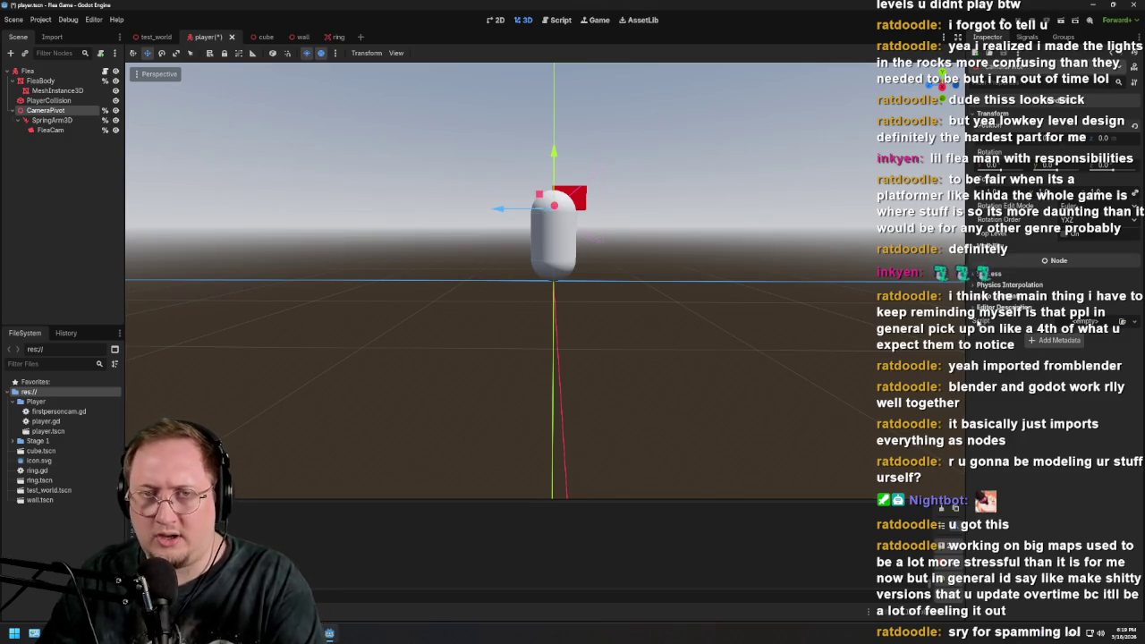
{"action": "left_click_drag", "start_coordinate": [554, 154], "coordinate": [609, 314]}
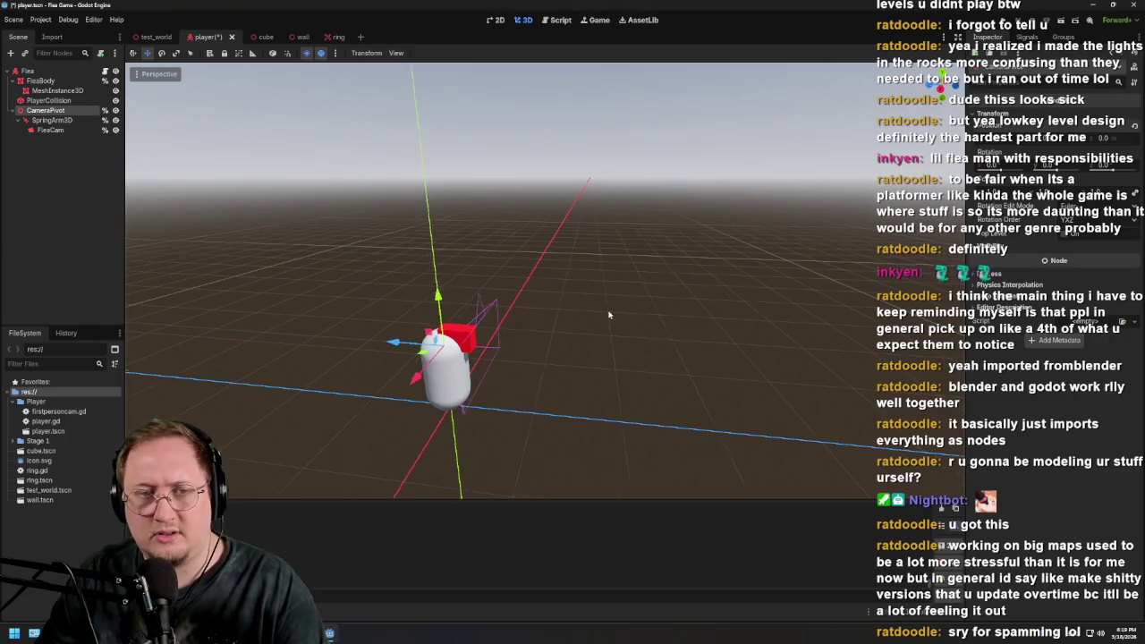
{"action": "key", "text": "ctrl+s"}
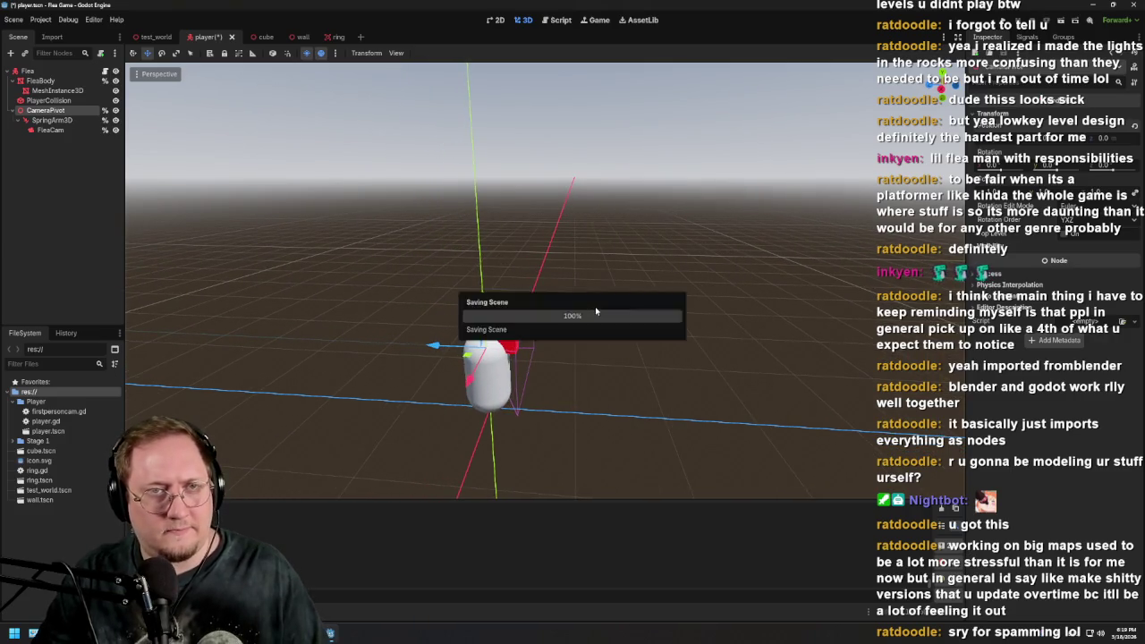
Playtest the reshaped Flea in the test_world scene, then stop the game with F8
{"action": "left_click", "coordinate": [155, 37]}
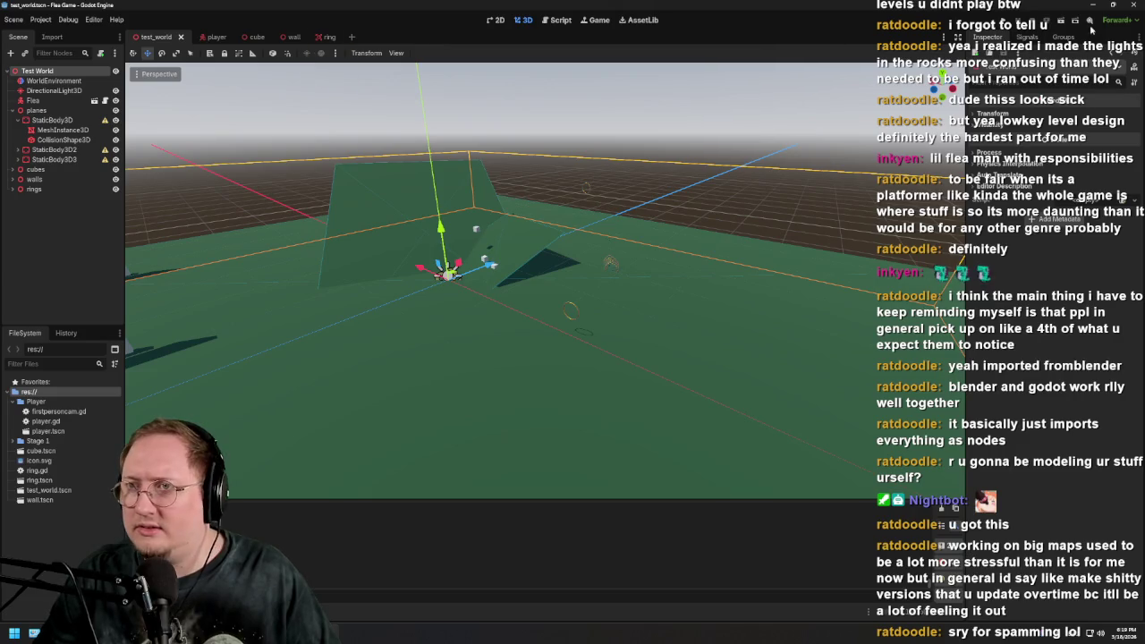
{"action": "left_click", "coordinate": [1059, 25]}
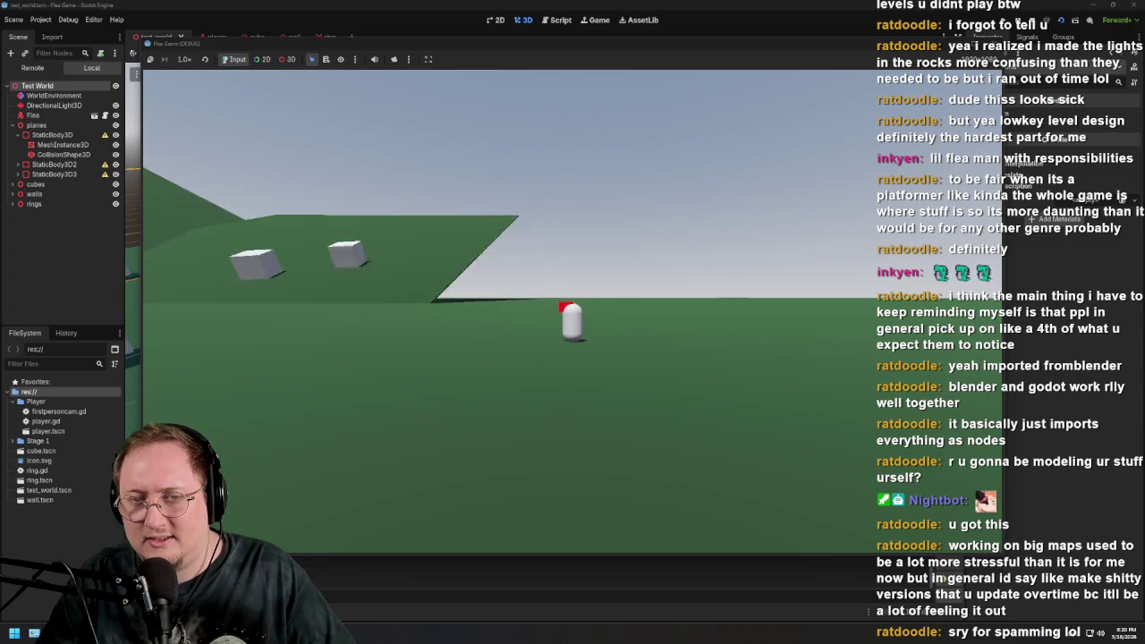
{"action": "key", "text": "F8"}
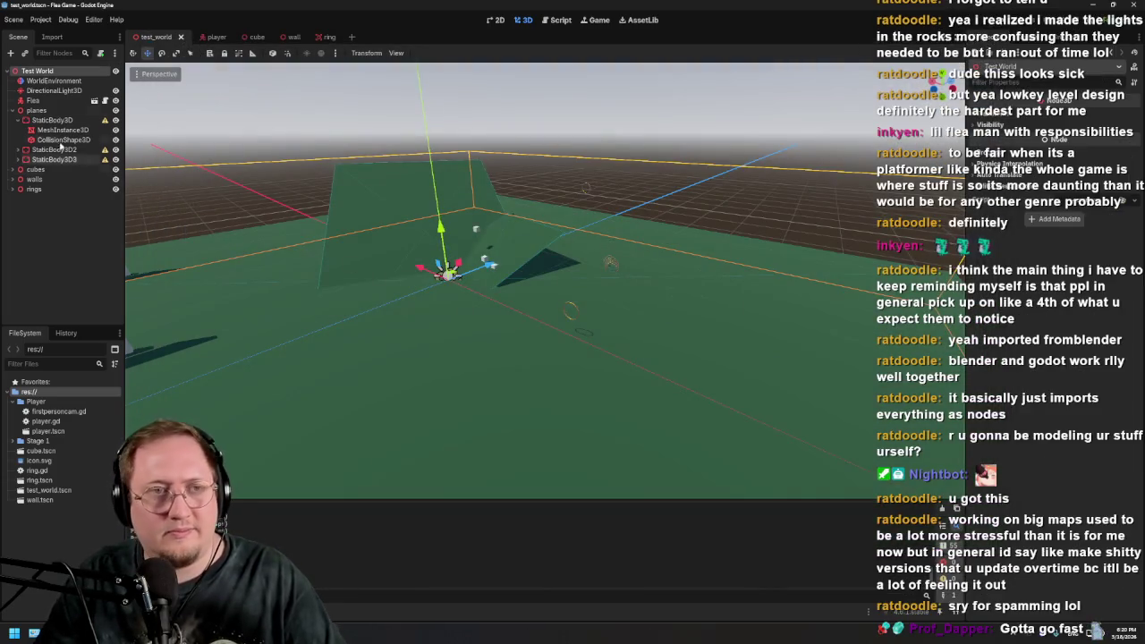
Change _spring_arm_base_length in player.gd from 8.0 to 5.0
{"action": "left_click", "coordinate": [215, 38]}
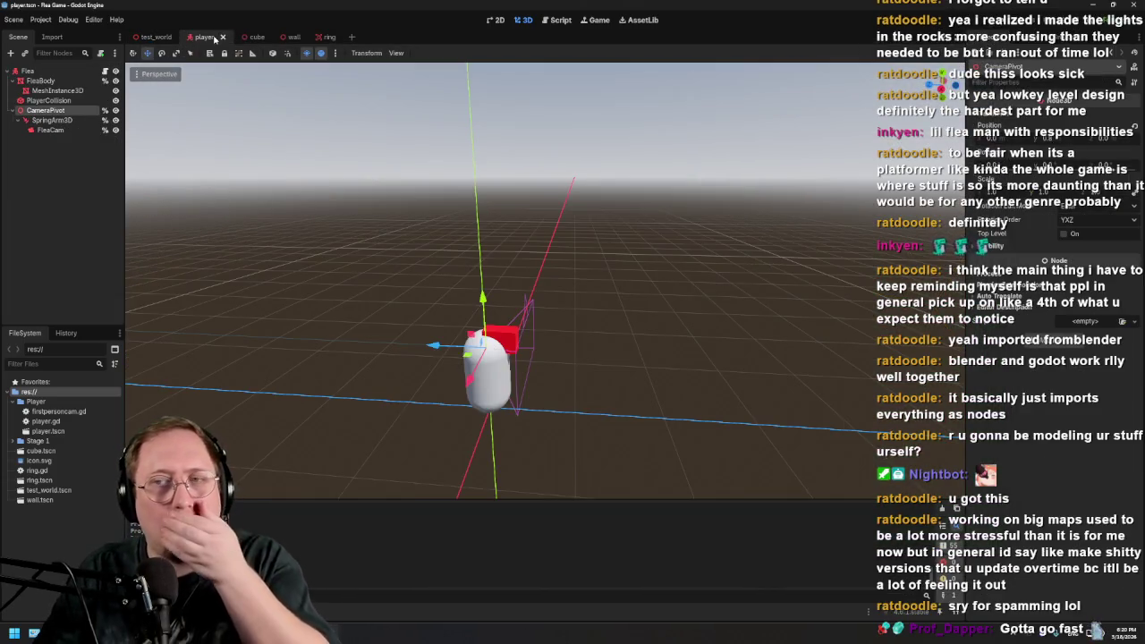
{"action": "left_click", "coordinate": [558, 20]}
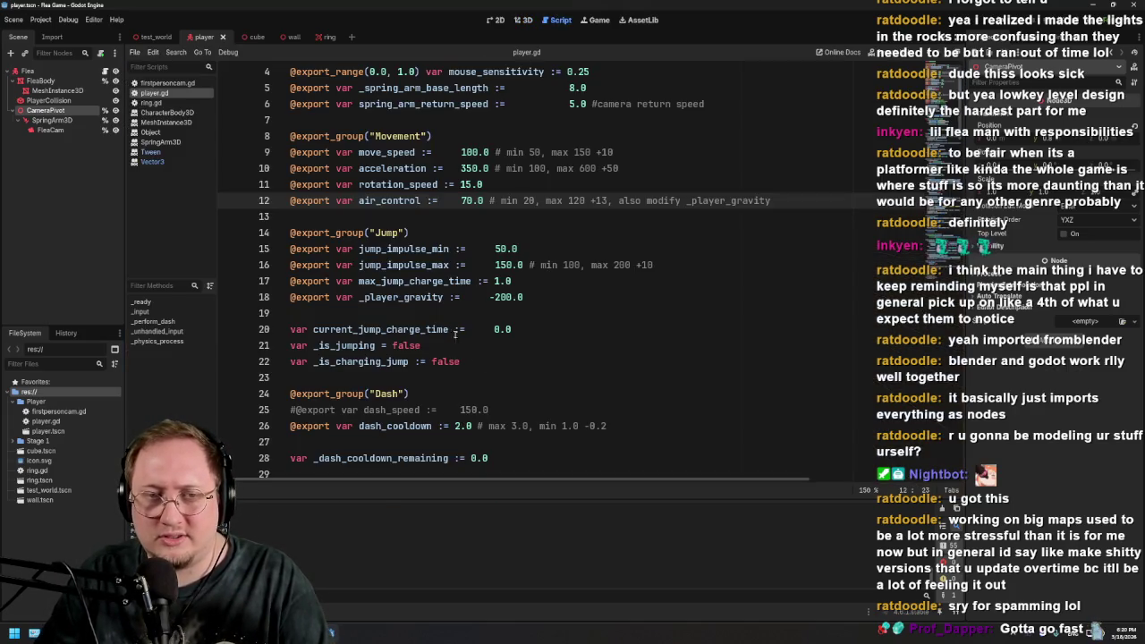
{"action": "scroll", "coordinate": [572, 266], "scroll_direction": "up", "scroll_amount": 2}
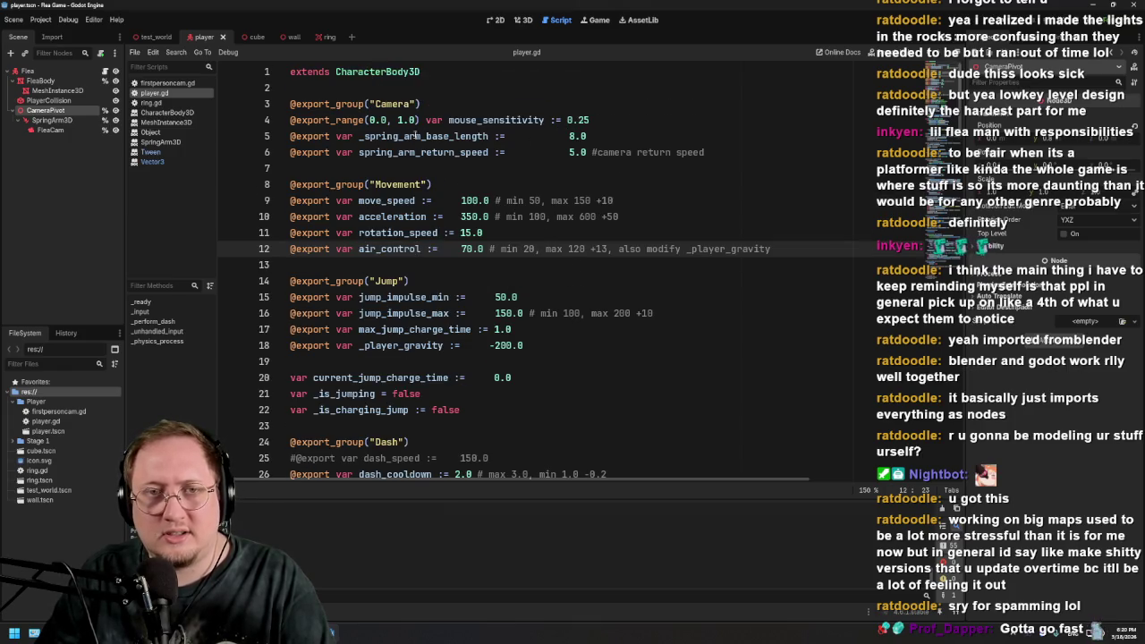
{"action": "left_click", "coordinate": [572, 136]}
{"action": "type", "text": "6"}
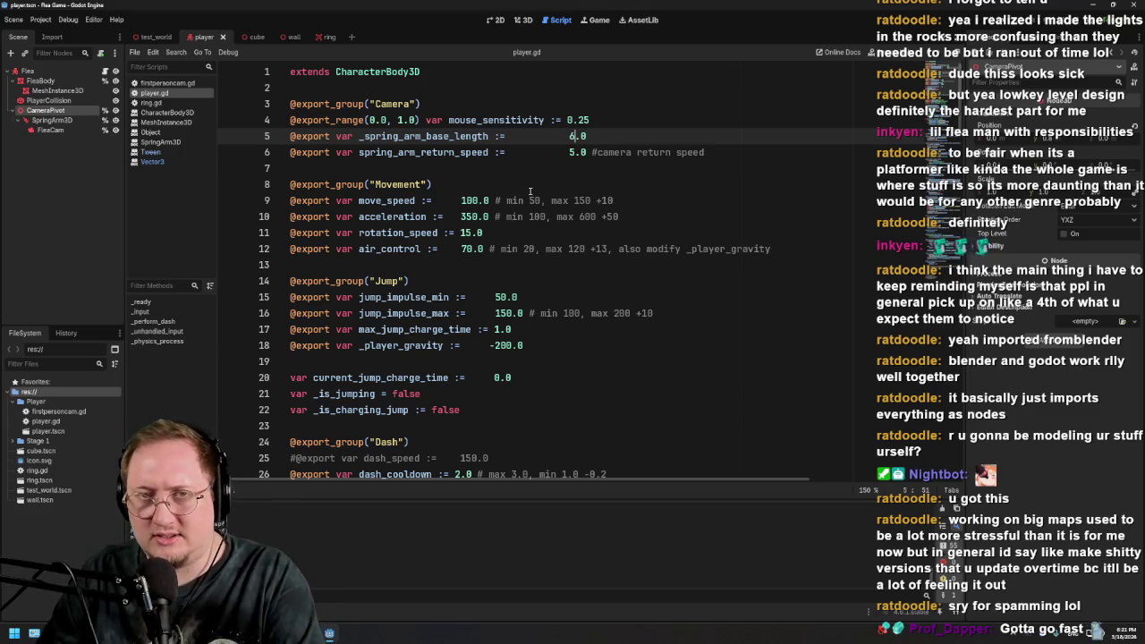
{"action": "key", "text": "Return"}
{"action": "key", "text": "BackSpace"}
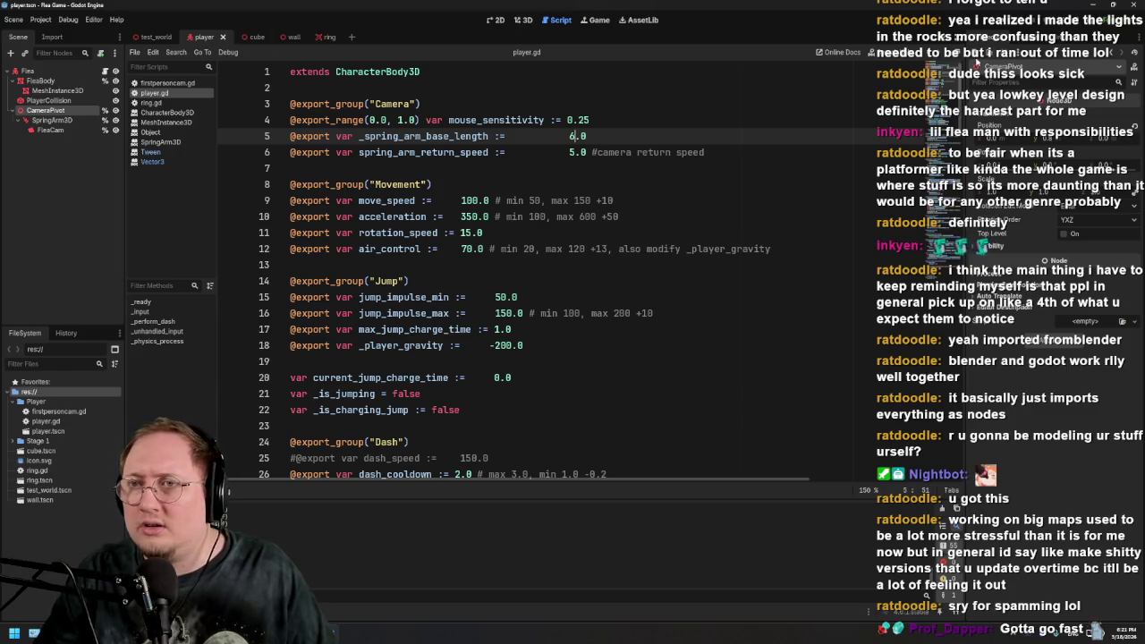
{"action": "key", "text": "ctrl+shift+Tab"}
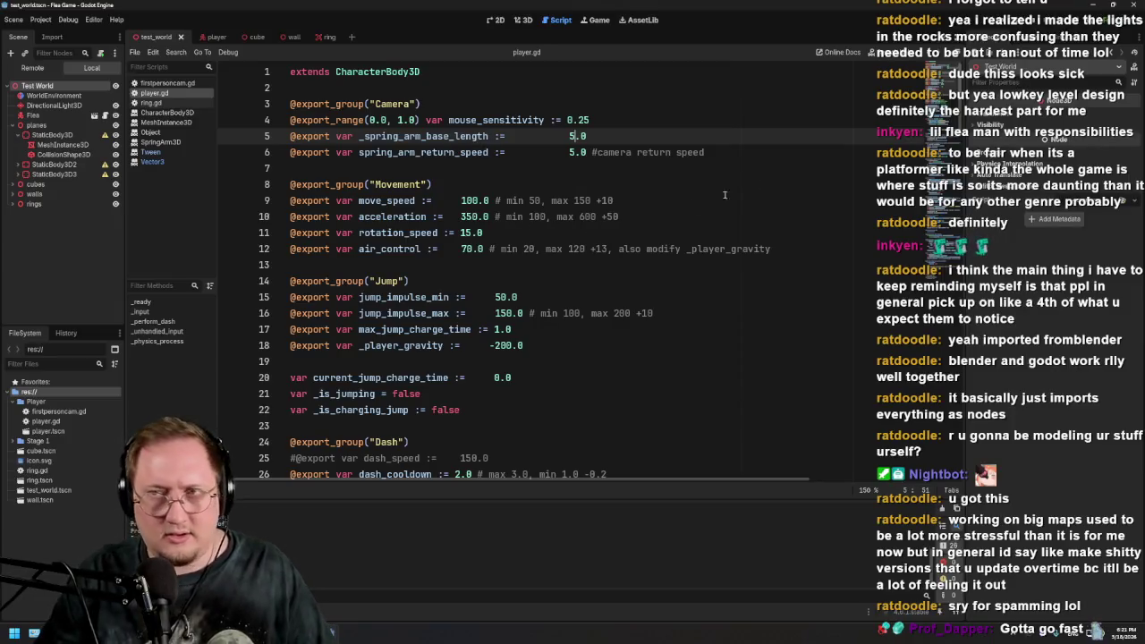
{"action": "left_click", "coordinate": [216, 36]}
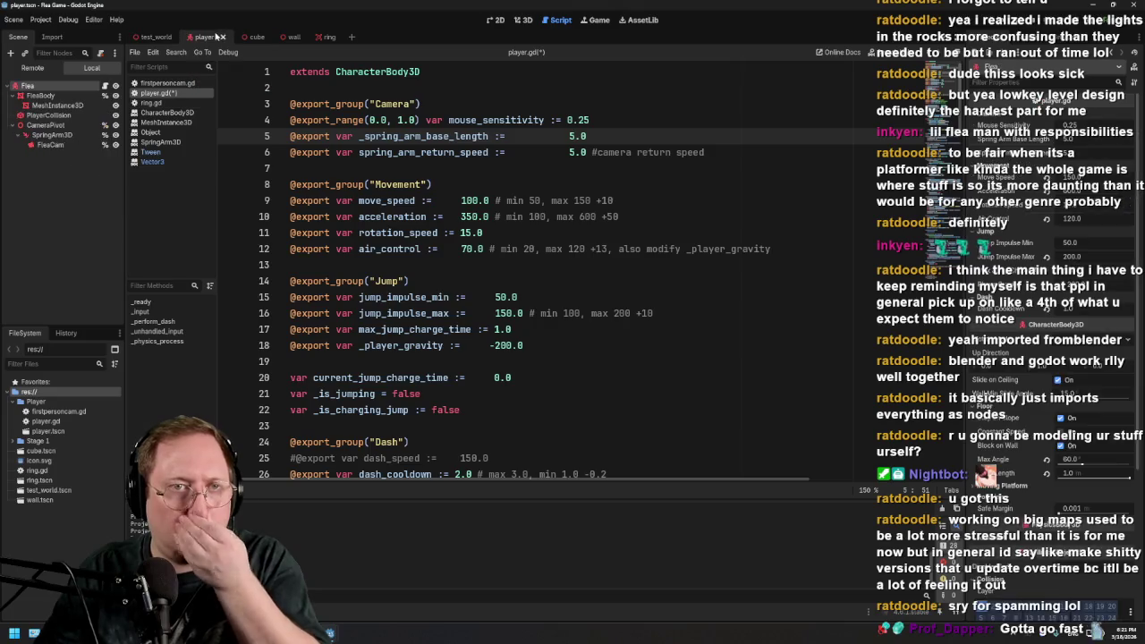
{"action": "key", "text": "F5"}
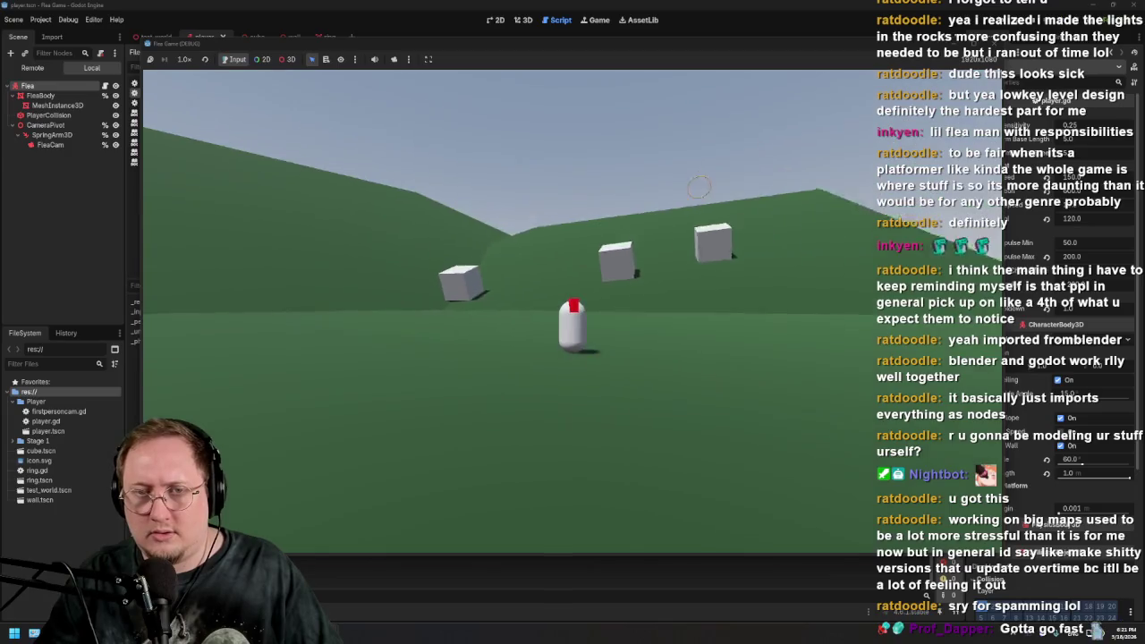
{"action": "key", "text": "w"}
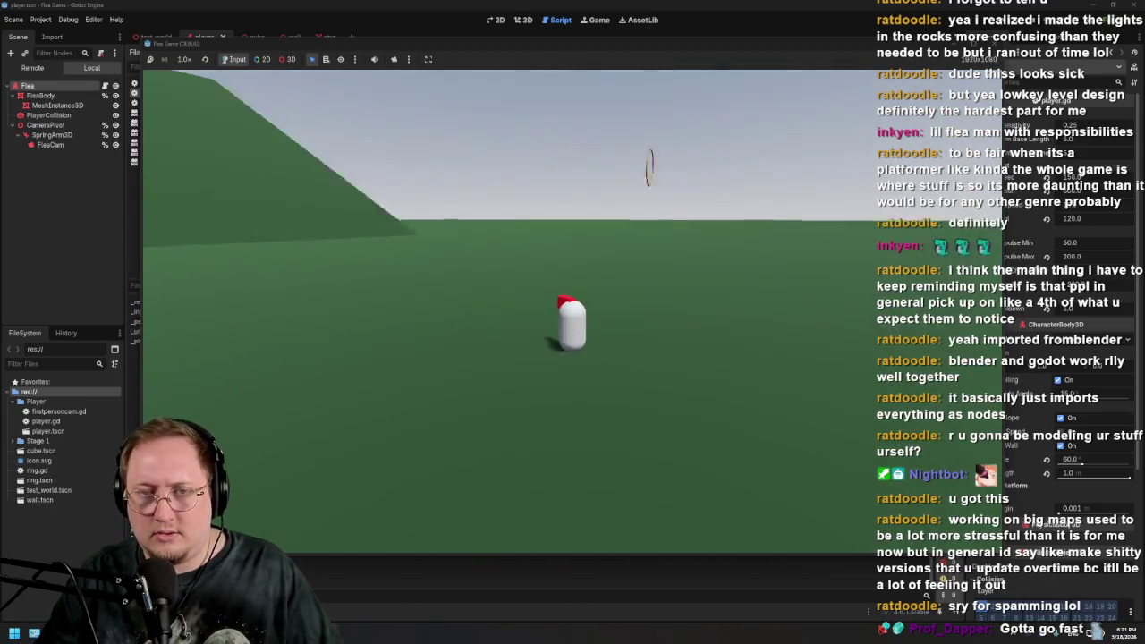
{"action": "key", "text": "w"}
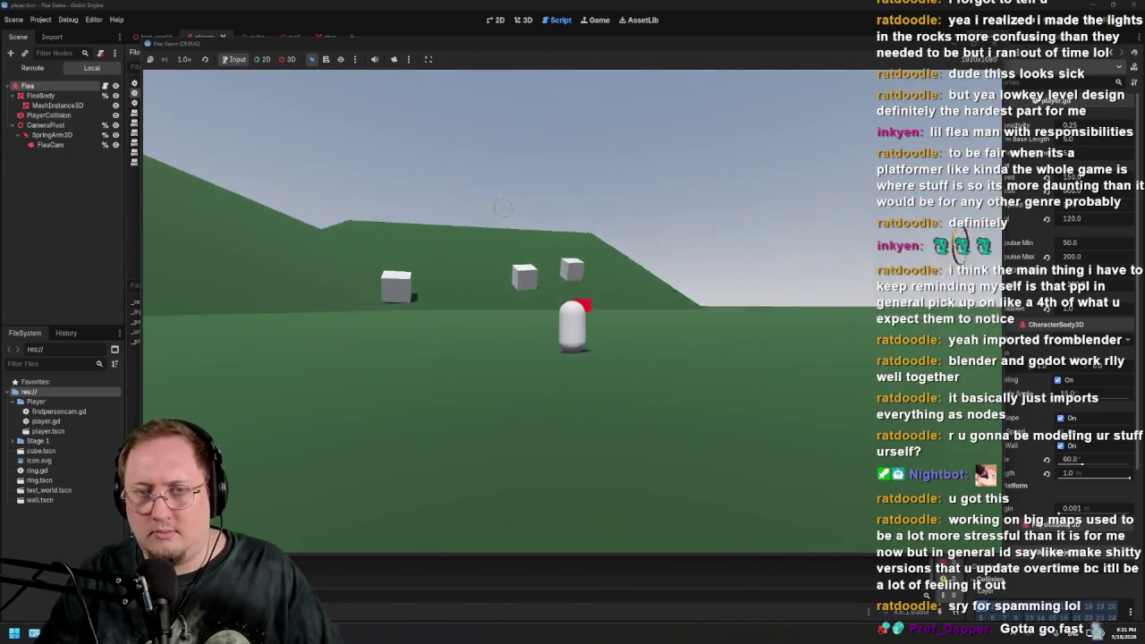
{"action": "key", "text": "F8"}
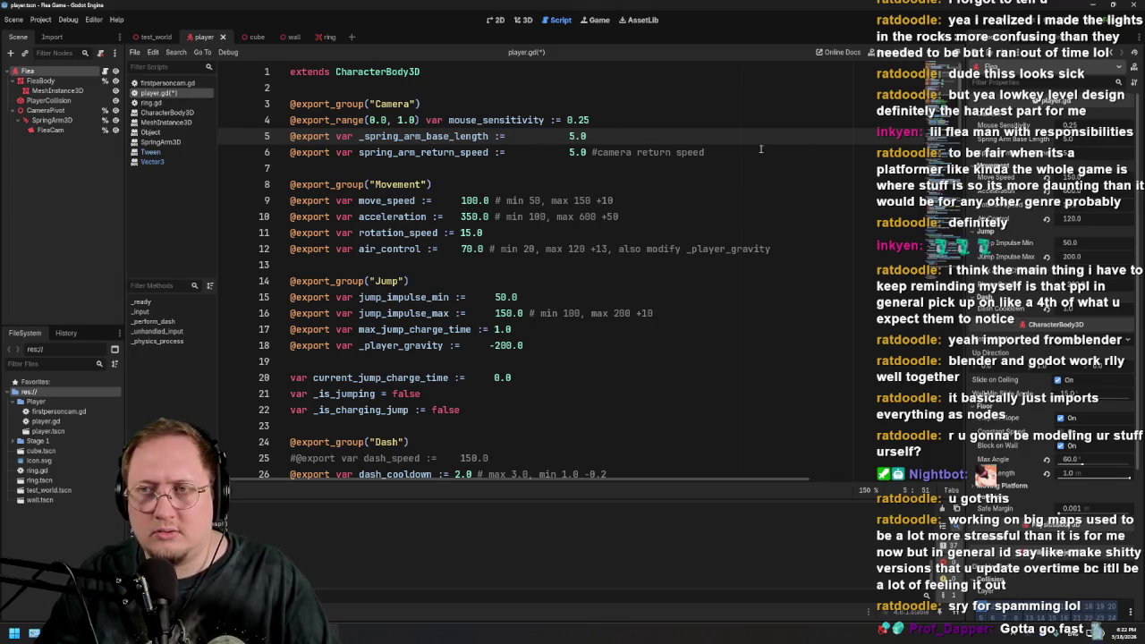
{"action": "left_click", "coordinate": [1092, 151]}
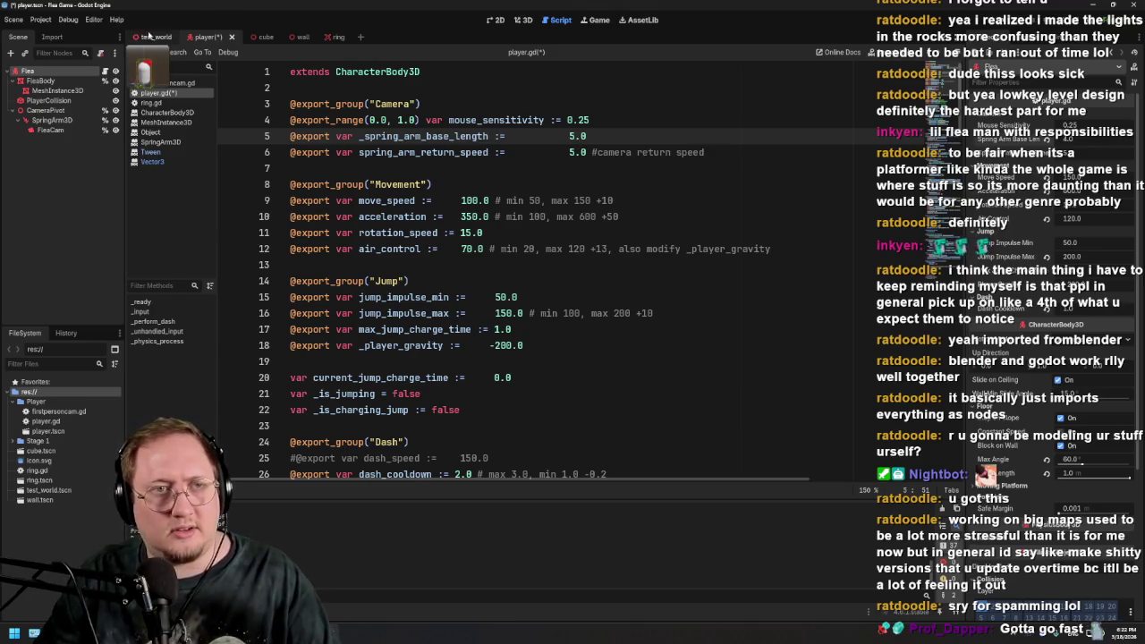
Run test_world with F5 to try the closer 5.0 camera, then stop it with F8
{"action": "left_click", "coordinate": [152, 37]}
{"action": "key", "text": "F5"}
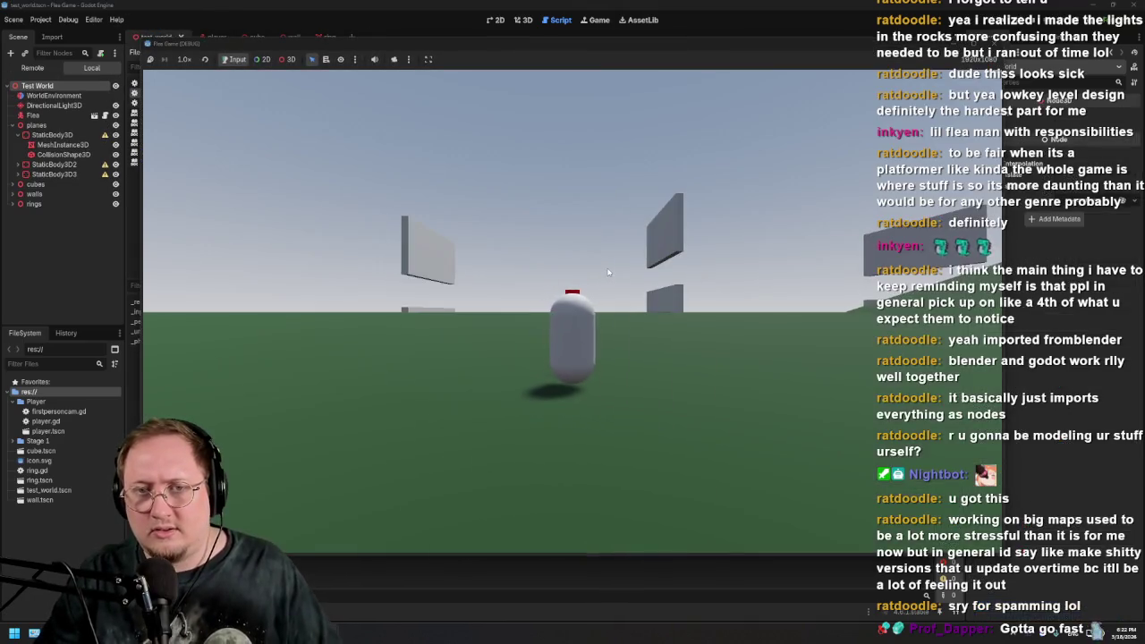
{"action": "mouse_move", "coordinate": [573, 322]}
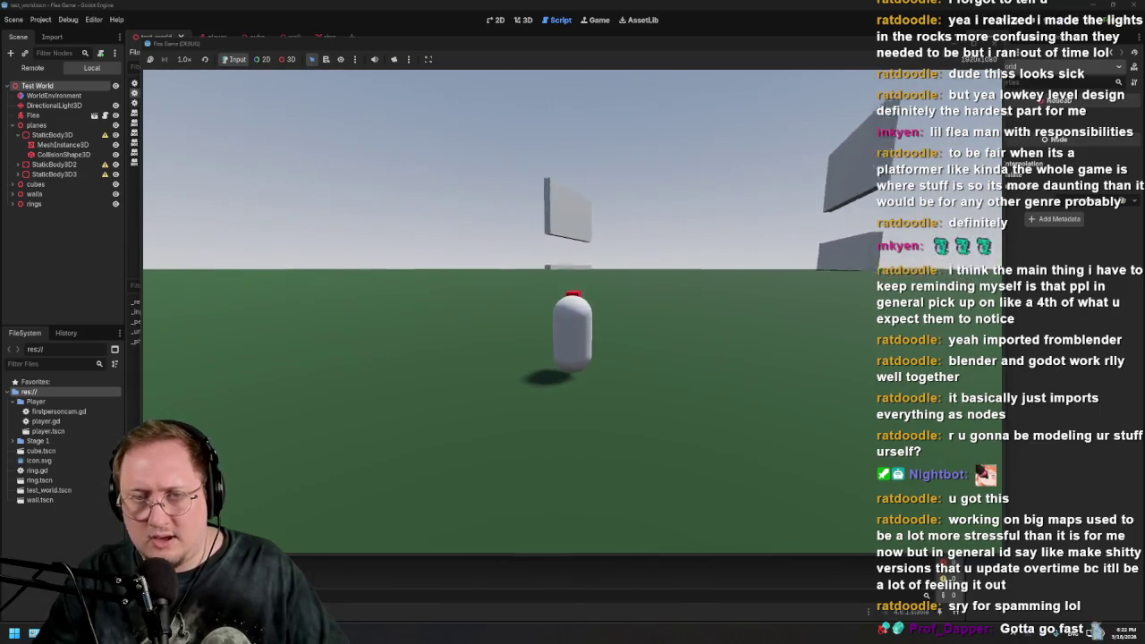
{"action": "mouse_move", "coordinate": [651, 183]}
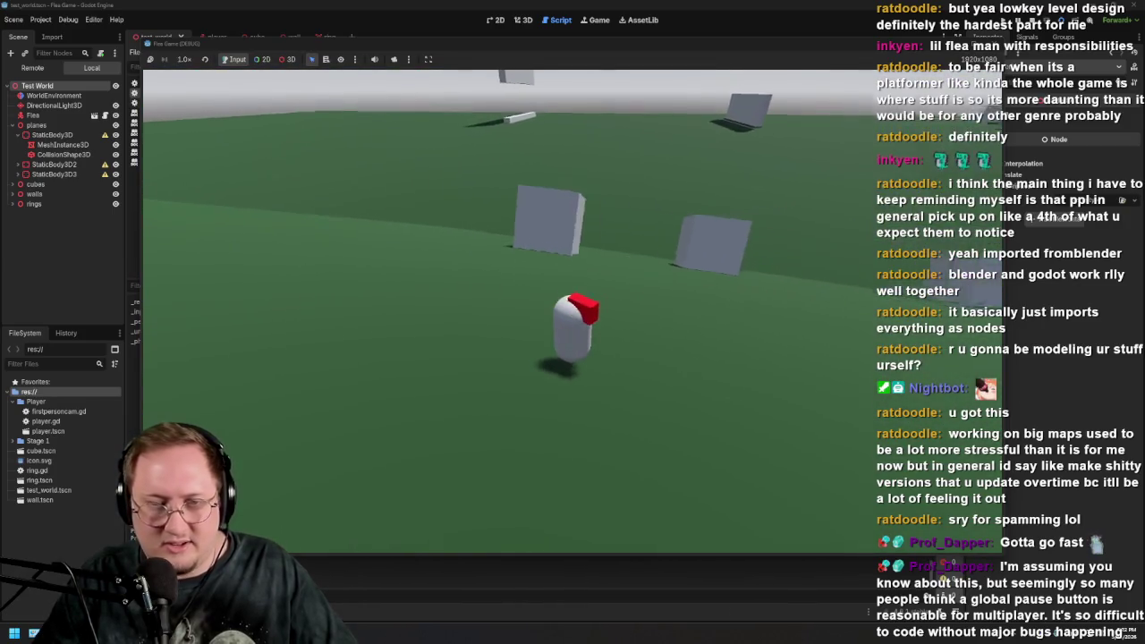
{"action": "key", "text": "F8"}
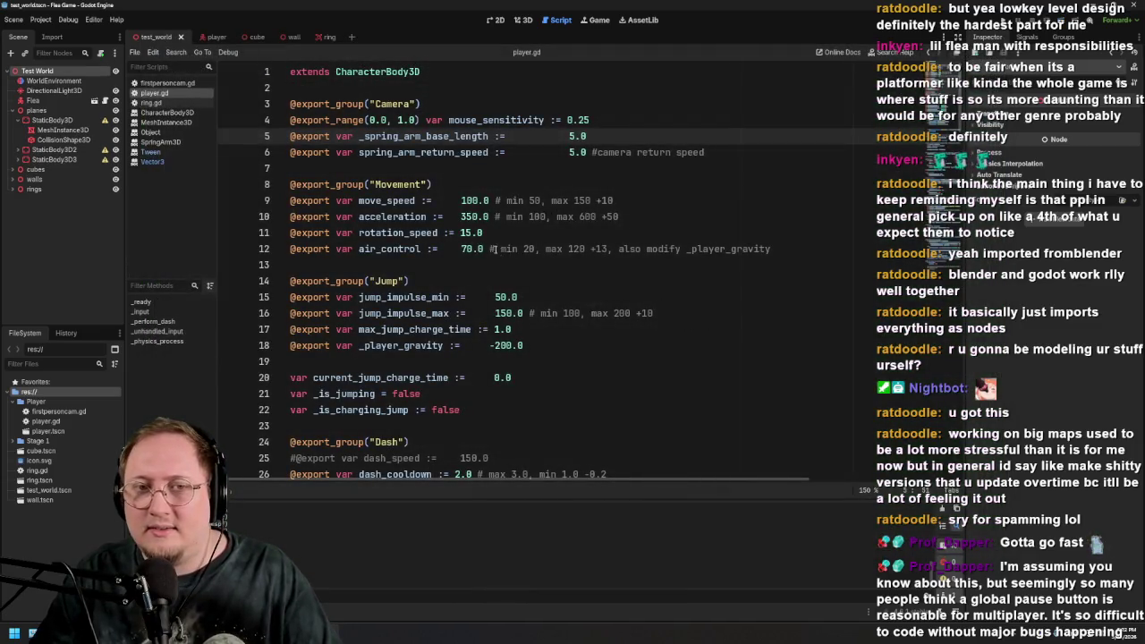
Place the cursor on the acceleration line in player.gd and return to the player scene
{"action": "left_click", "coordinate": [502, 218]}
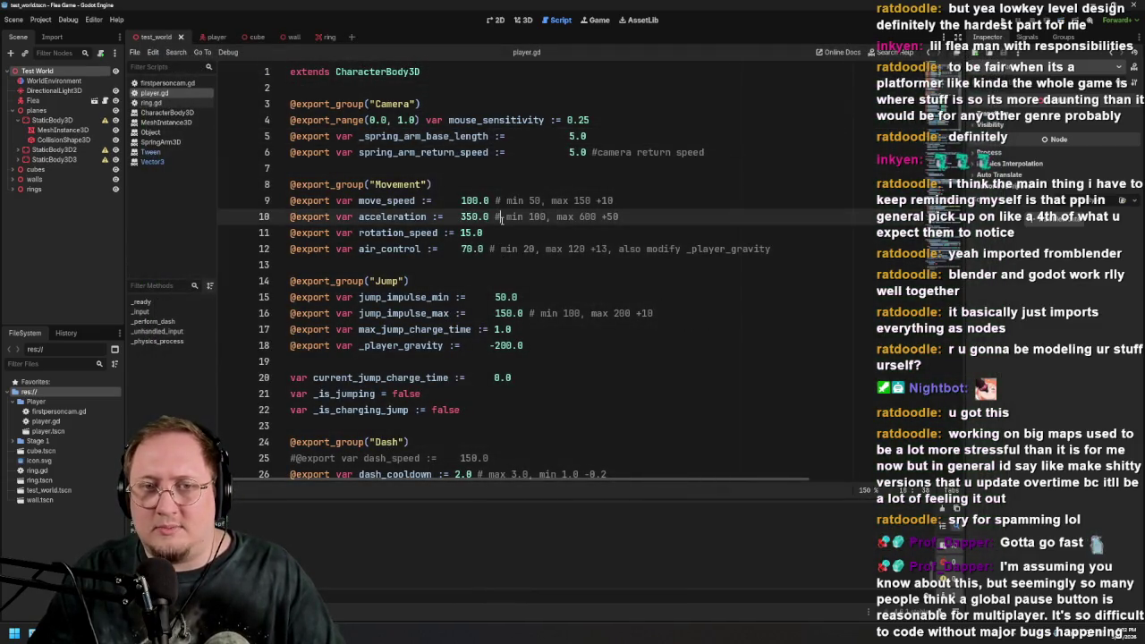
{"action": "left_click", "coordinate": [202, 38]}
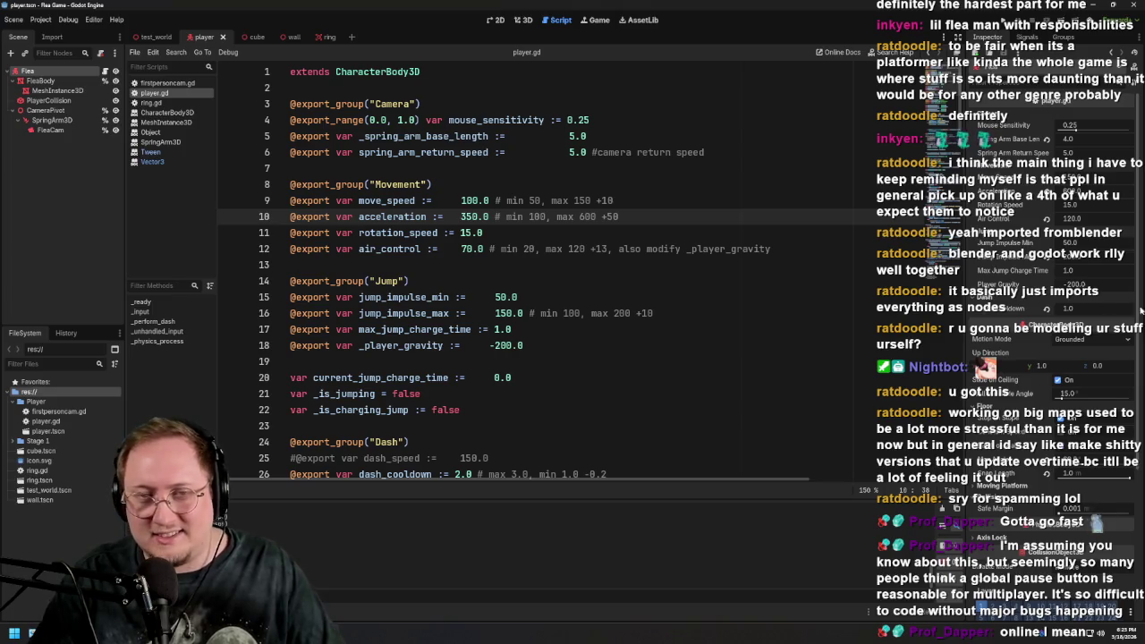
Revise the move_speed and acceleration range comments in player.gd (150 max, step 10, 600 max)
{"action": "left_click", "coordinate": [570, 137]}
{"action": "type", "text": "4"}
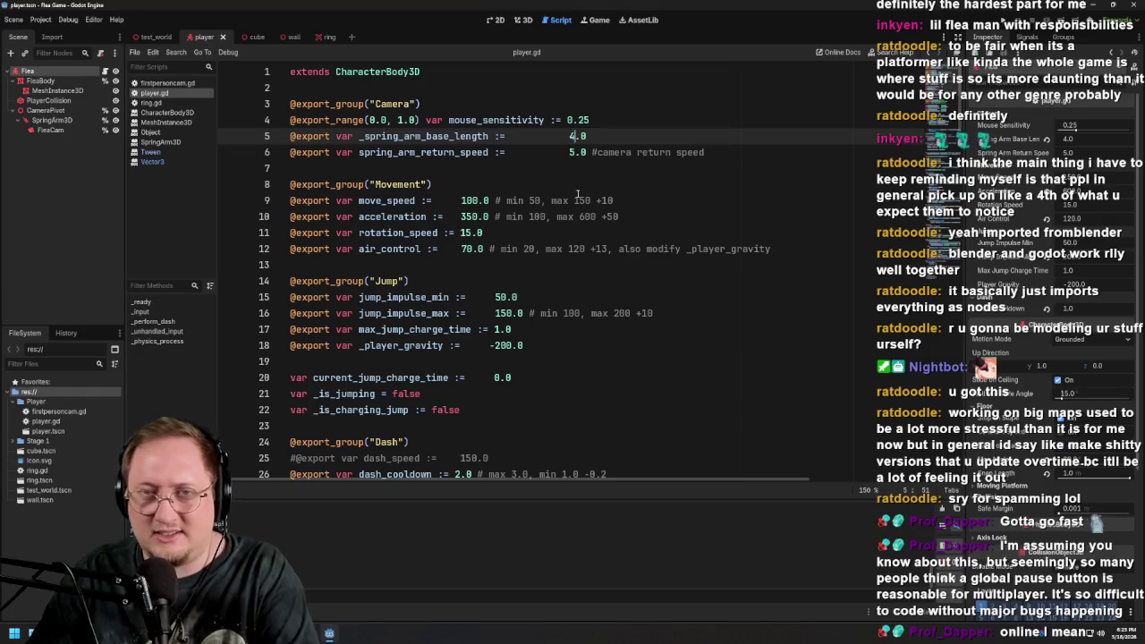
{"action": "left_click", "coordinate": [577, 200]}
{"action": "type", "text": "1"}
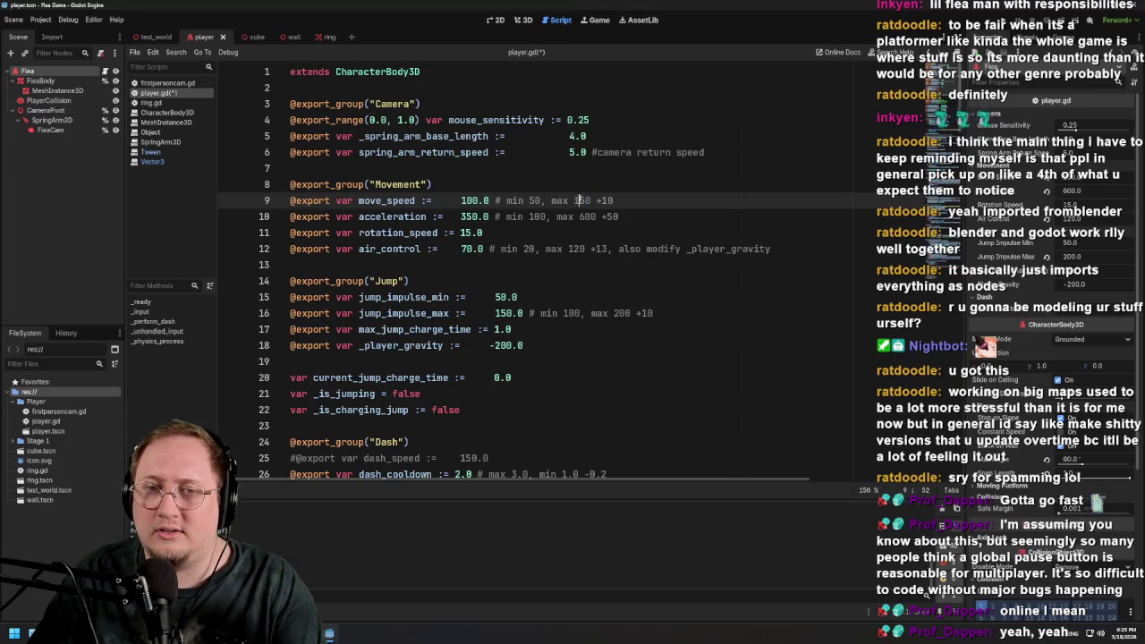
{"action": "left_click", "coordinate": [582, 201]}
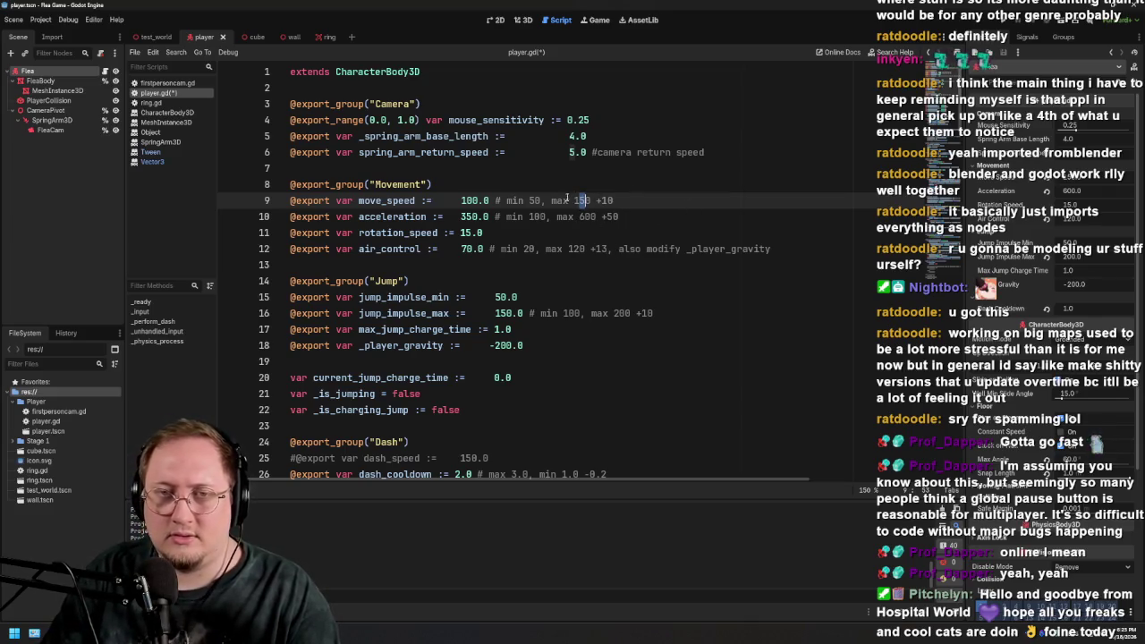
{"action": "type", "text": "2"}
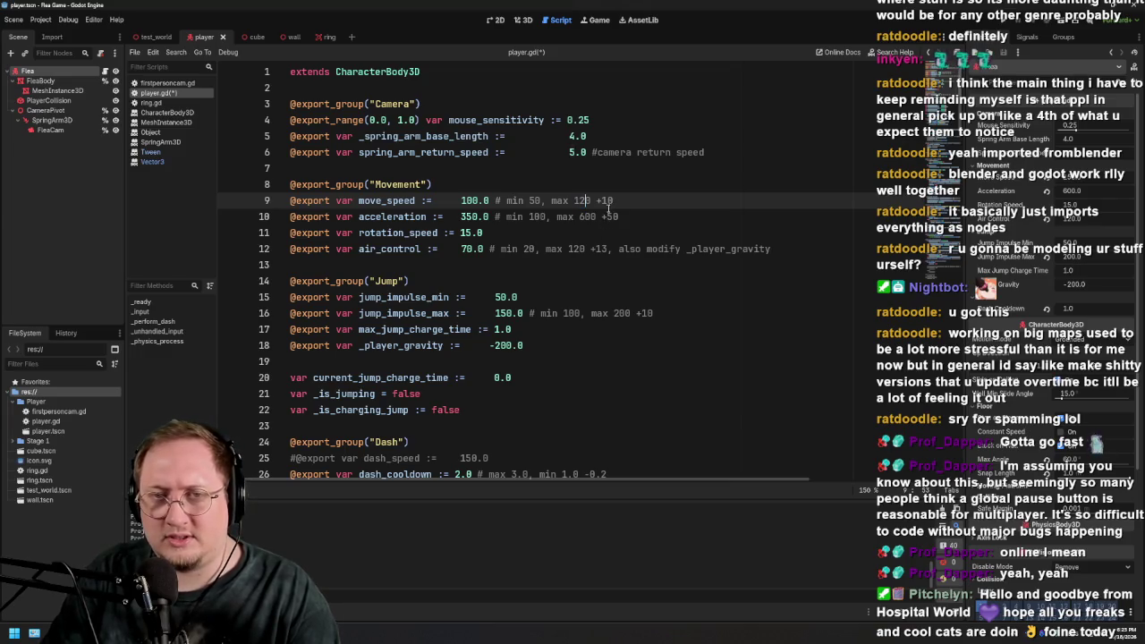
{"action": "double_click", "coordinate": [606, 200]}
{"action": "type", "text": "7"}
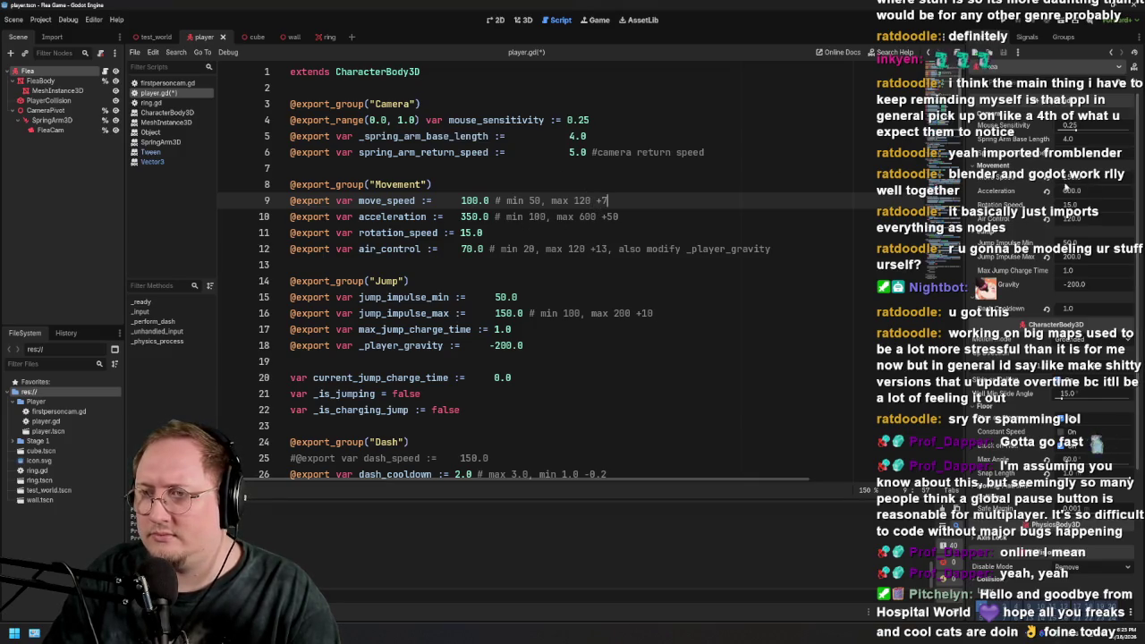
{"action": "left_click", "coordinate": [1106, 195]}
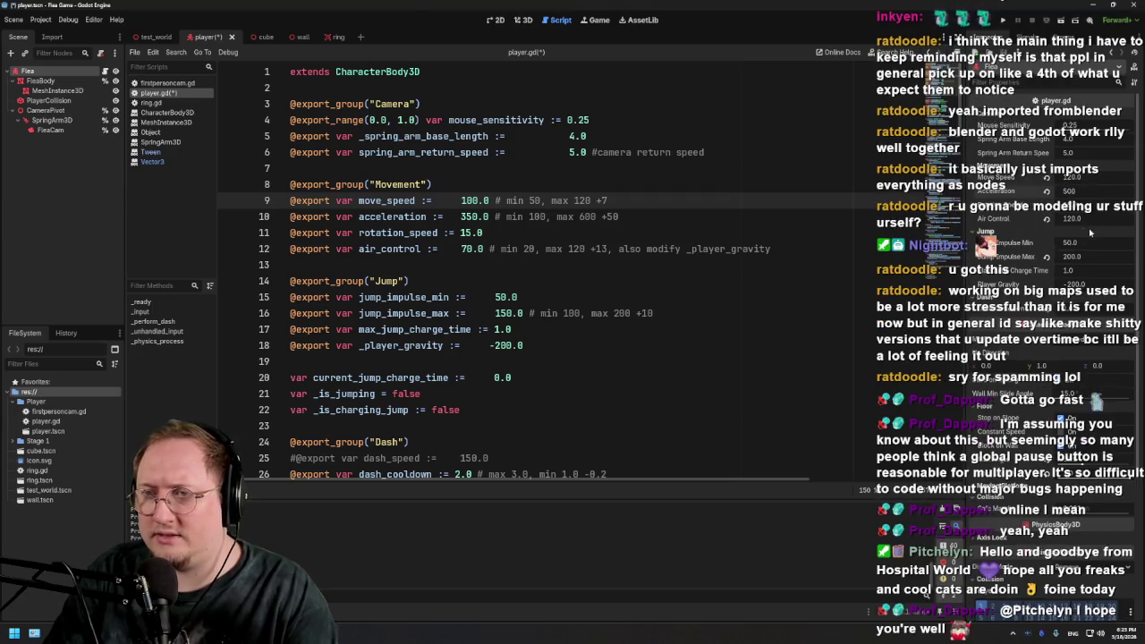
{"action": "double_click", "coordinate": [586, 217]}
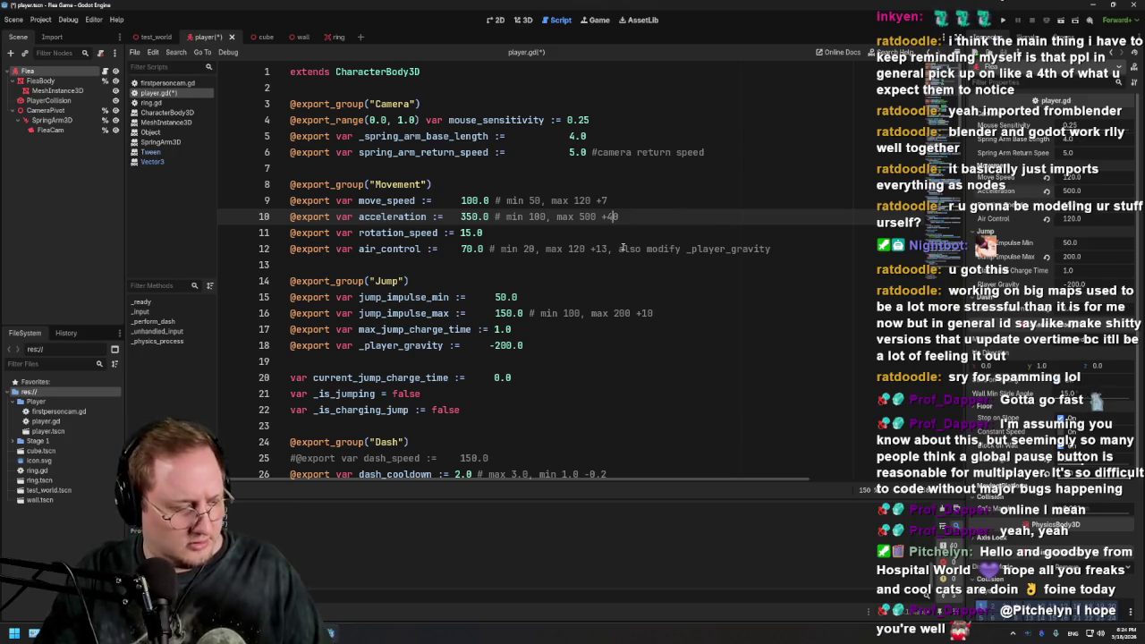
Edit the air_control note, save player.gd, and bring up the test_world scene
{"action": "left_click", "coordinate": [622, 249]}
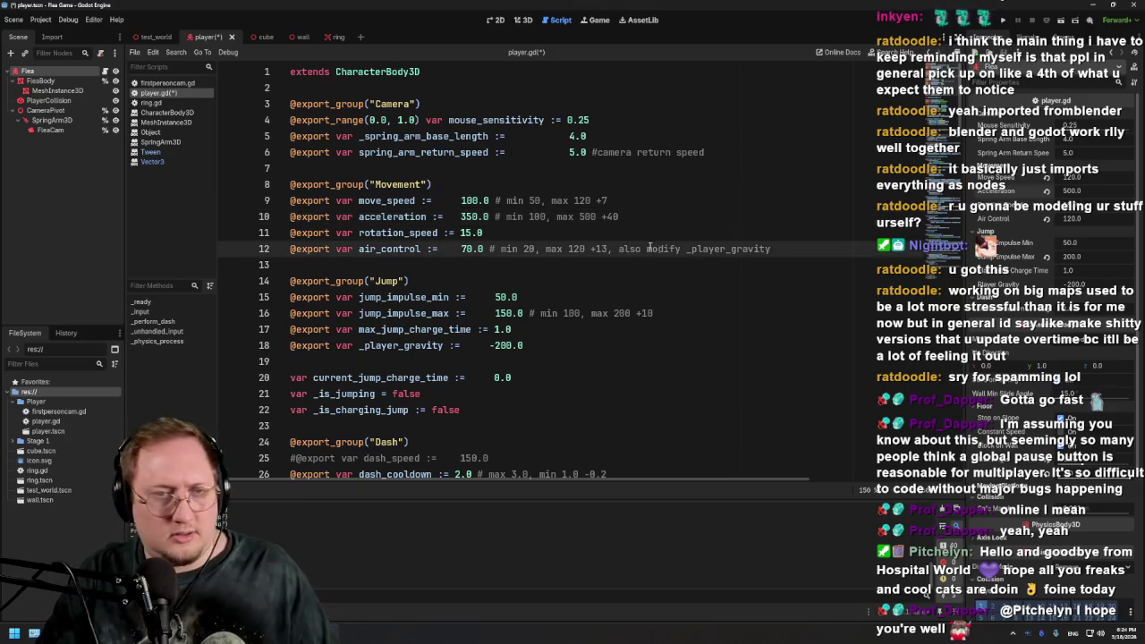
{"action": "key", "text": "ctrl+s"}
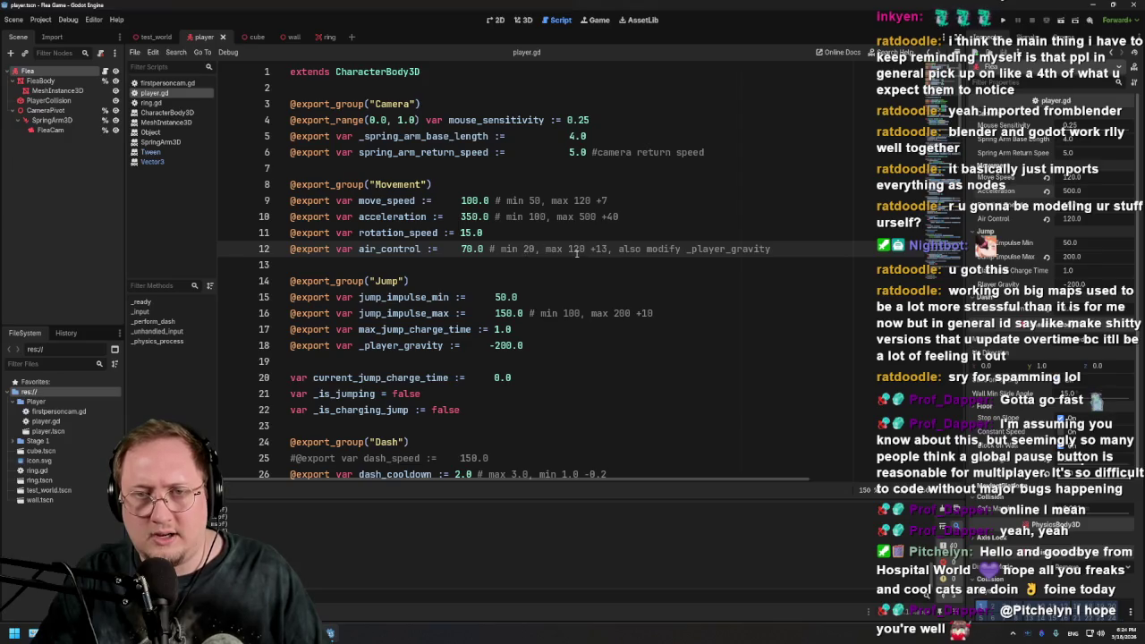
{"action": "left_click_drag", "start_coordinate": [574, 248], "coordinate": [584, 249]}
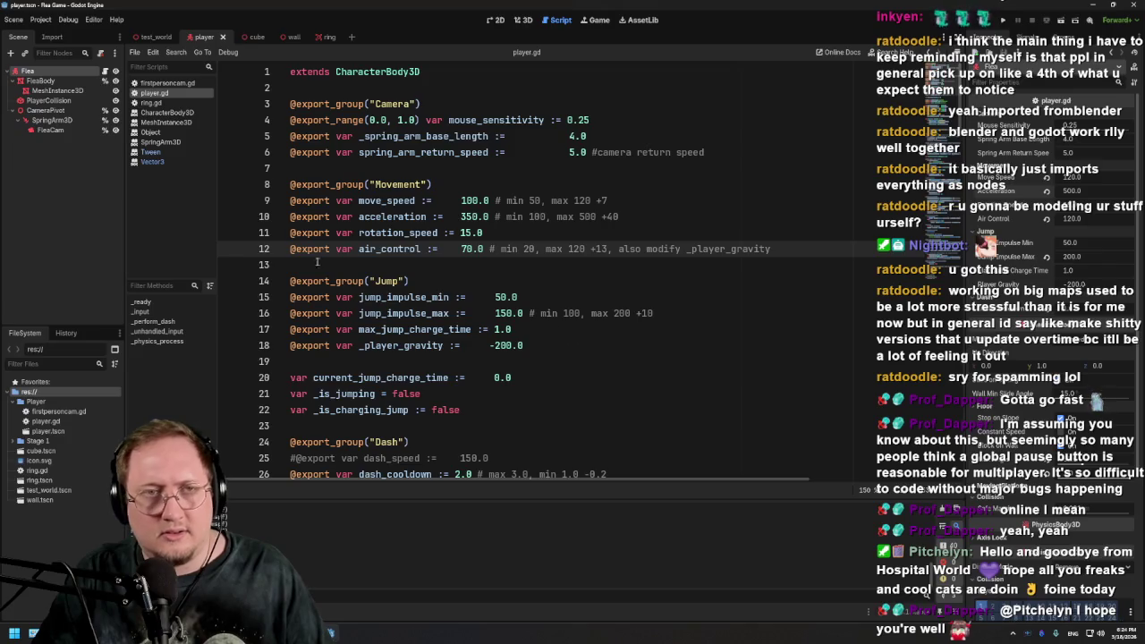
{"action": "left_click", "coordinate": [152, 37]}
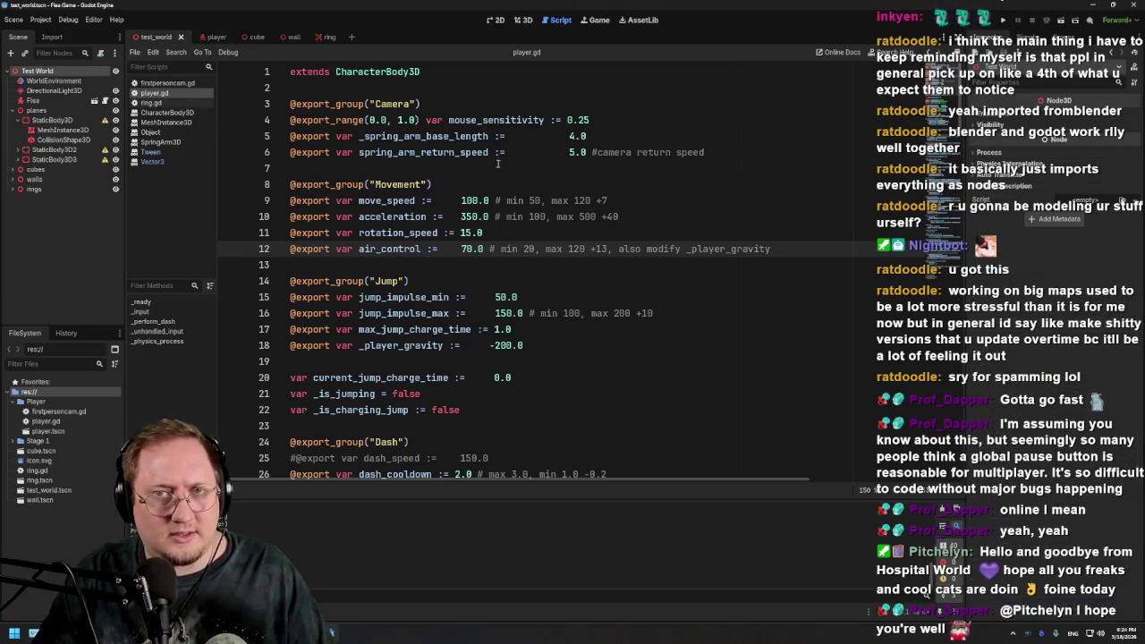
{"action": "key", "text": "F6"}
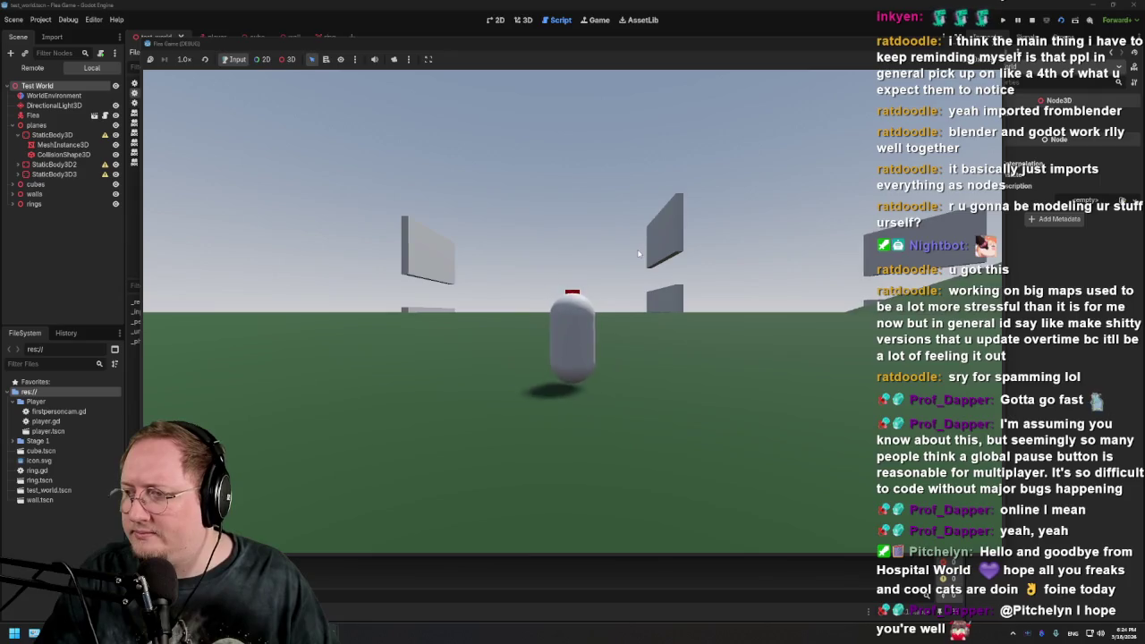
{"action": "left_click", "coordinate": [637, 254]}
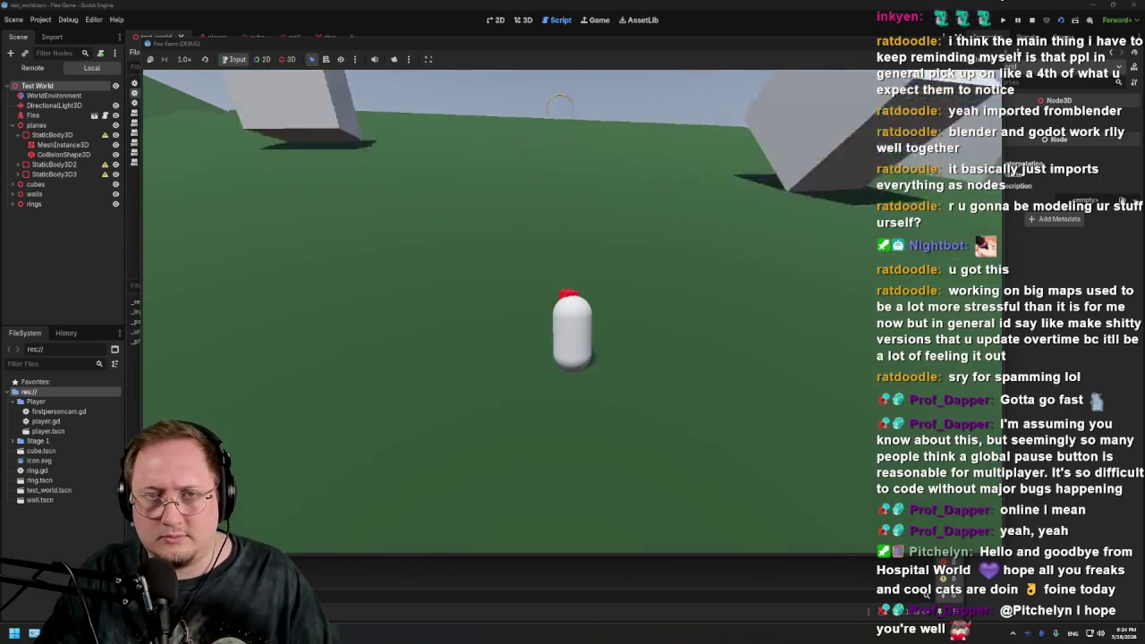
{"action": "key", "text": "w"}
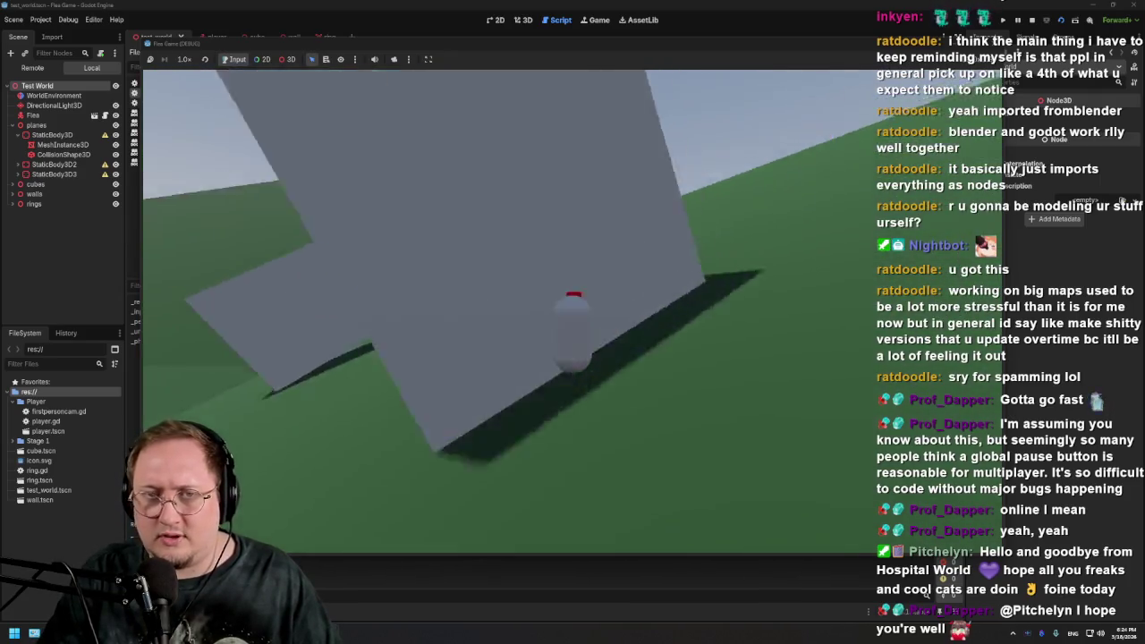
{"action": "key", "text": "w"}
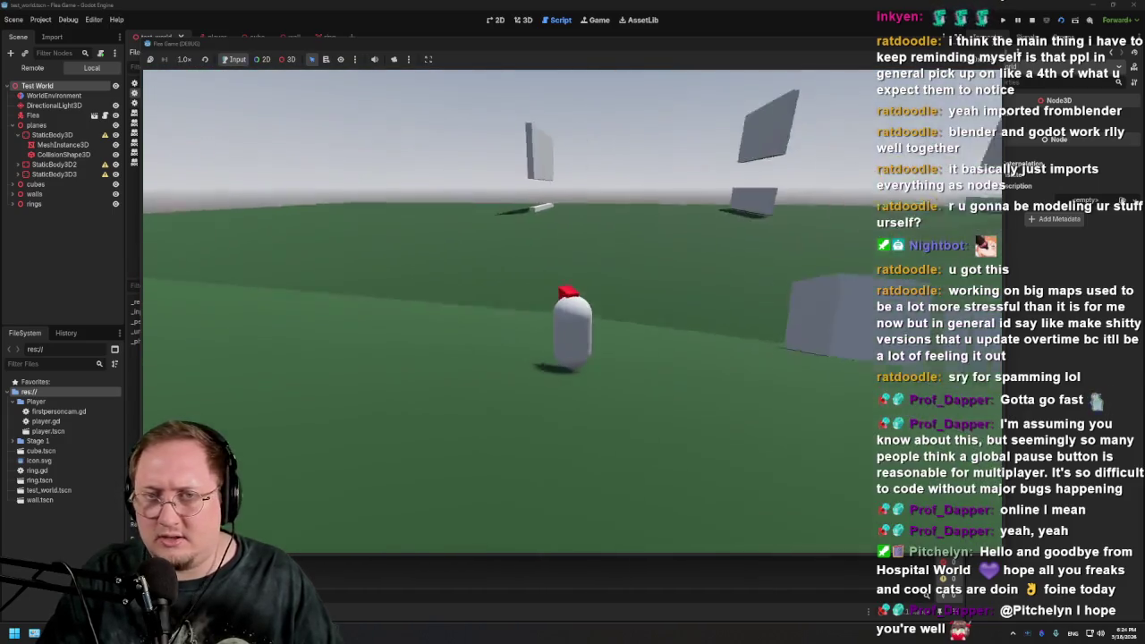
{"action": "key", "text": "w"}
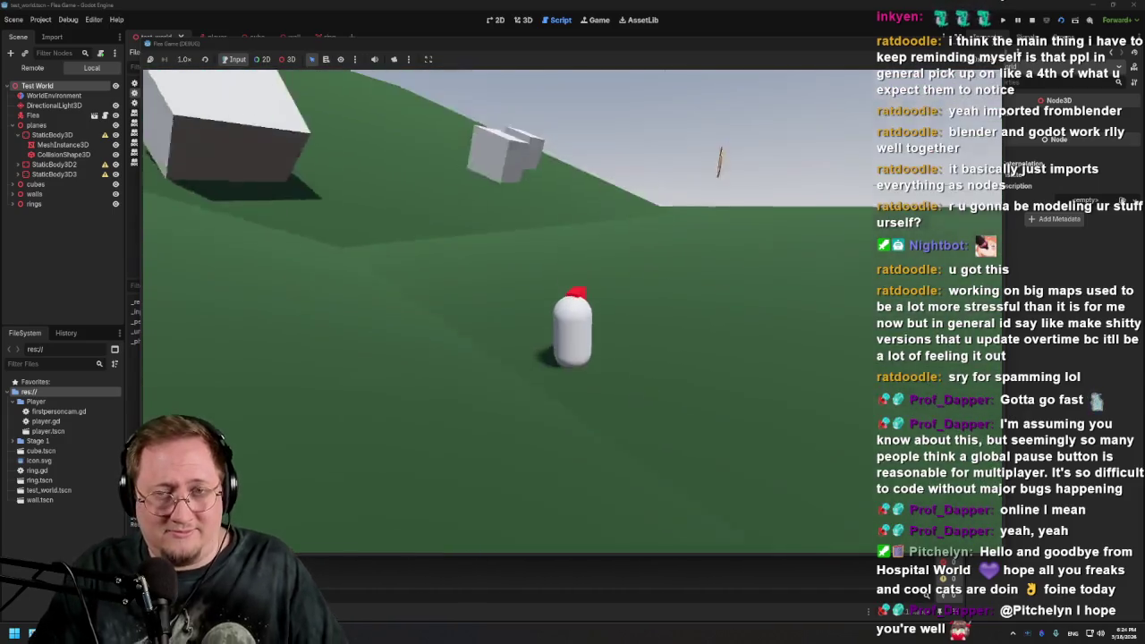
{"action": "key", "text": "w"}
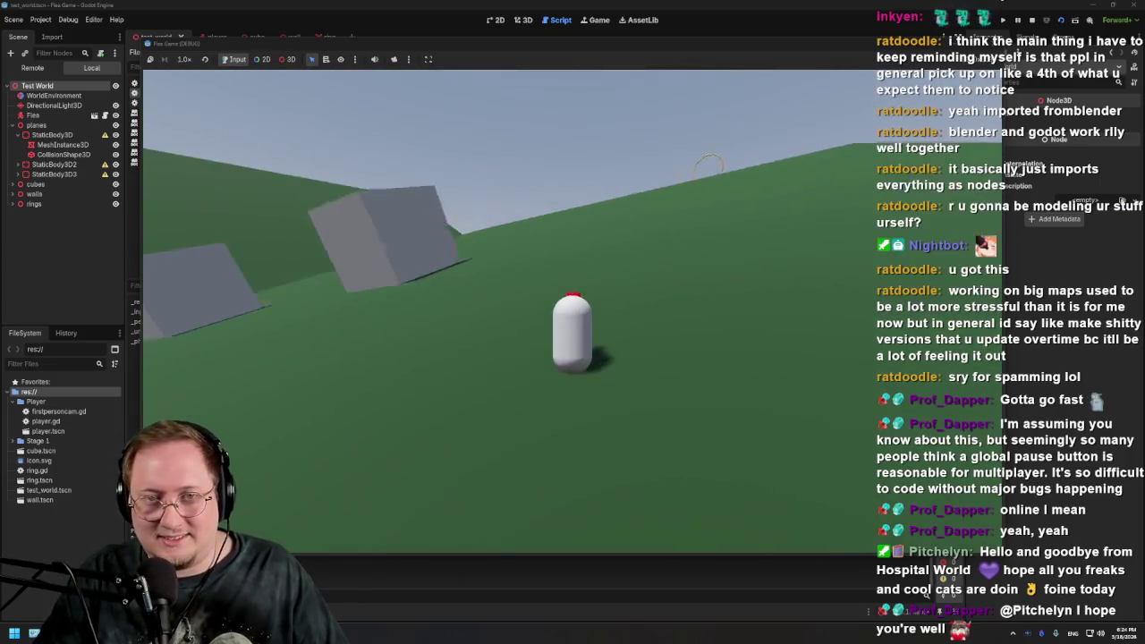
{"action": "key", "text": "w"}
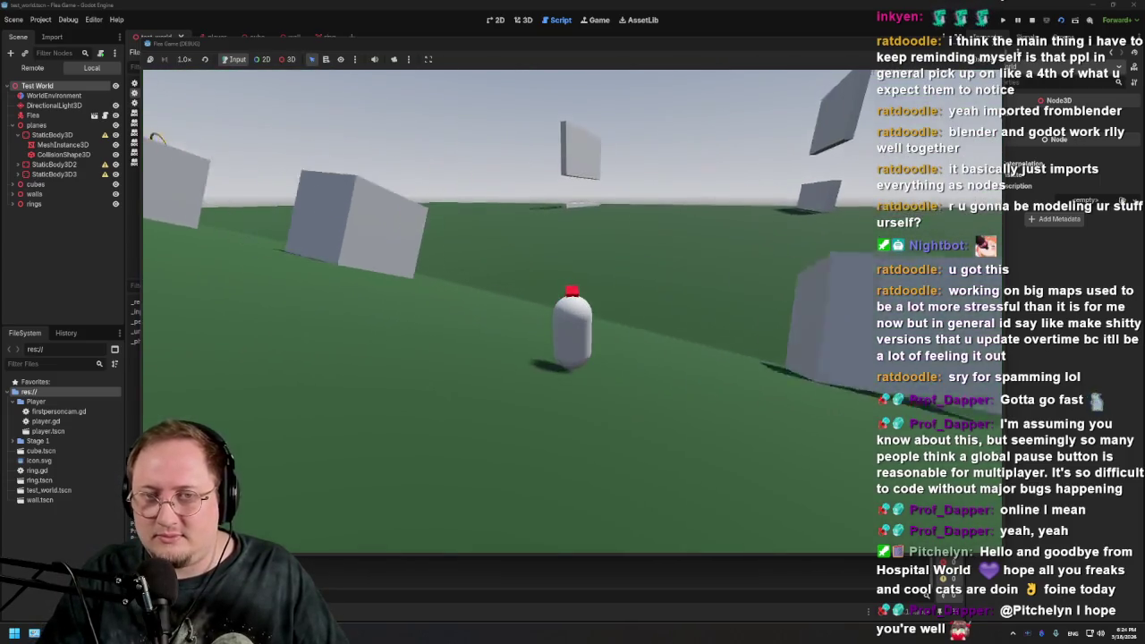
{"action": "key", "text": "w"}
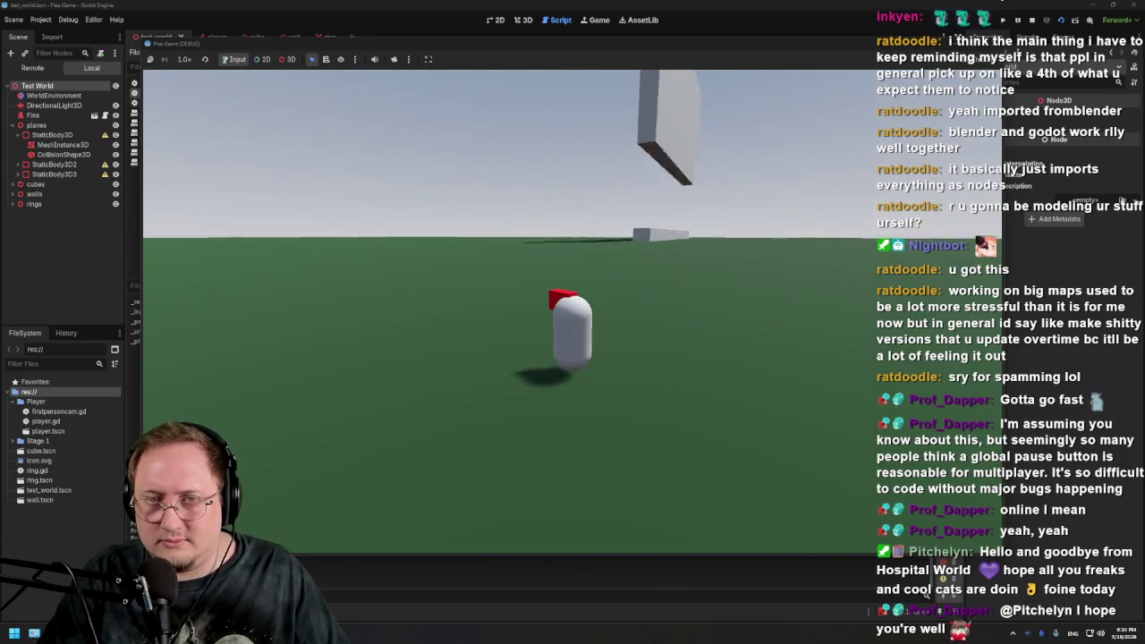
{"action": "key", "text": "w"}
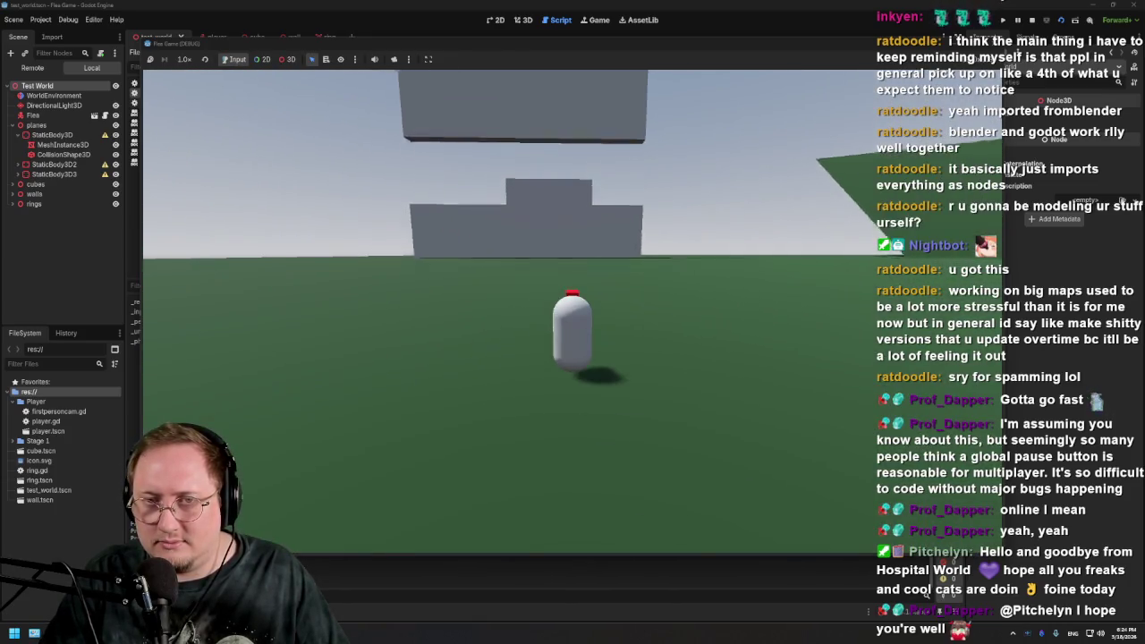
{"action": "key", "text": "w"}
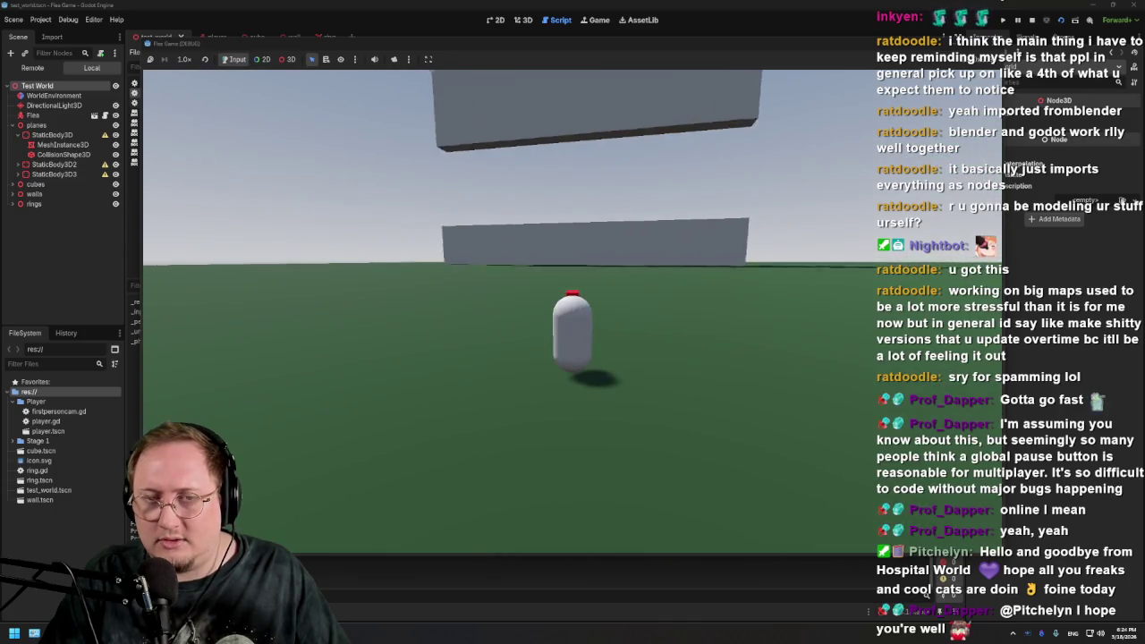
{"action": "key", "text": "w"}
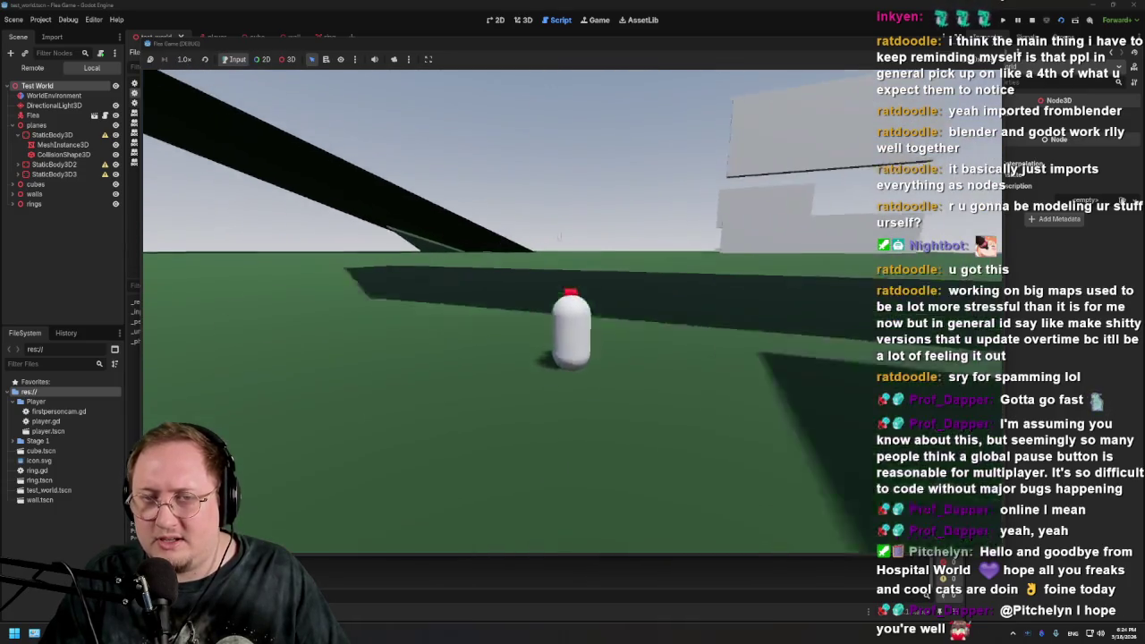
{"action": "key", "text": "w"}
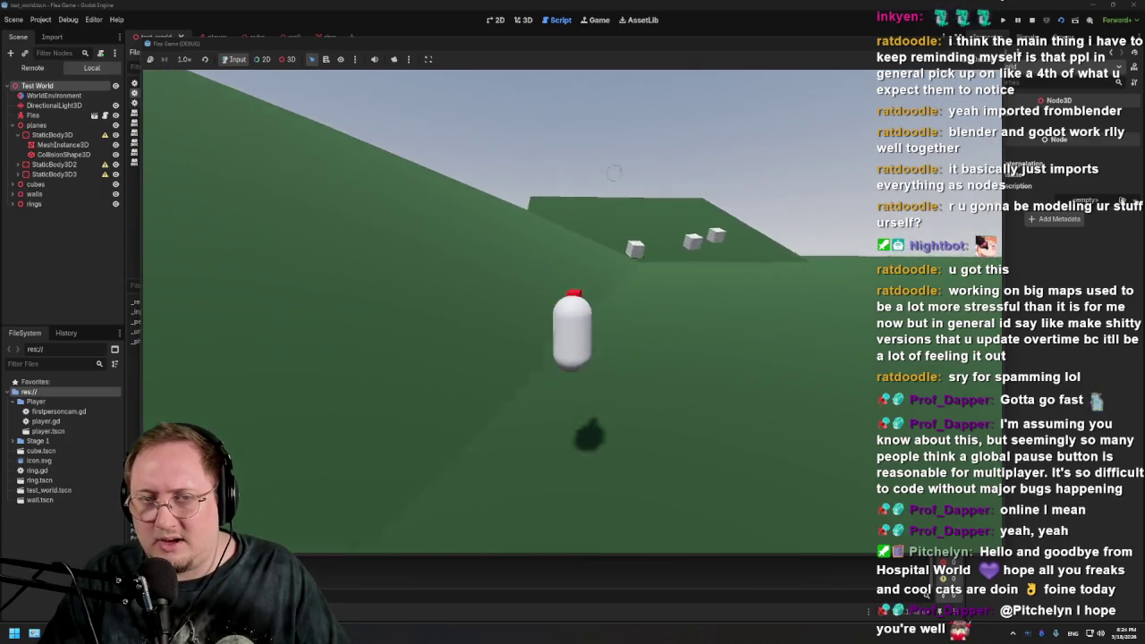
{"action": "key", "text": "w"}
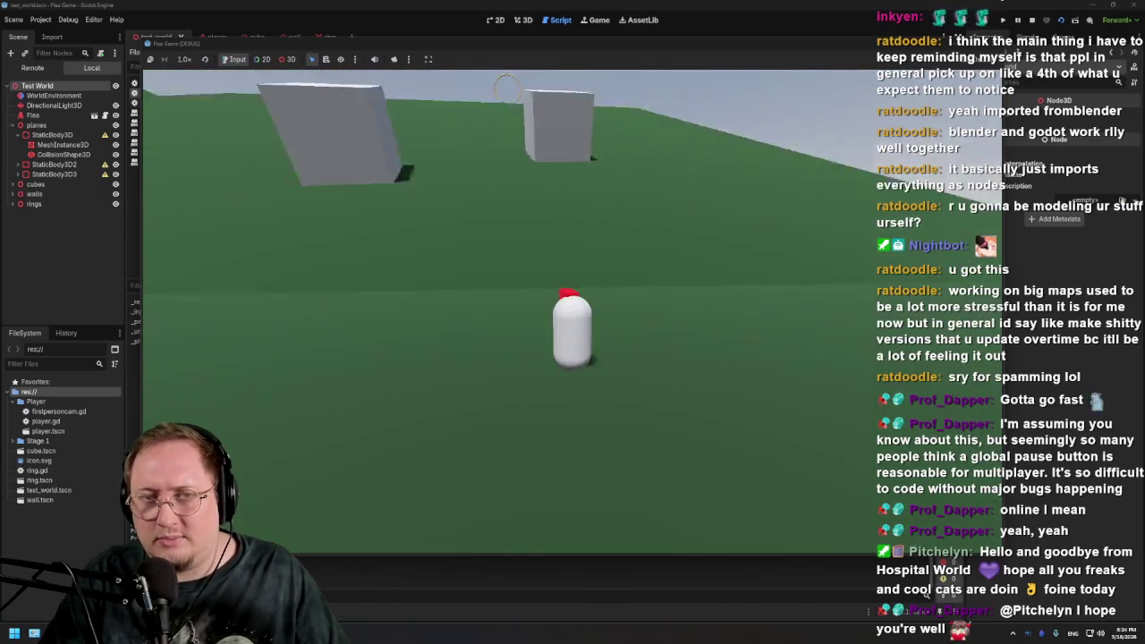
{"action": "key", "text": "w"}
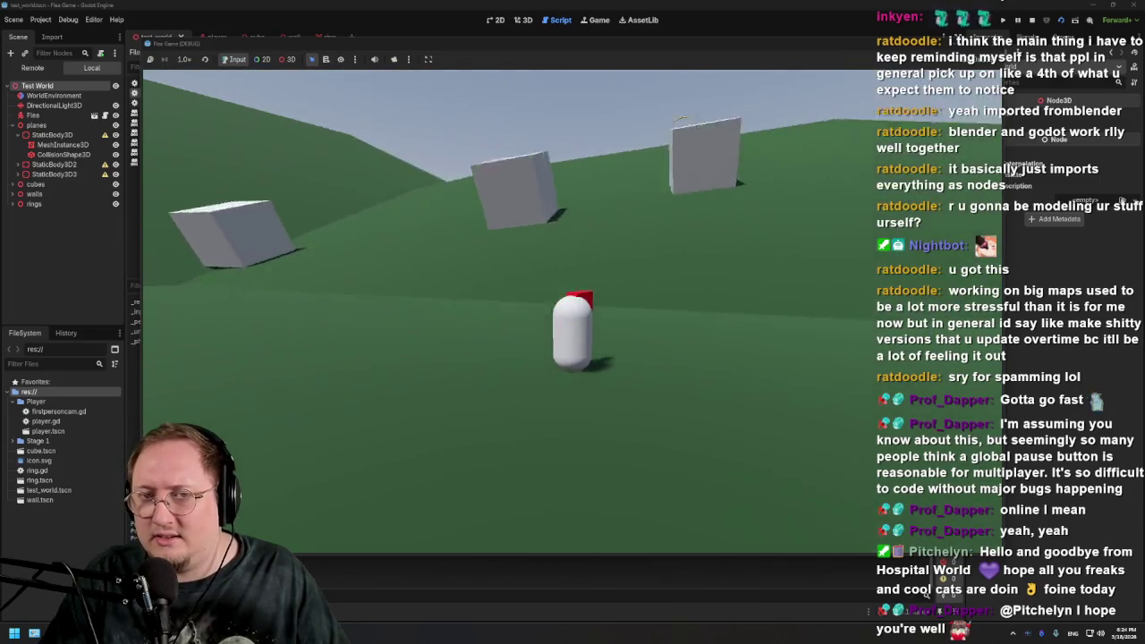
{"action": "key", "text": "w"}
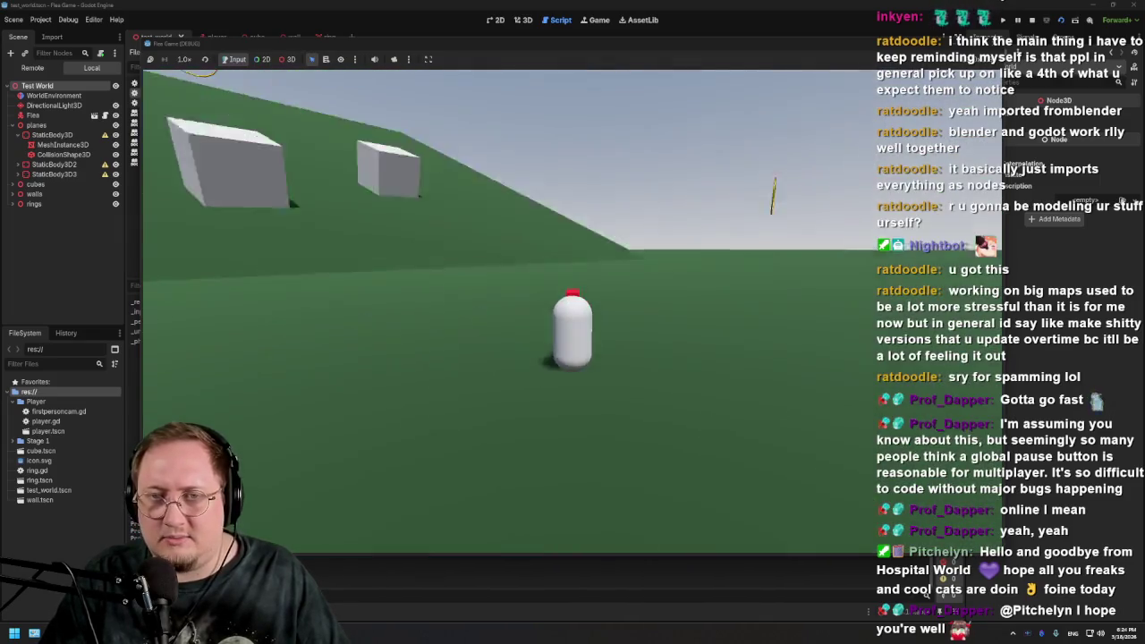
{"action": "key", "text": "w"}
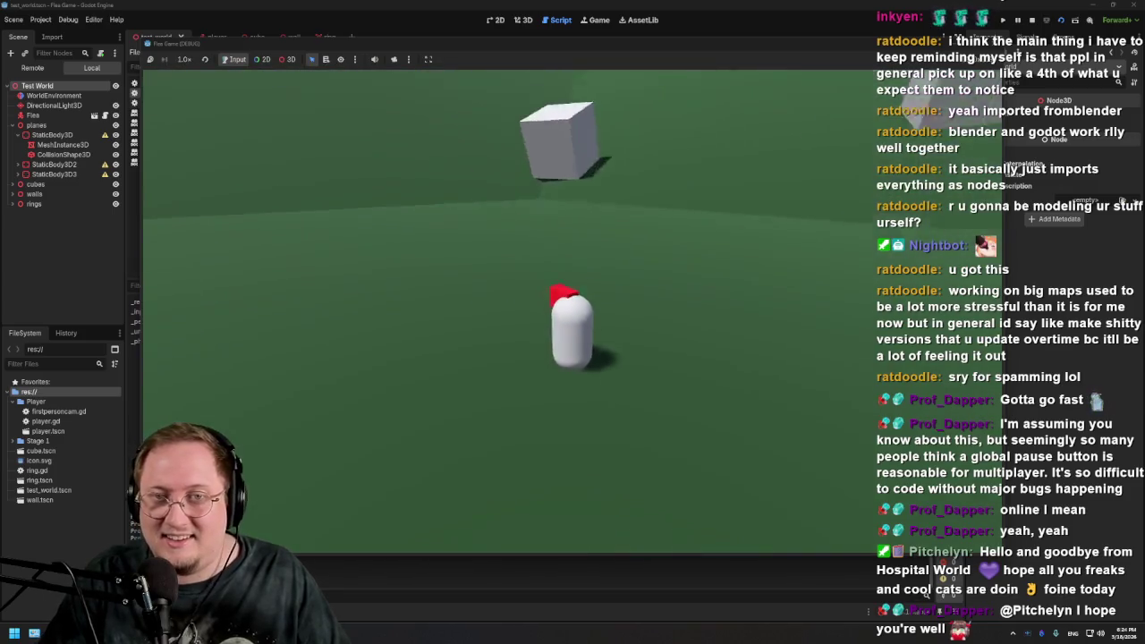
{"action": "key", "text": "w"}
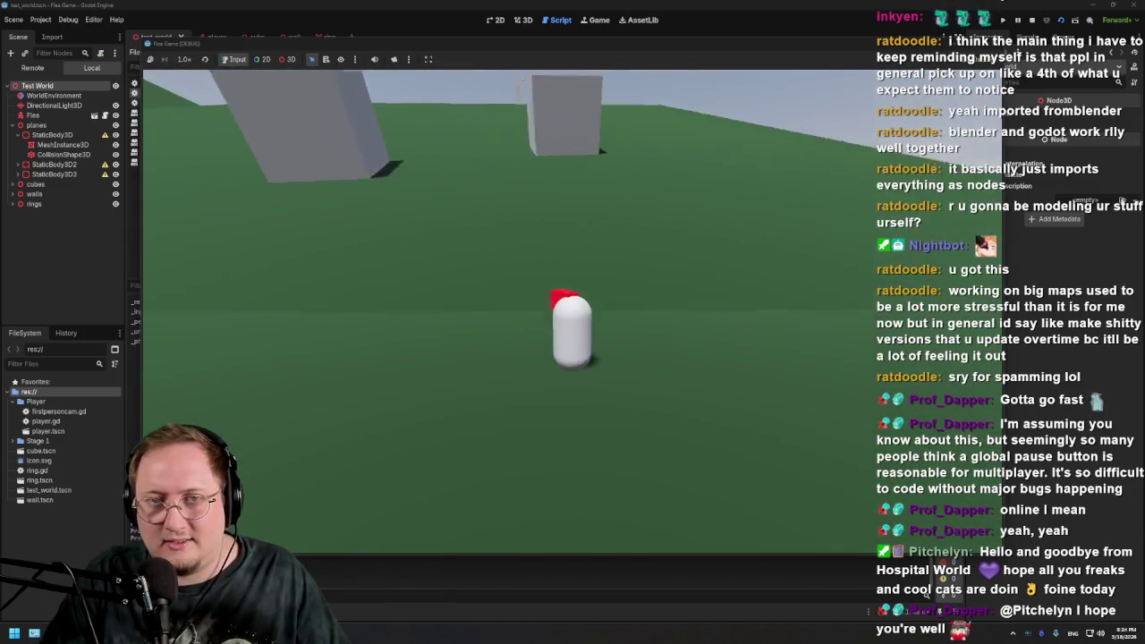
{"action": "key", "text": "w"}
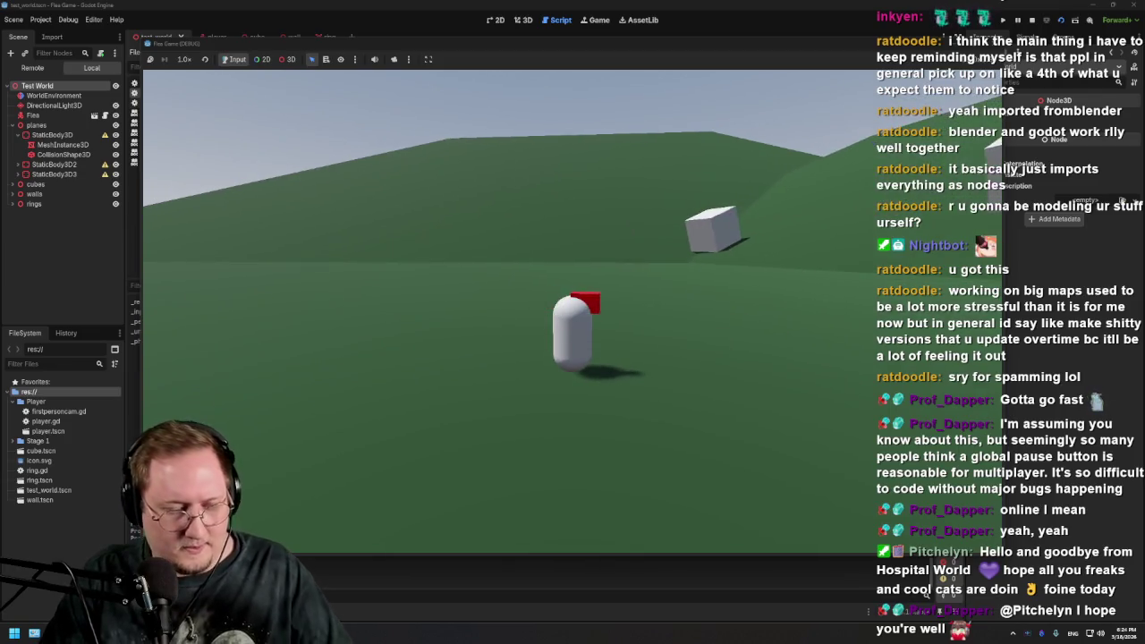
Stop the game and change the player's Acceleration value in the Inspector
{"action": "key", "text": "Escape"}
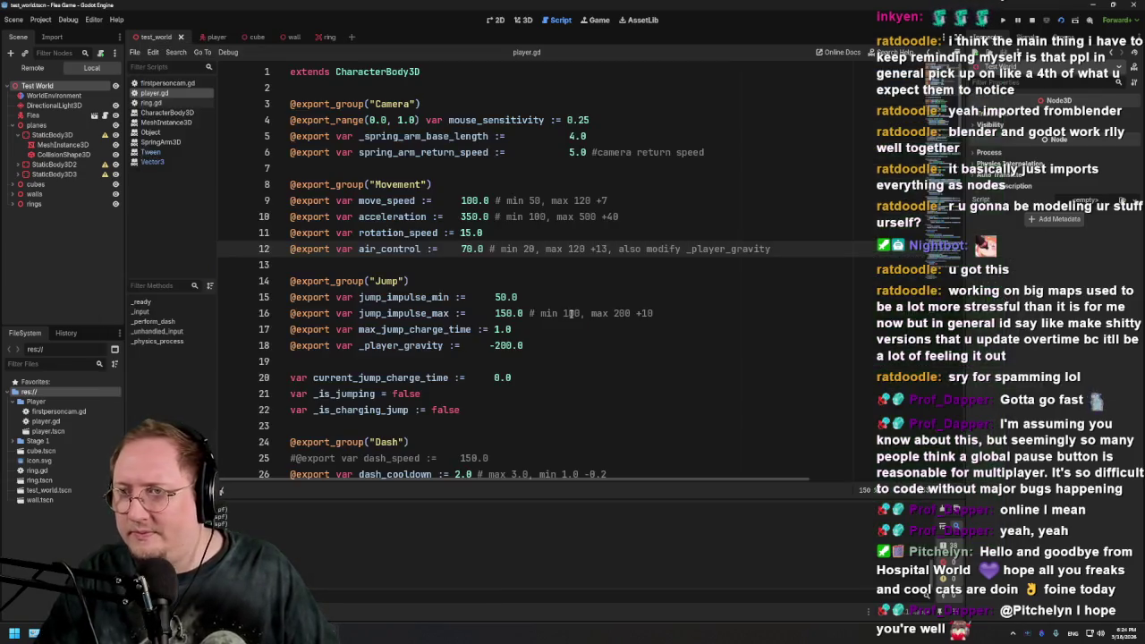
{"action": "left_click", "coordinate": [213, 36]}
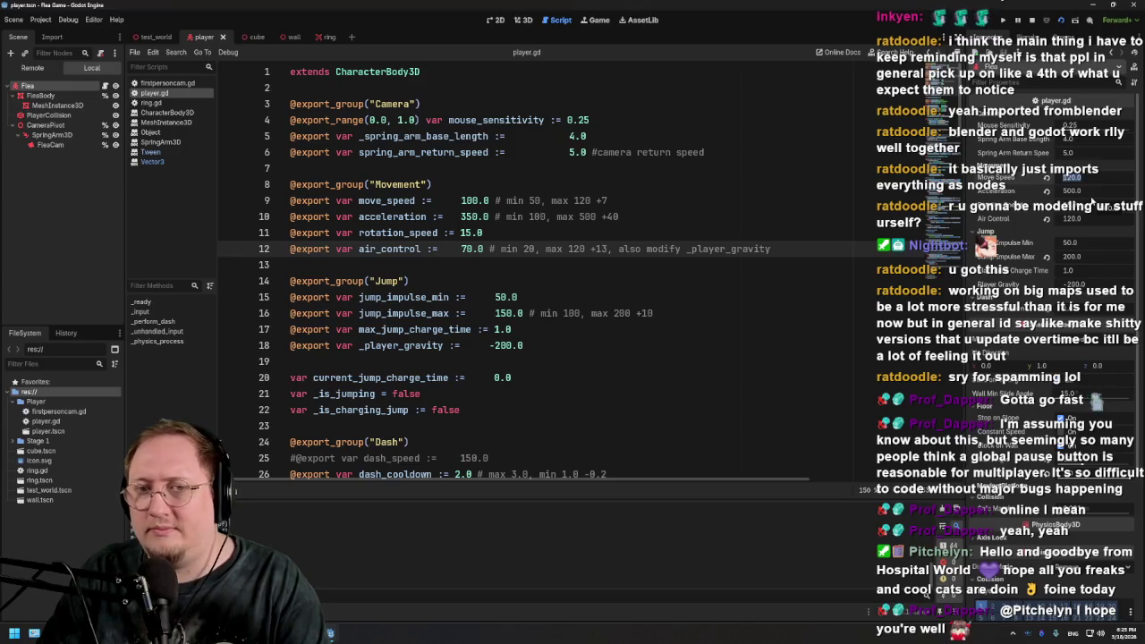
{"action": "left_click", "coordinate": [1090, 193]}
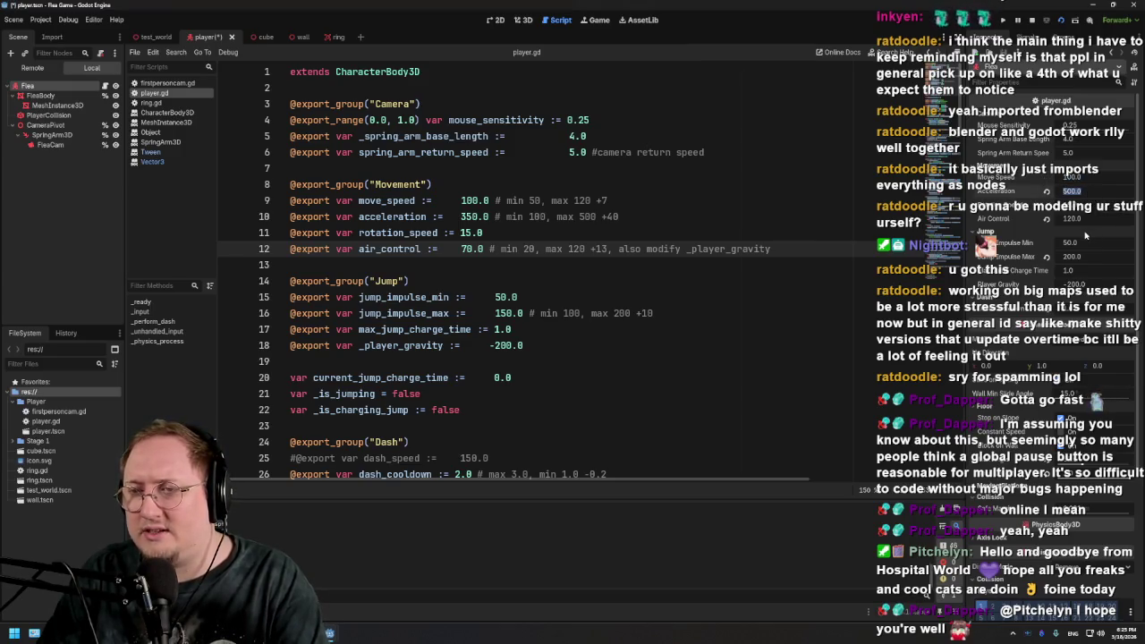
{"action": "type", "text": "4"}
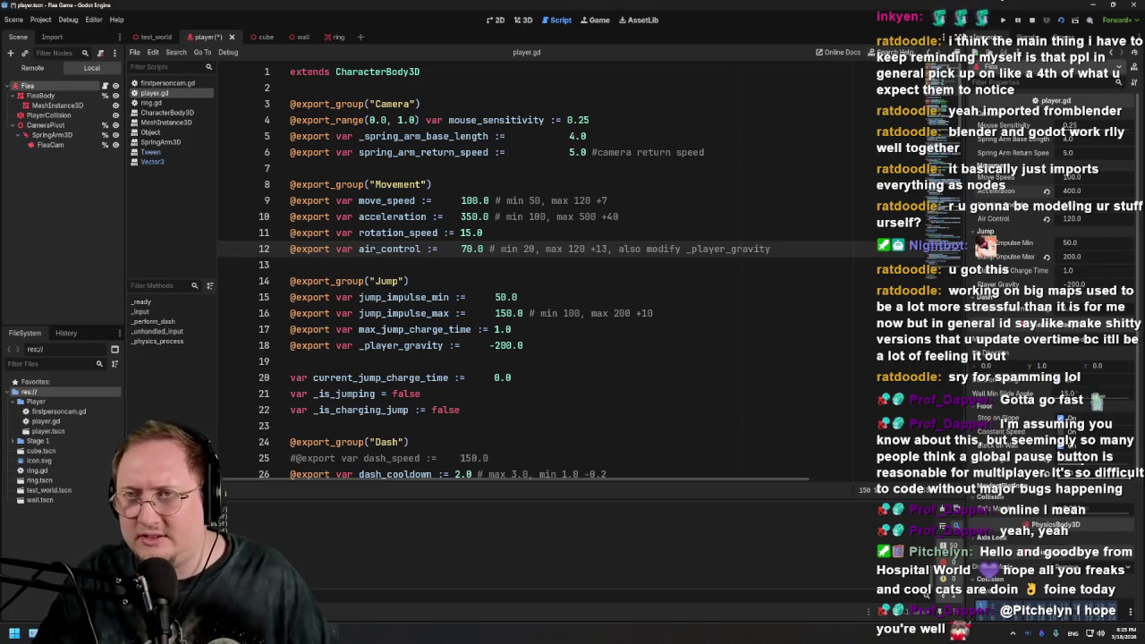
Playtest the new acceleration, then stop the game and return to player.gd
{"action": "left_click", "coordinate": [1059, 20]}
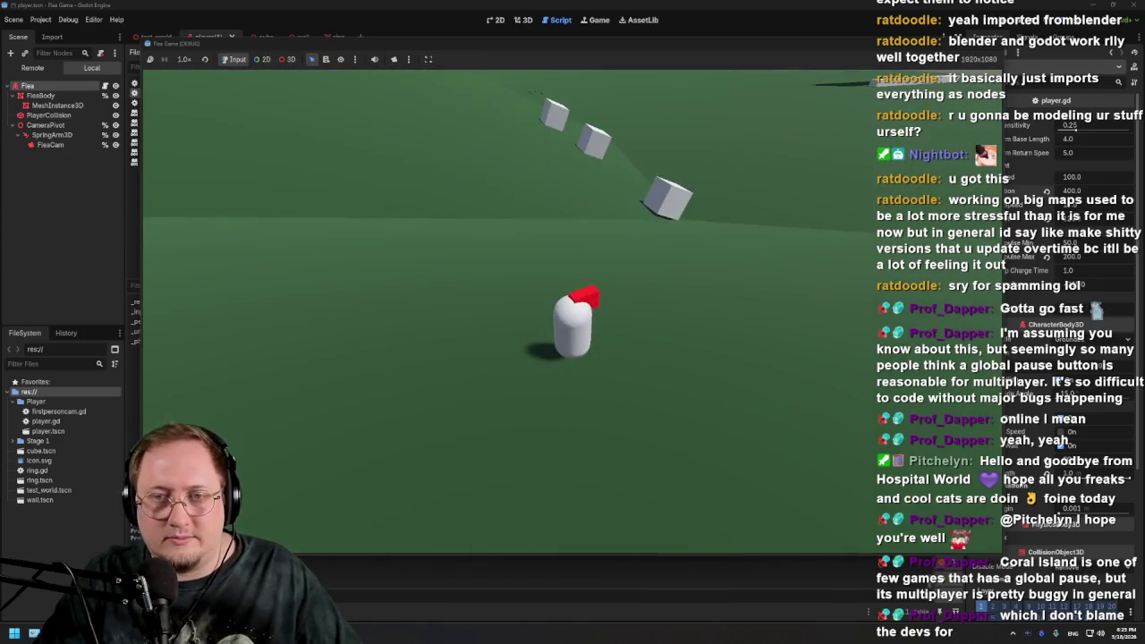
{"action": "key", "text": "F8"}
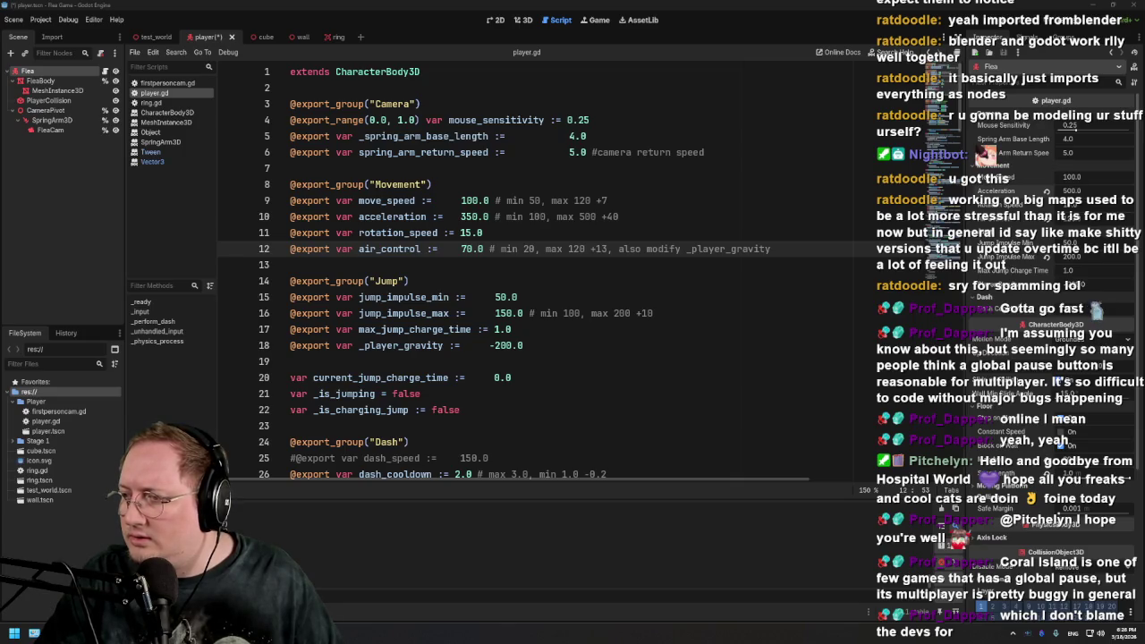
{"action": "left_click_drag", "start_coordinate": [667, 282], "coordinate": [675, 273]}
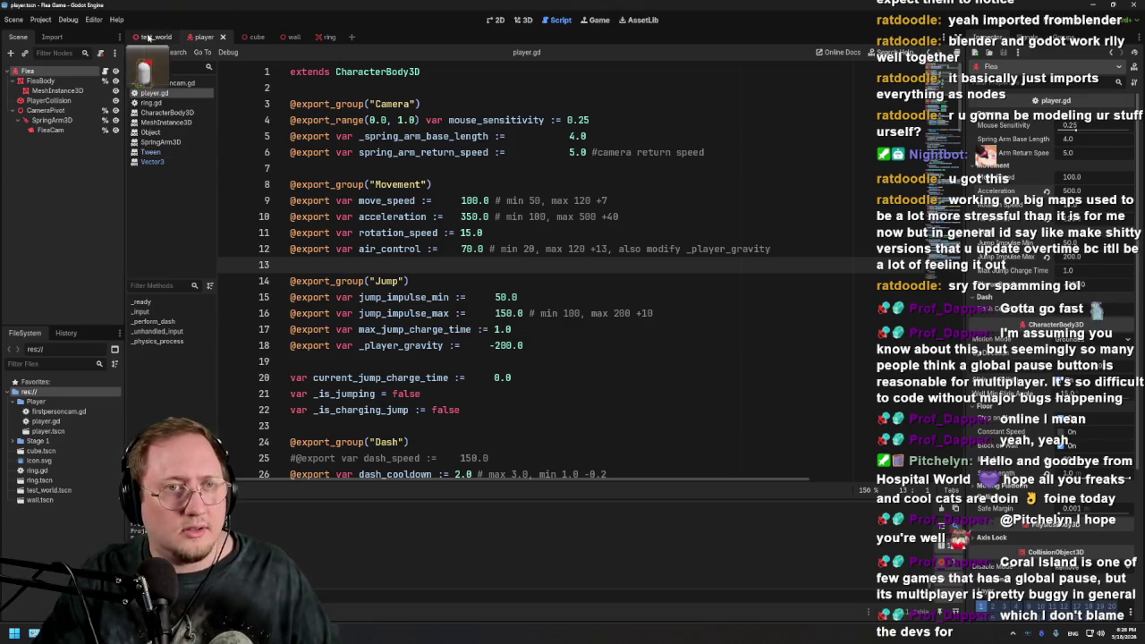
Launch the test_world scene with F5 and swing the camera around the Flea toward the cubes
{"action": "left_click", "coordinate": [150, 38]}
{"action": "key", "text": "F5"}
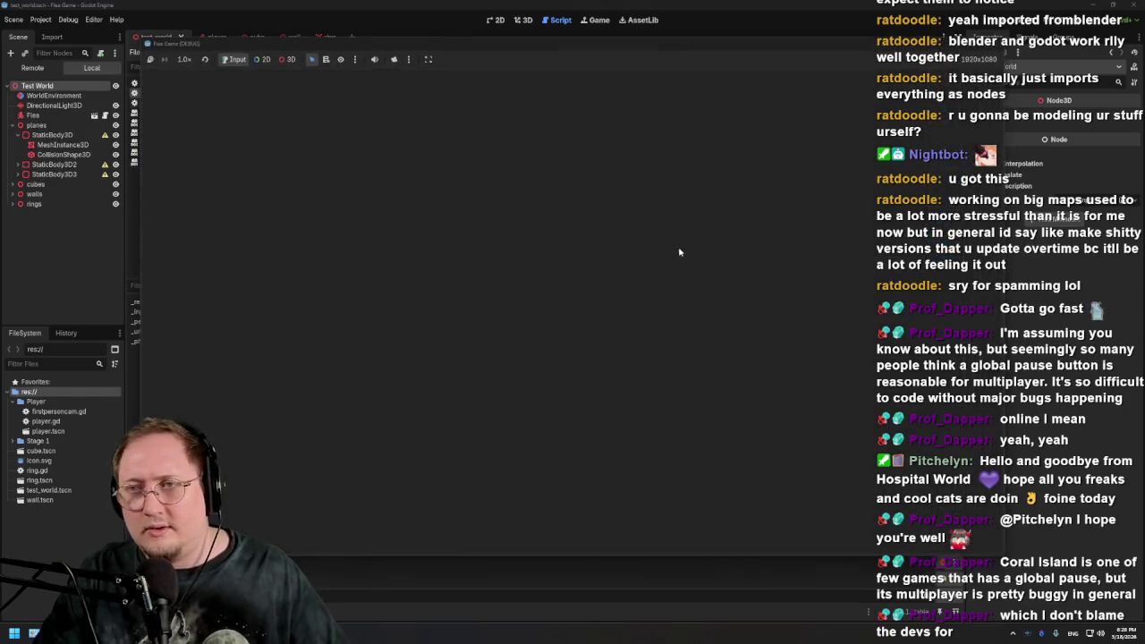
{"action": "key", "text": "d"}
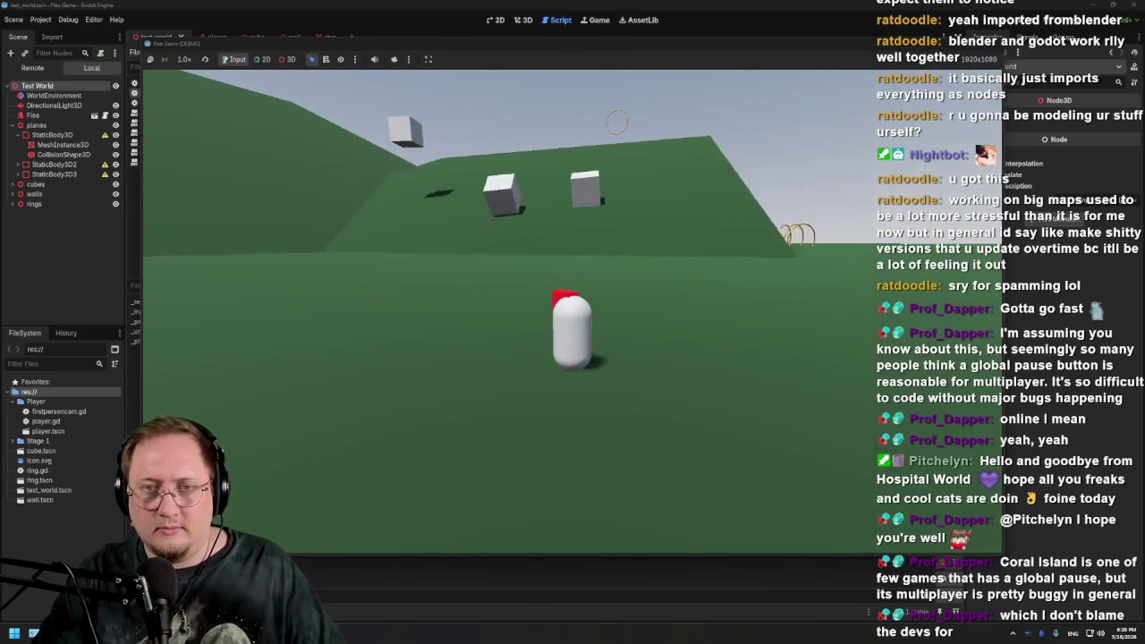
{"action": "key", "text": "d"}
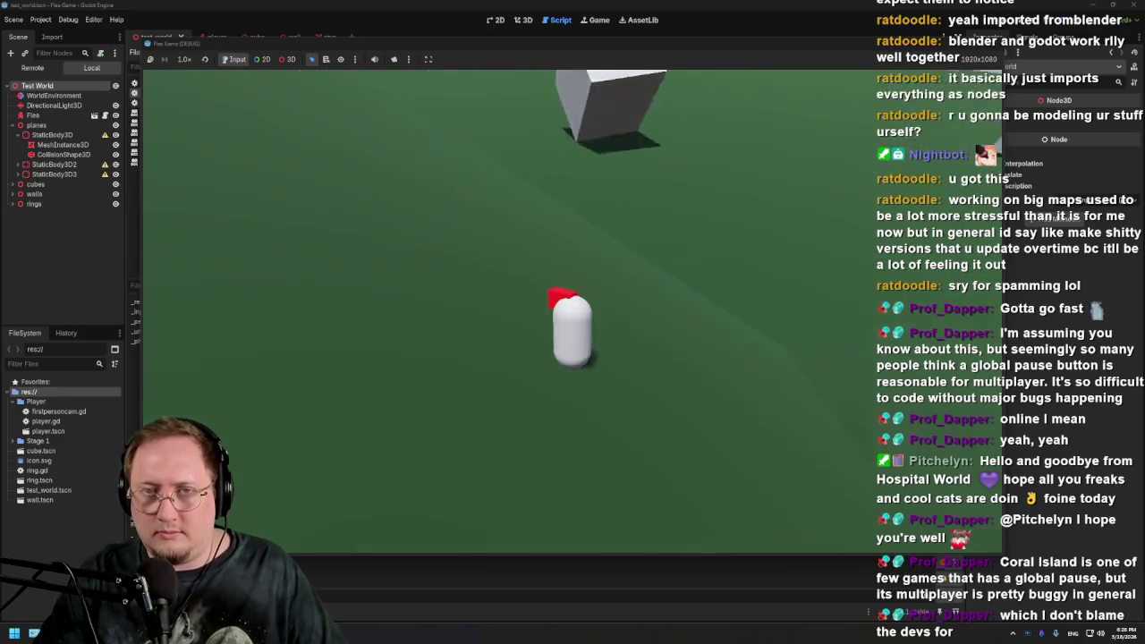
{"action": "key", "text": "d"}
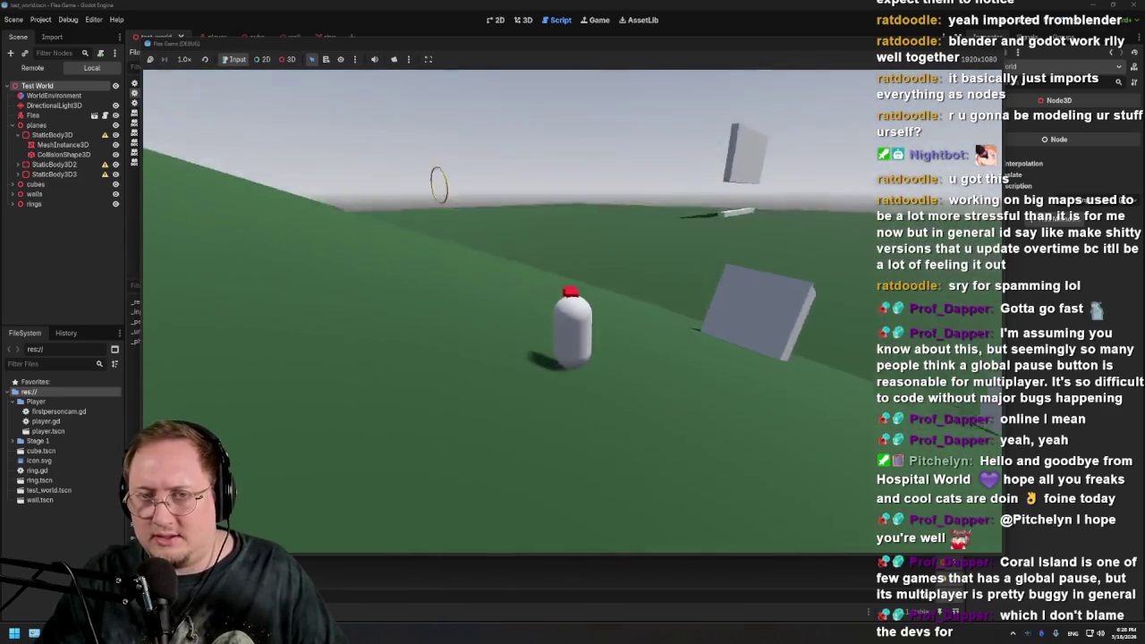
{"action": "key", "text": "d"}
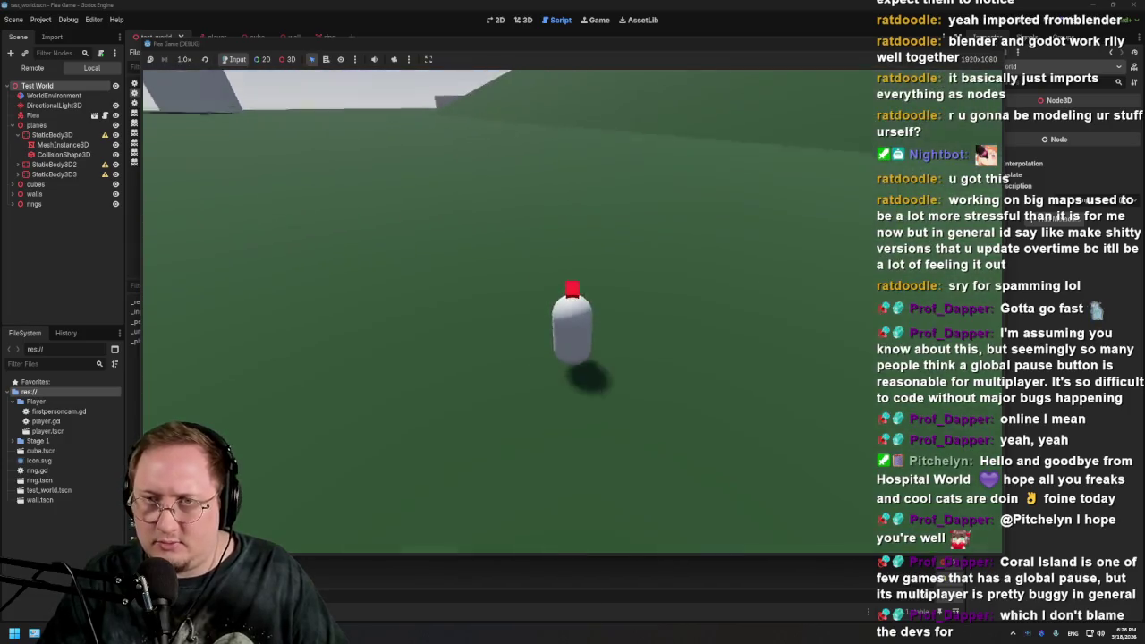
{"action": "key", "text": "d"}
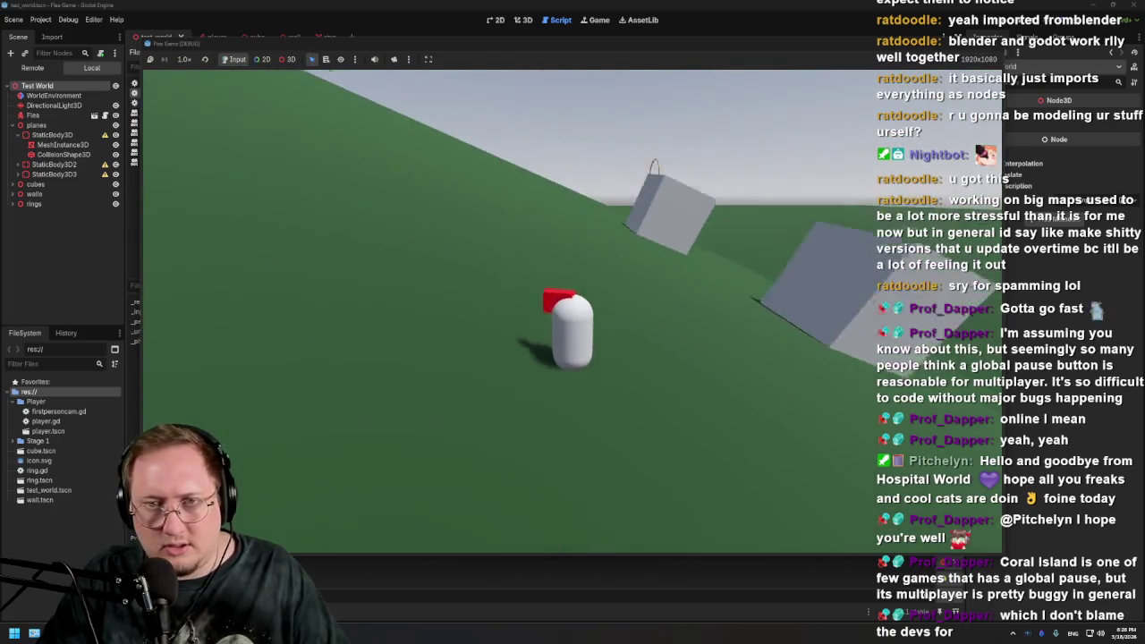
{"action": "key", "text": "d"}
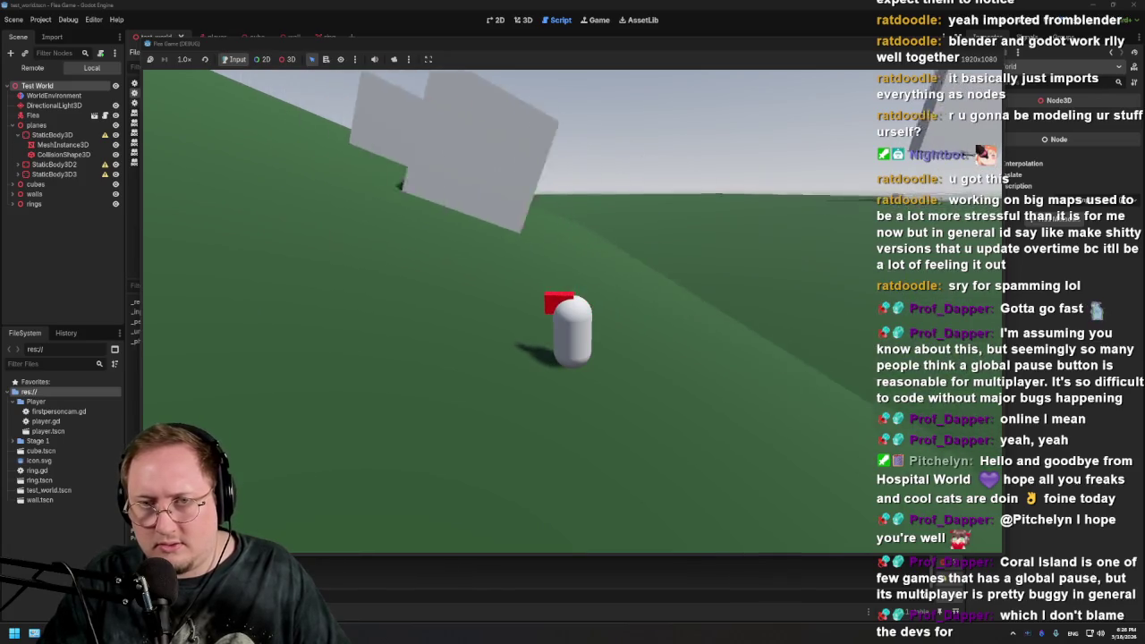
{"action": "key", "text": "d"}
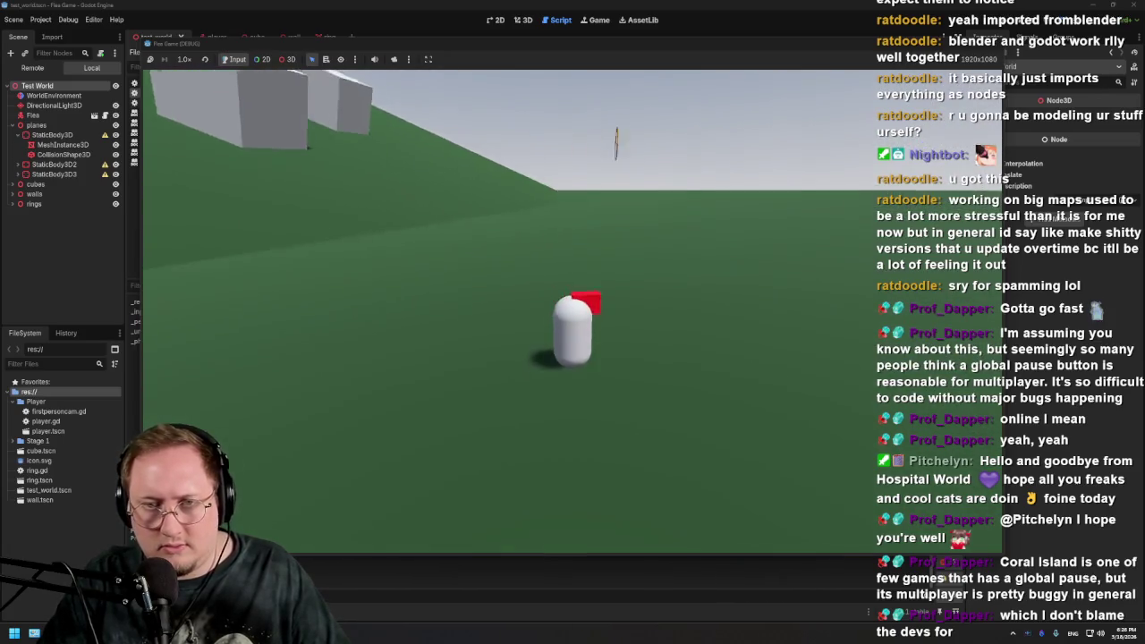
{"action": "key", "text": "d"}
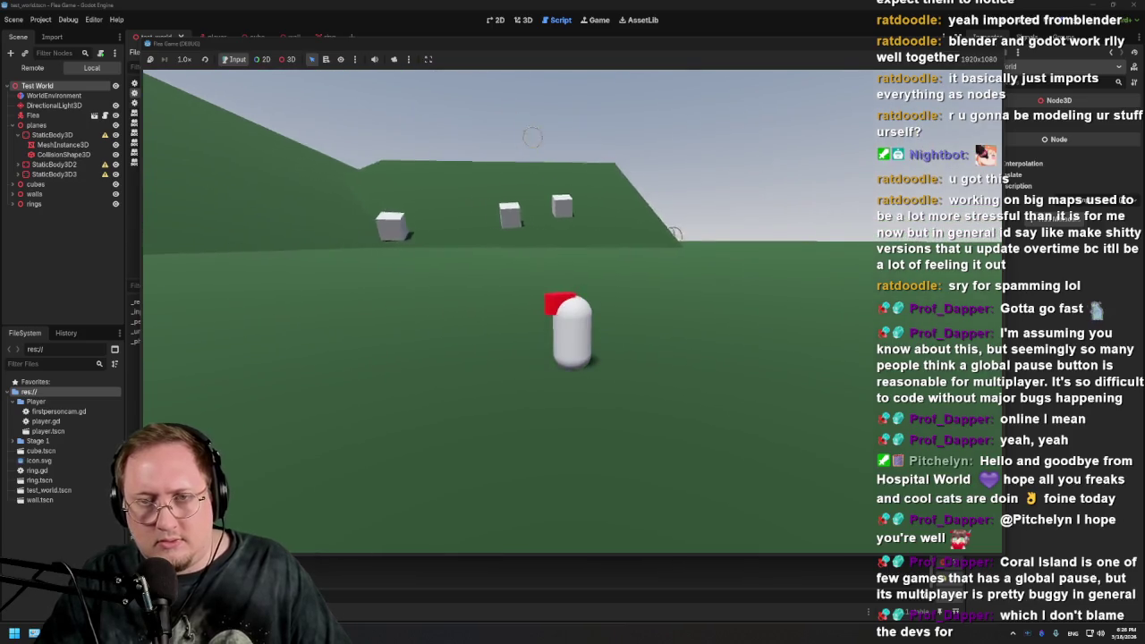
Run the Flea up the slope, past the green wall, and jump through the golden rings
{"action": "key", "text": "w"}
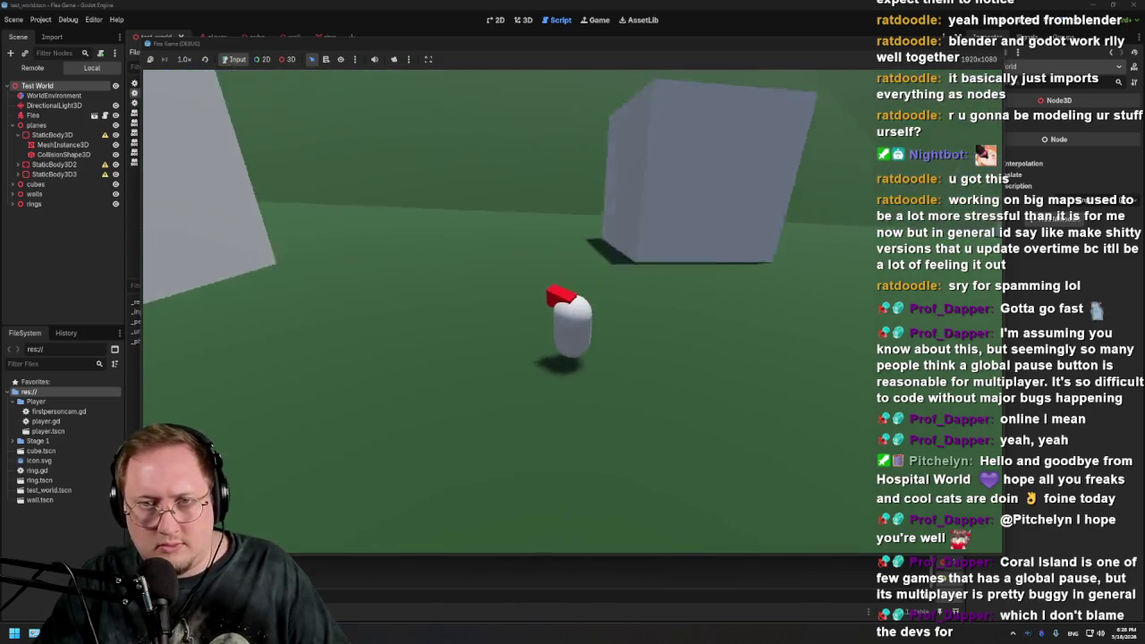
{"action": "key", "text": "w"}
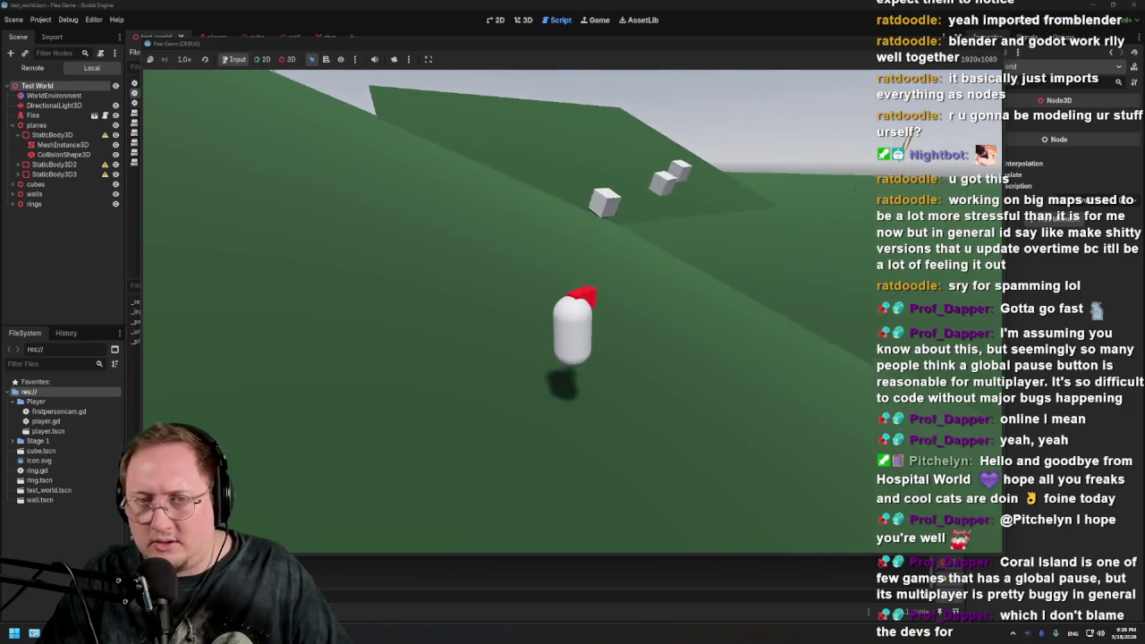
{"action": "key", "text": "w"}
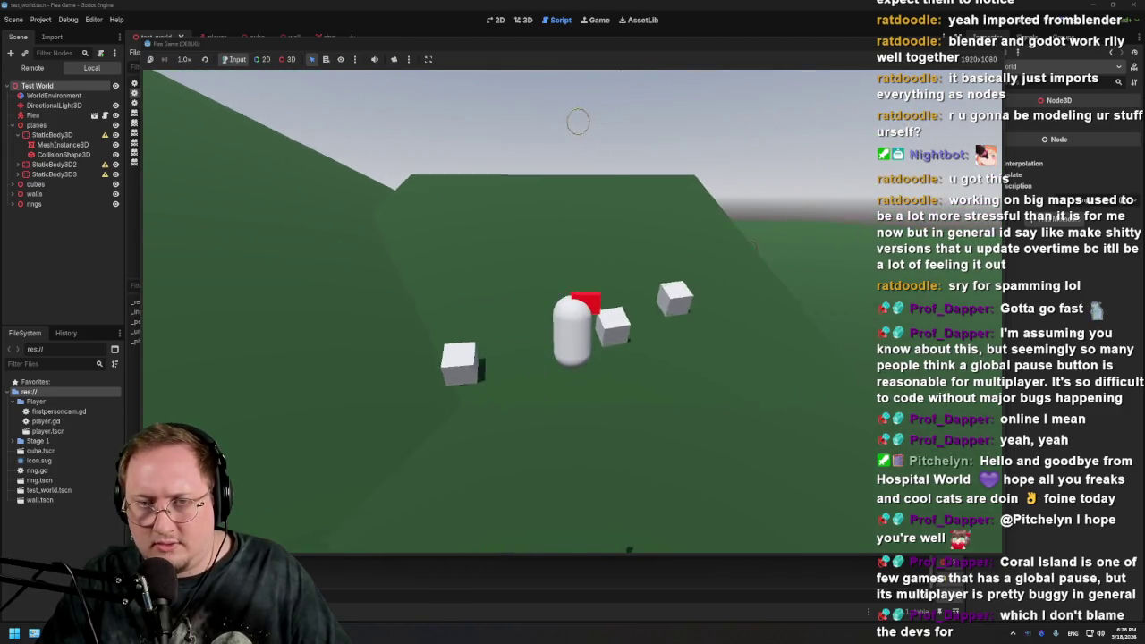
{"action": "key", "text": "w"}
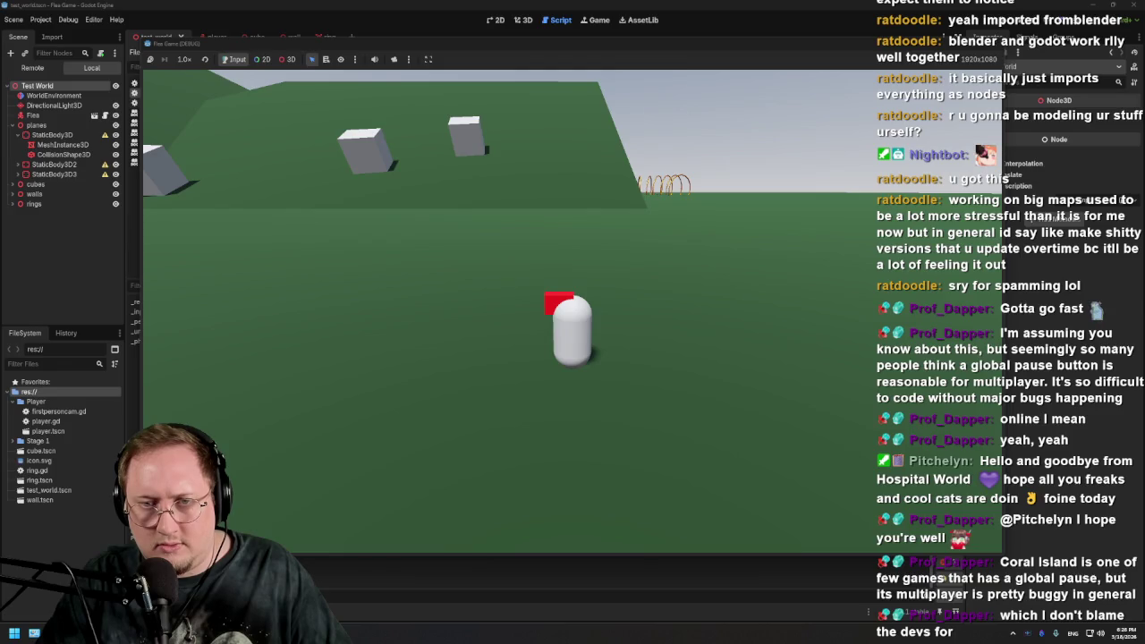
{"action": "key", "text": "w"}
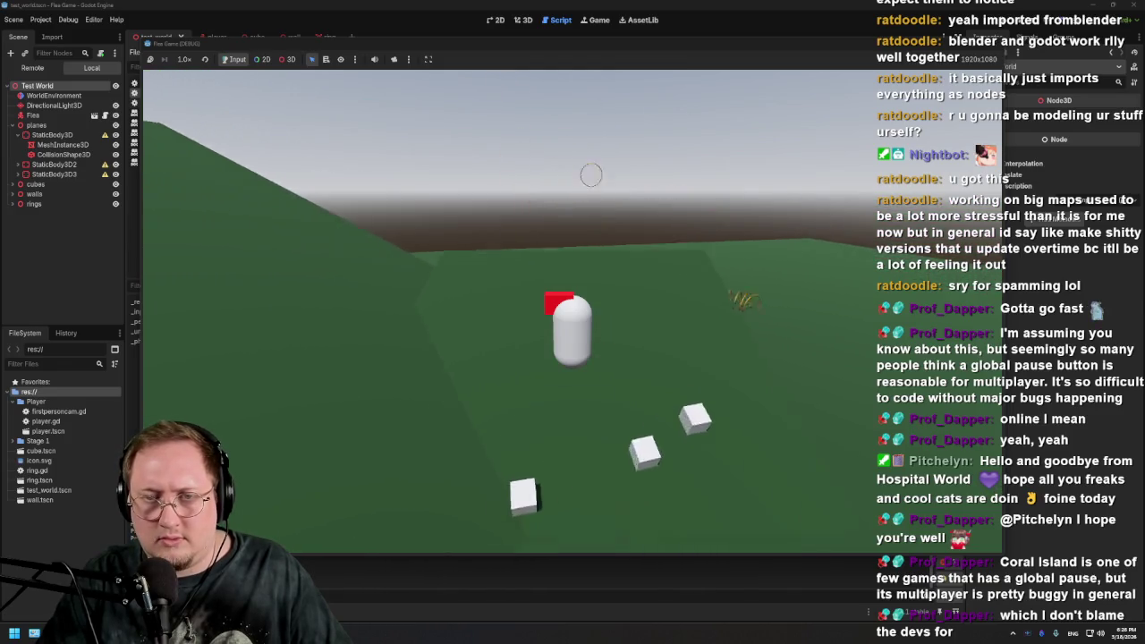
{"action": "key", "text": "w"}
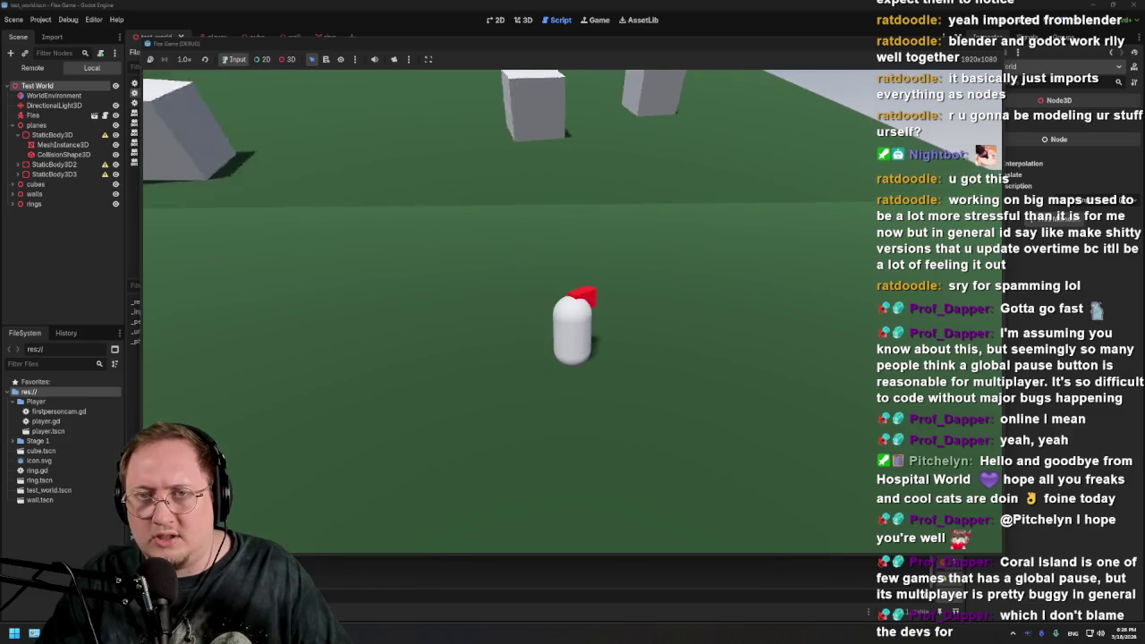
{"action": "key", "text": "w"}
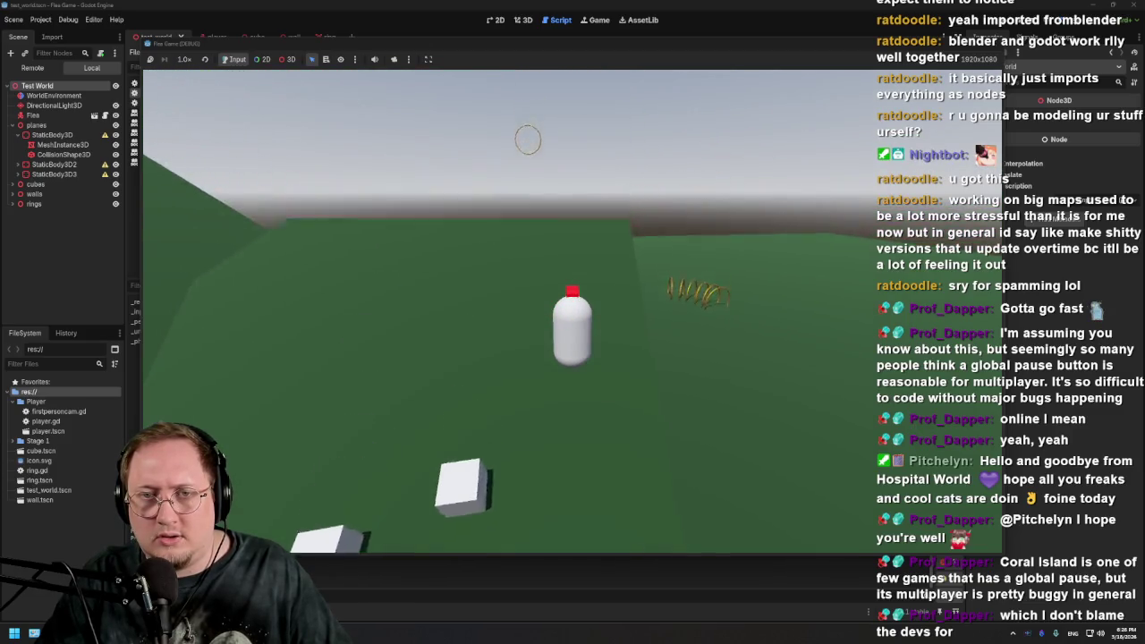
{"action": "key", "text": "w"}
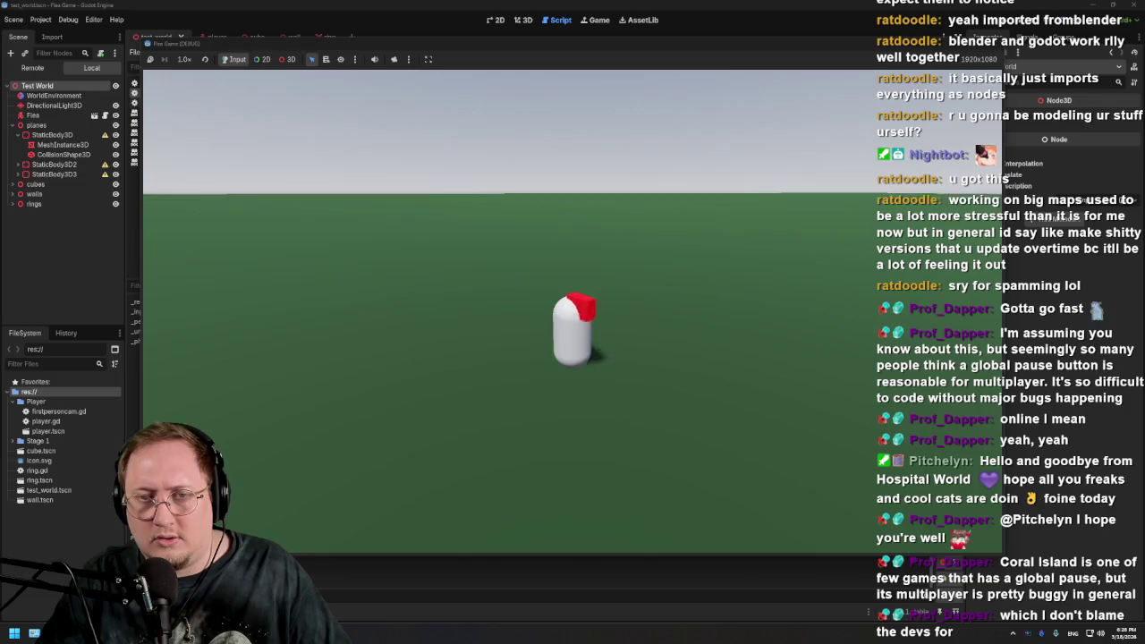
{"action": "key", "text": "w"}
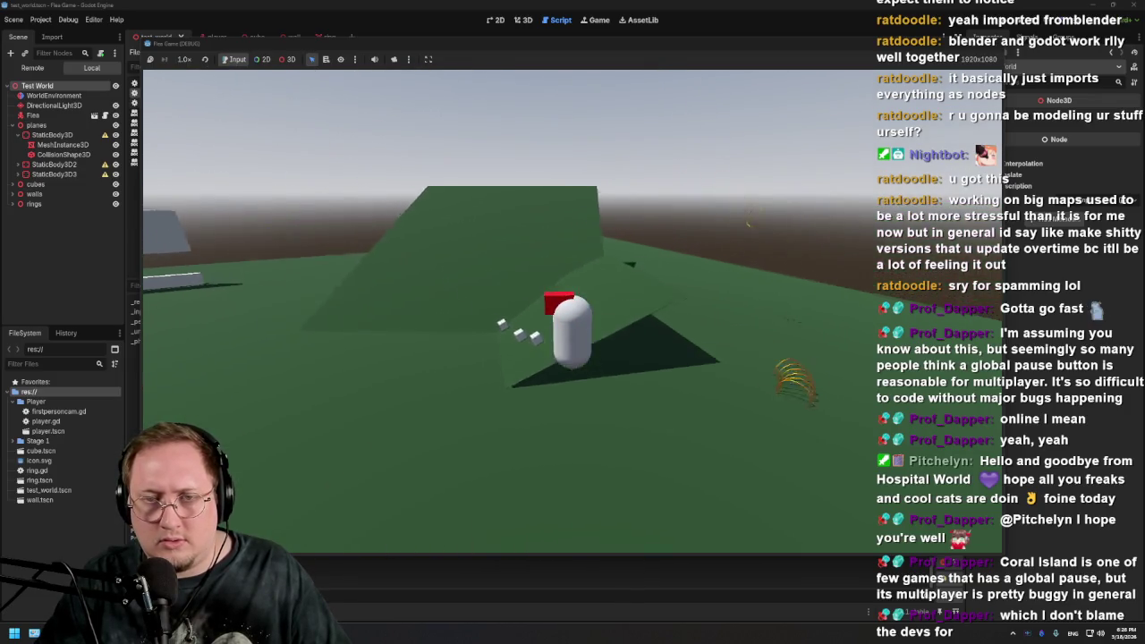
{"action": "key", "text": "w"}
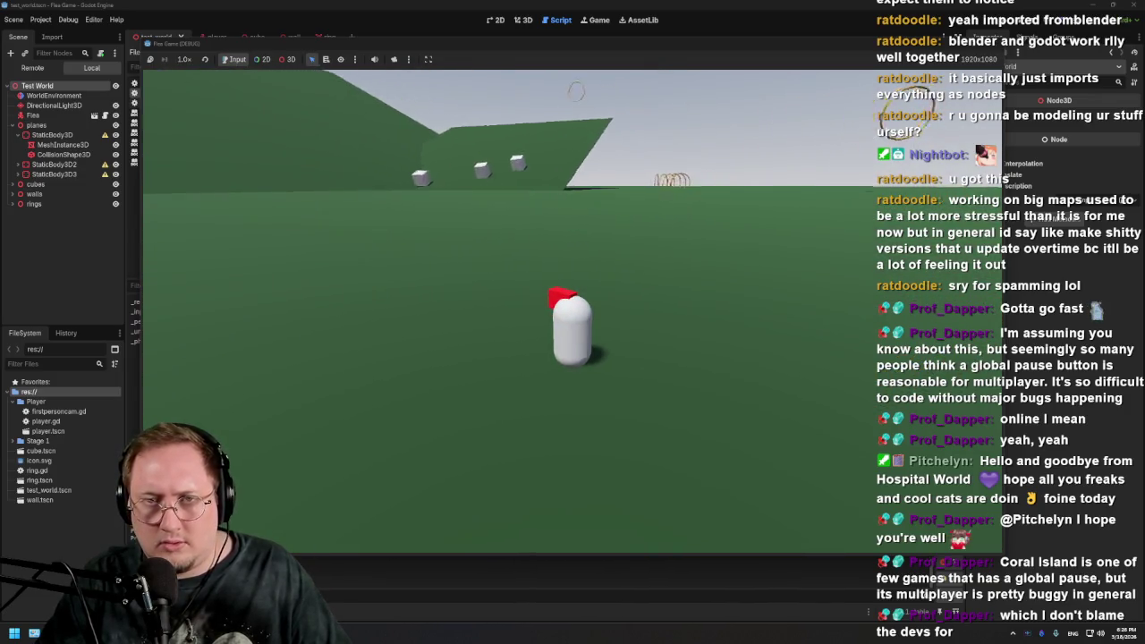
{"action": "key", "text": "w"}
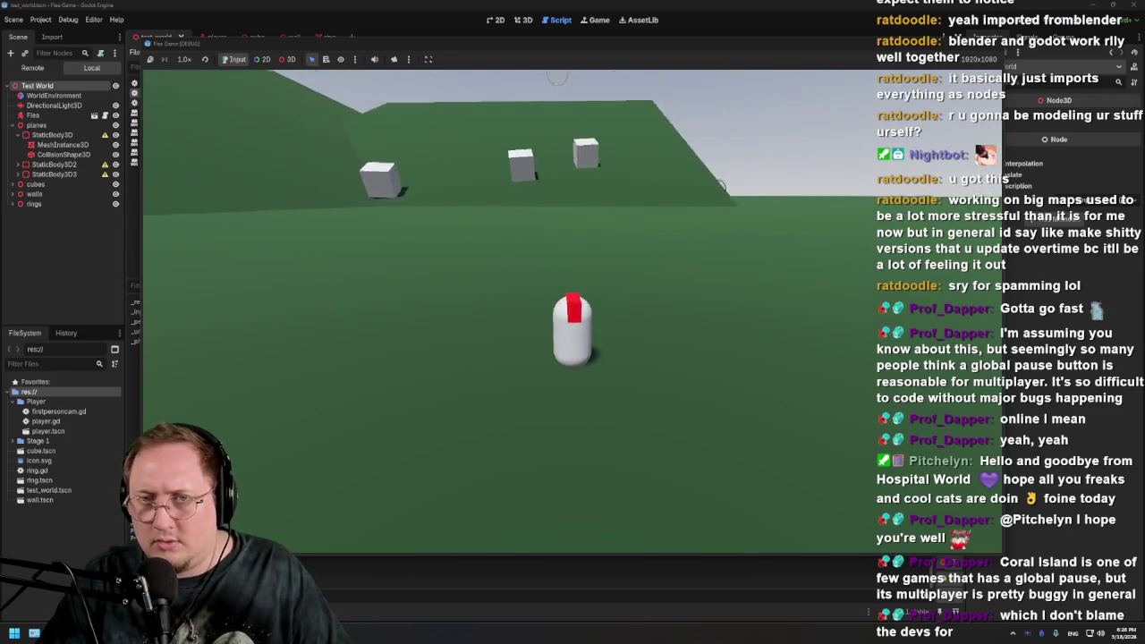
{"action": "key", "text": "w"}
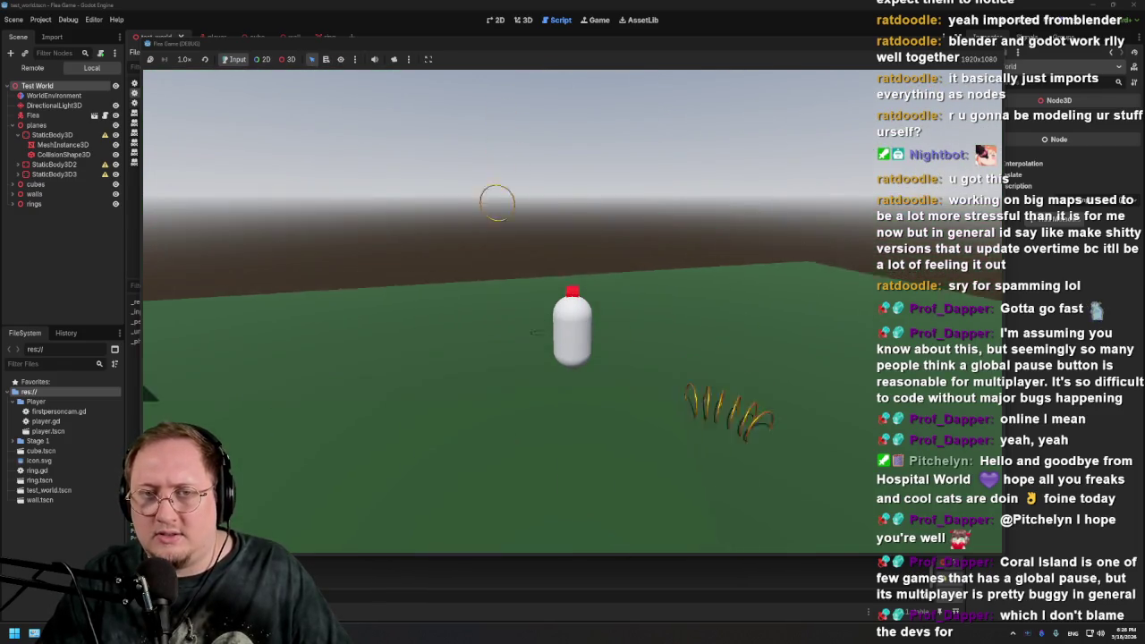
{"action": "key", "text": "w"}
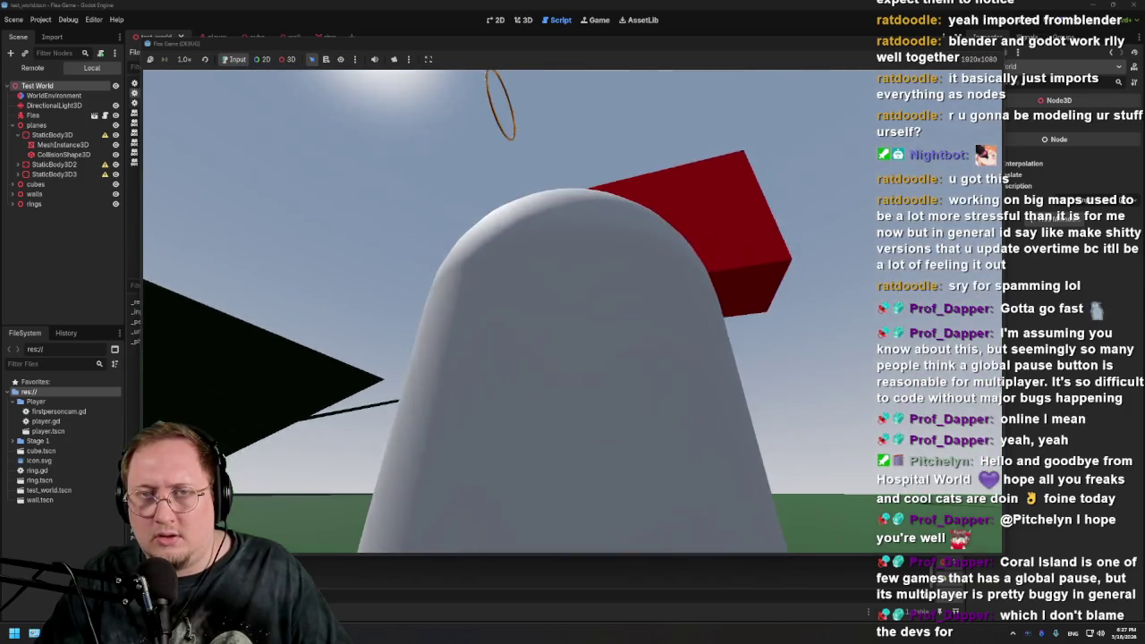
{"action": "key", "text": "w"}
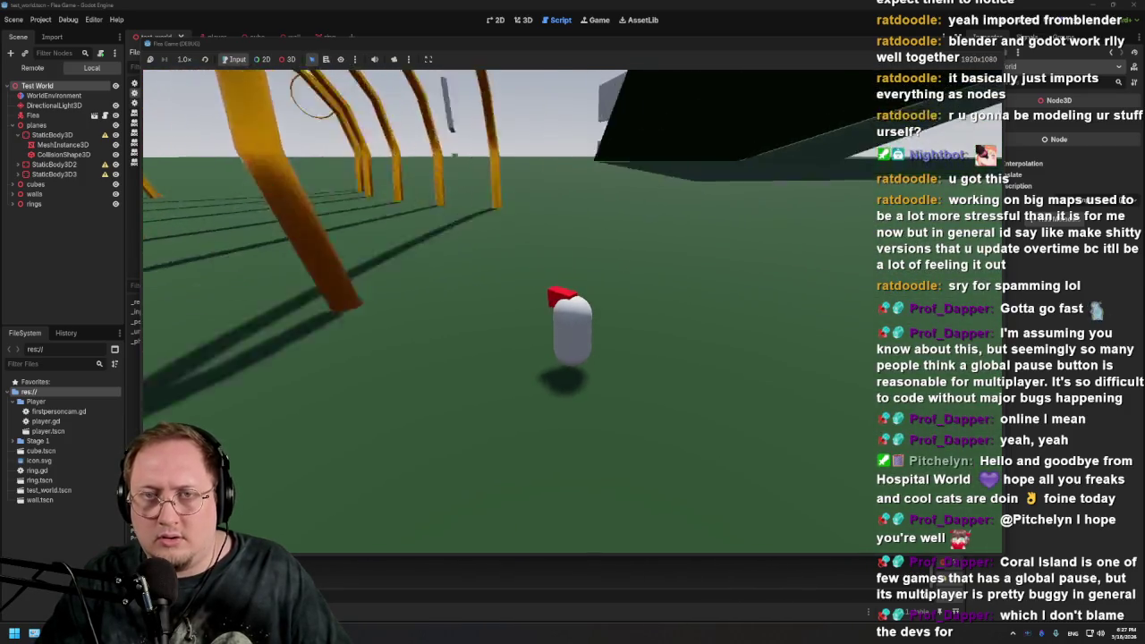
{"action": "key", "text": "w"}
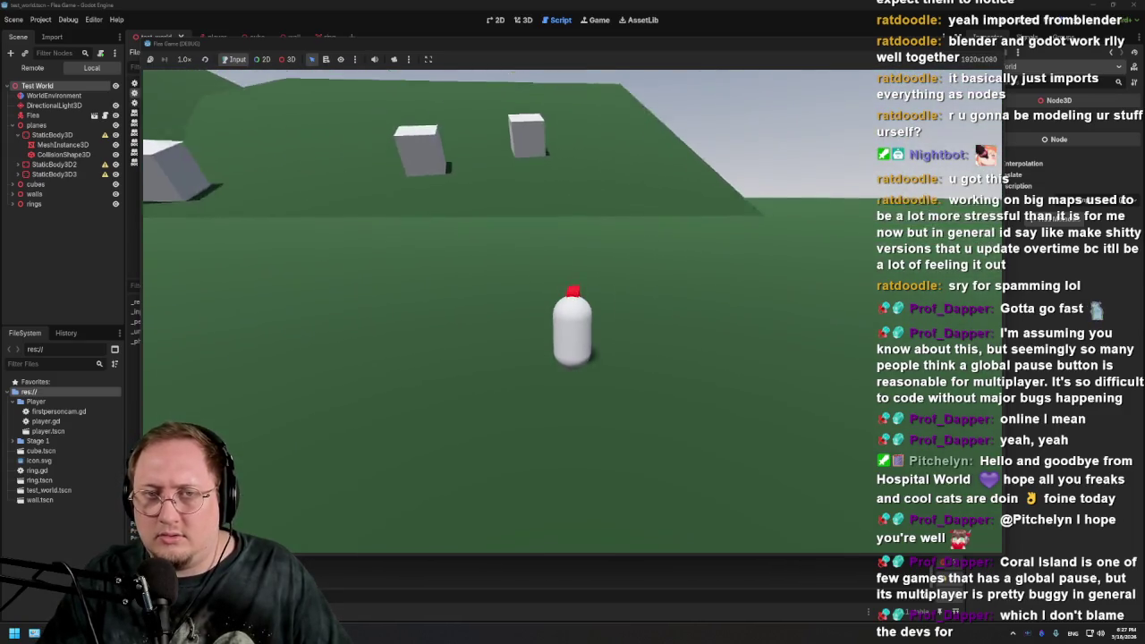
{"action": "key", "text": "space"}
{"action": "key", "text": "w"}
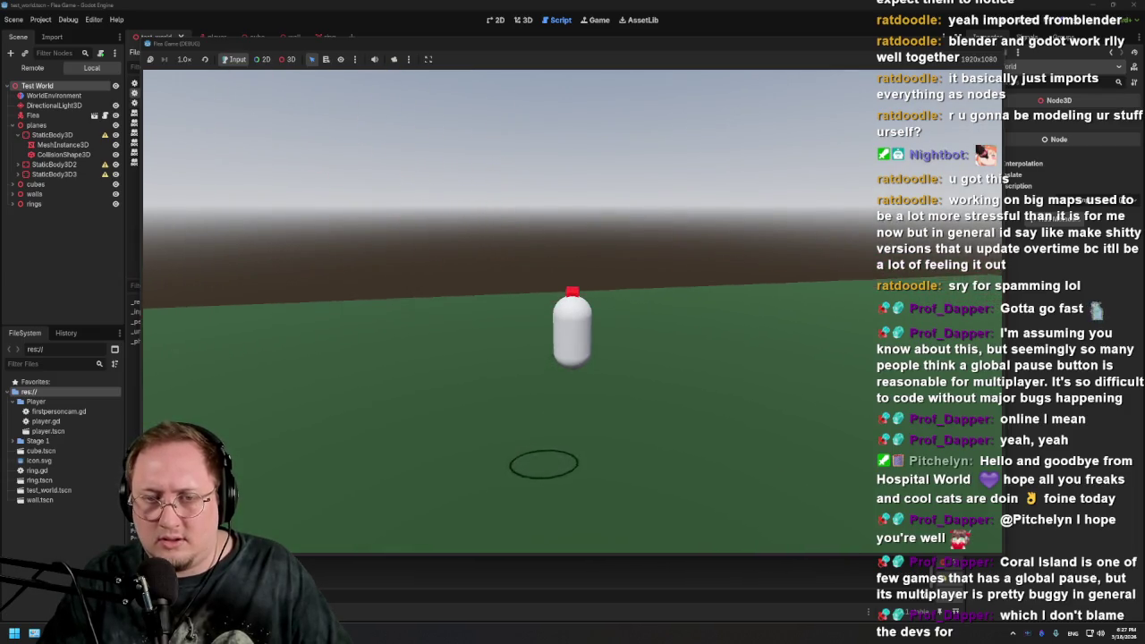
{"action": "key", "text": "w"}
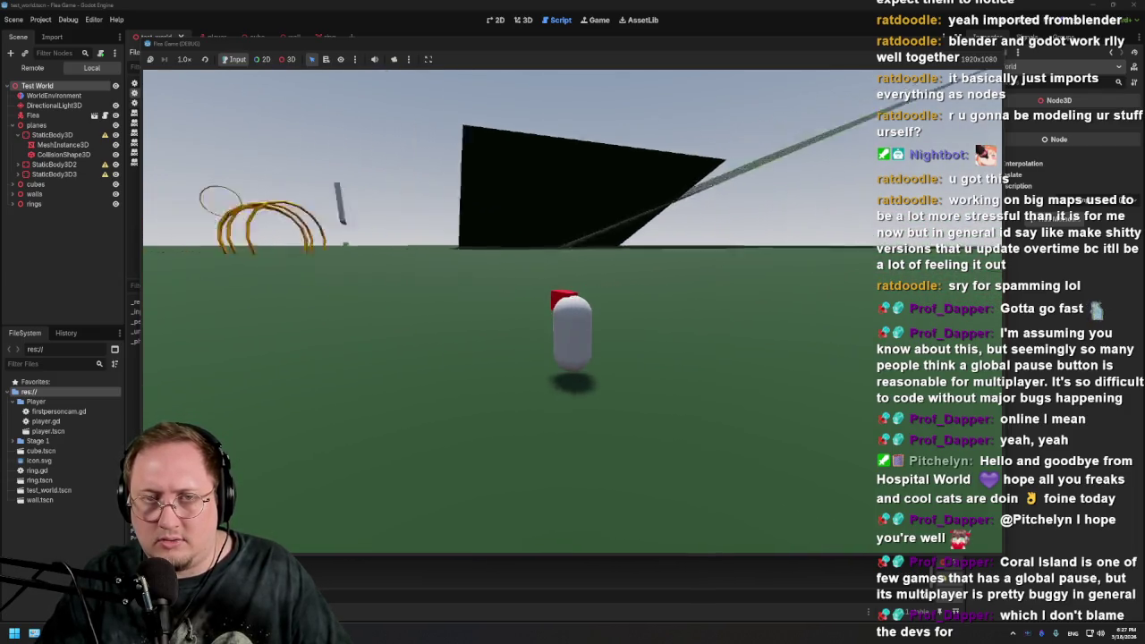
{"action": "key", "text": "w"}
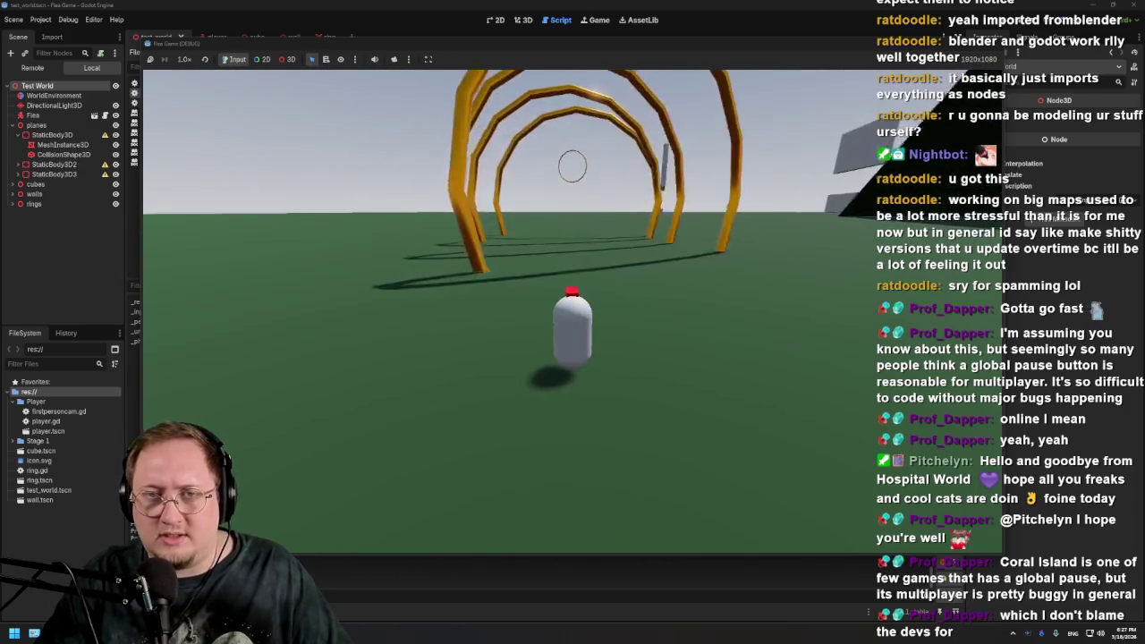
{"action": "key", "text": "w"}
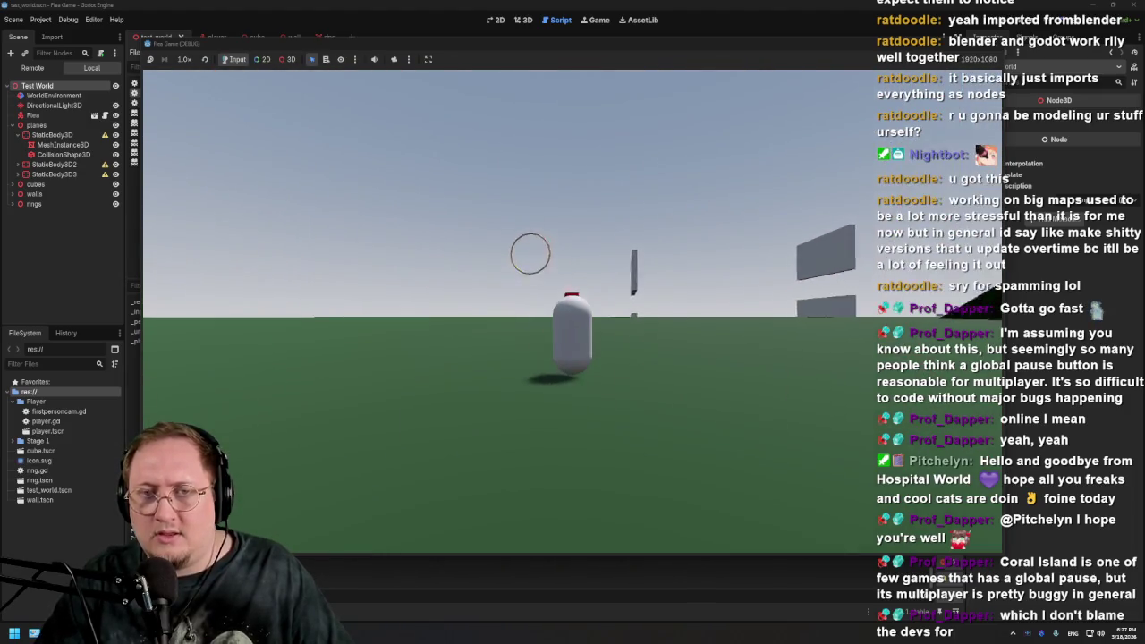
{"action": "key", "text": "w"}
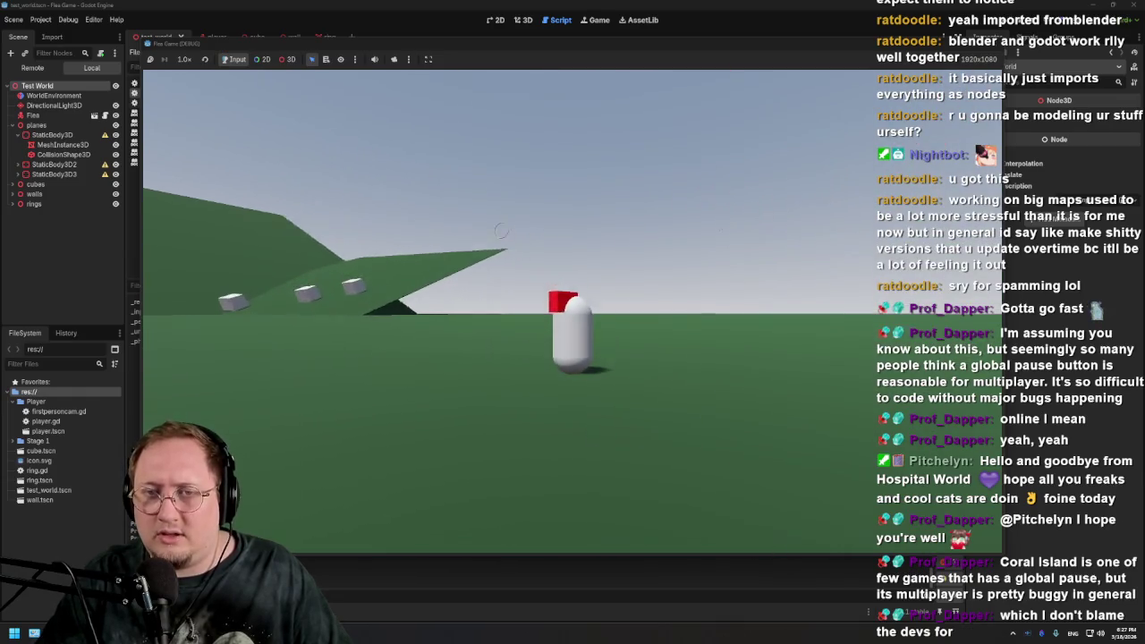
{"action": "key", "text": "w"}
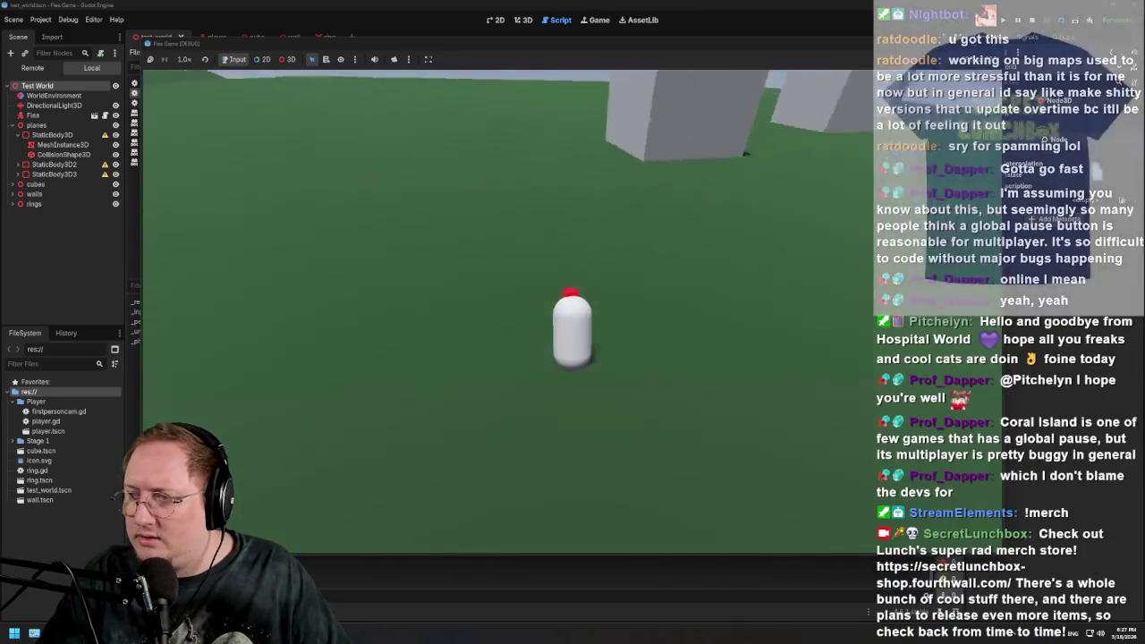
{"action": "key", "text": "w"}
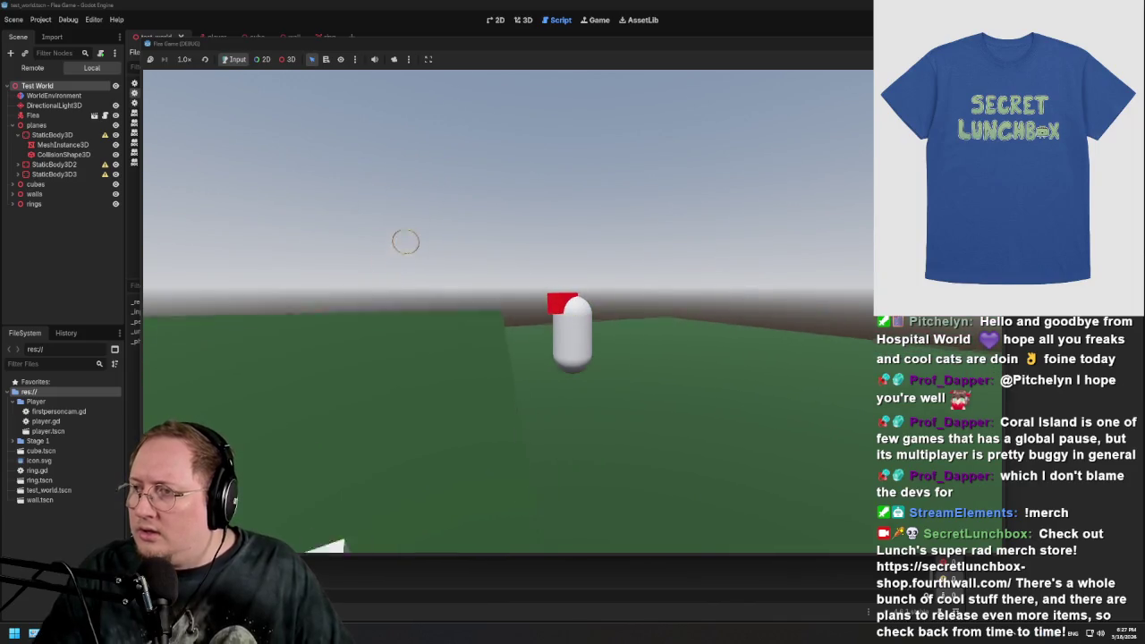
{"action": "key", "text": "w"}
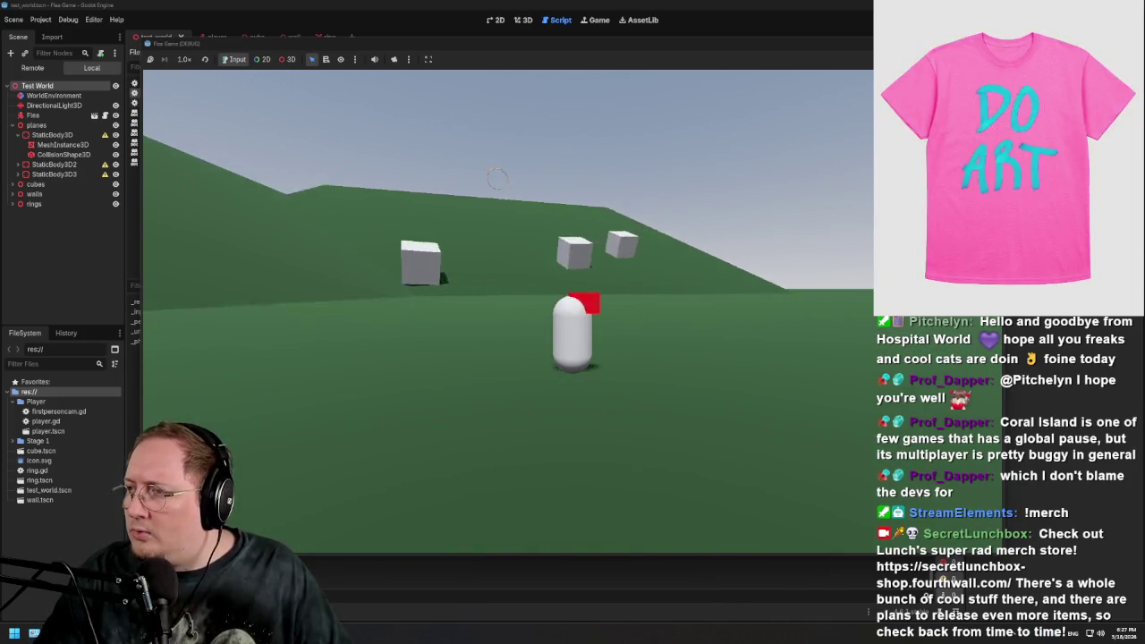
Orbit the camera around the player near the wall ledge, then stop the game with F8
{"action": "key", "text": "a"}
{"action": "key", "text": "a"}
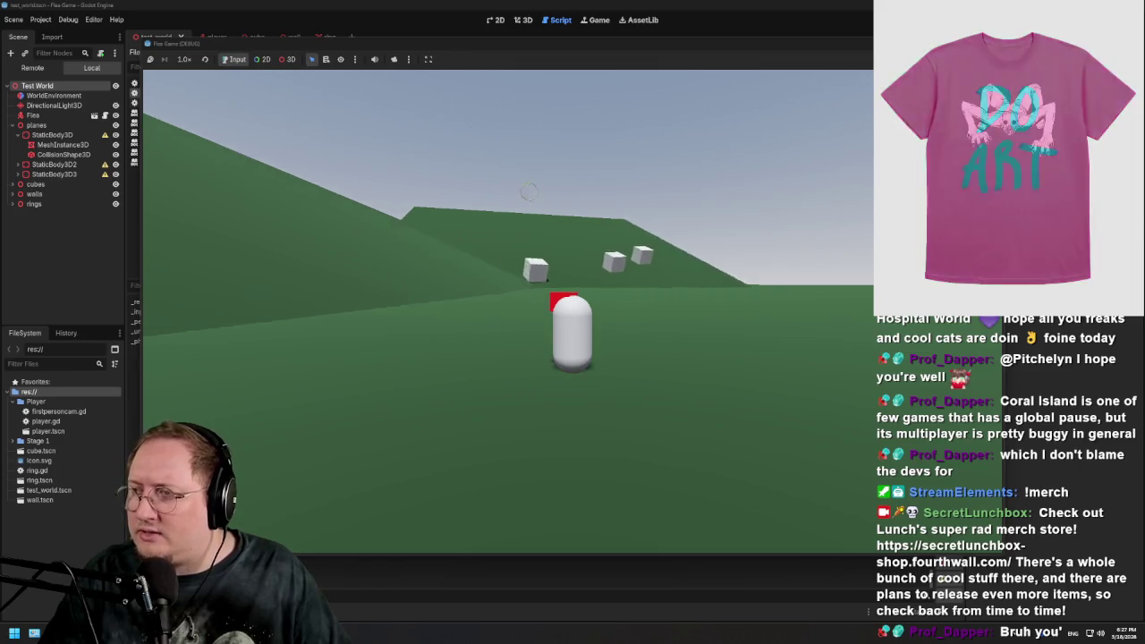
{"action": "key", "text": "d"}
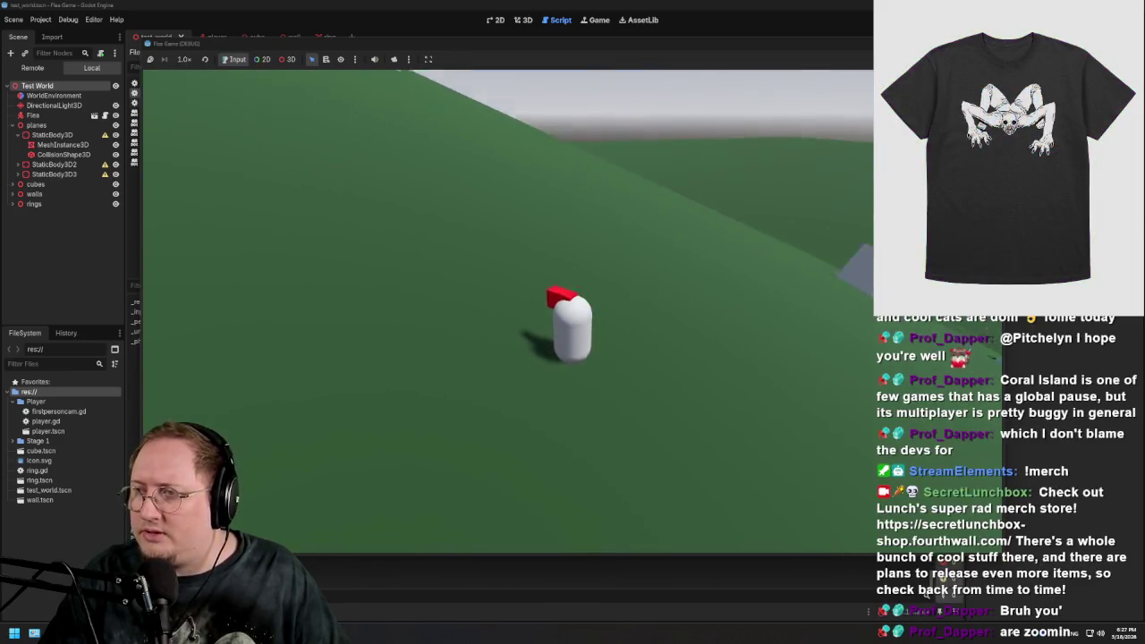
{"action": "key", "text": "d"}
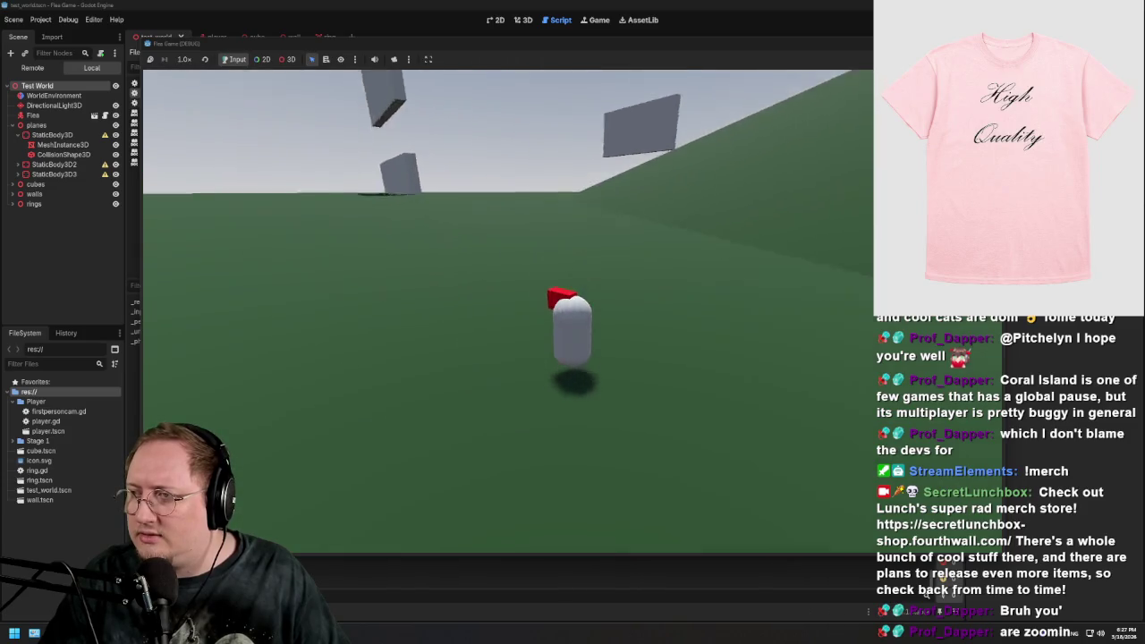
{"action": "key", "text": "d"}
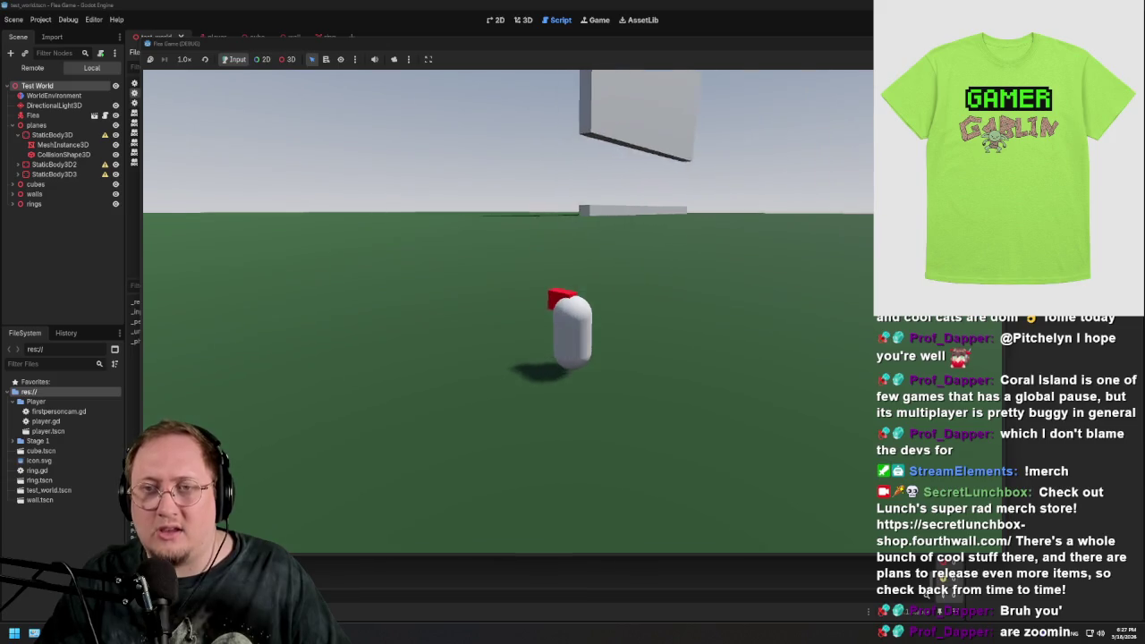
{"action": "key", "text": "d"}
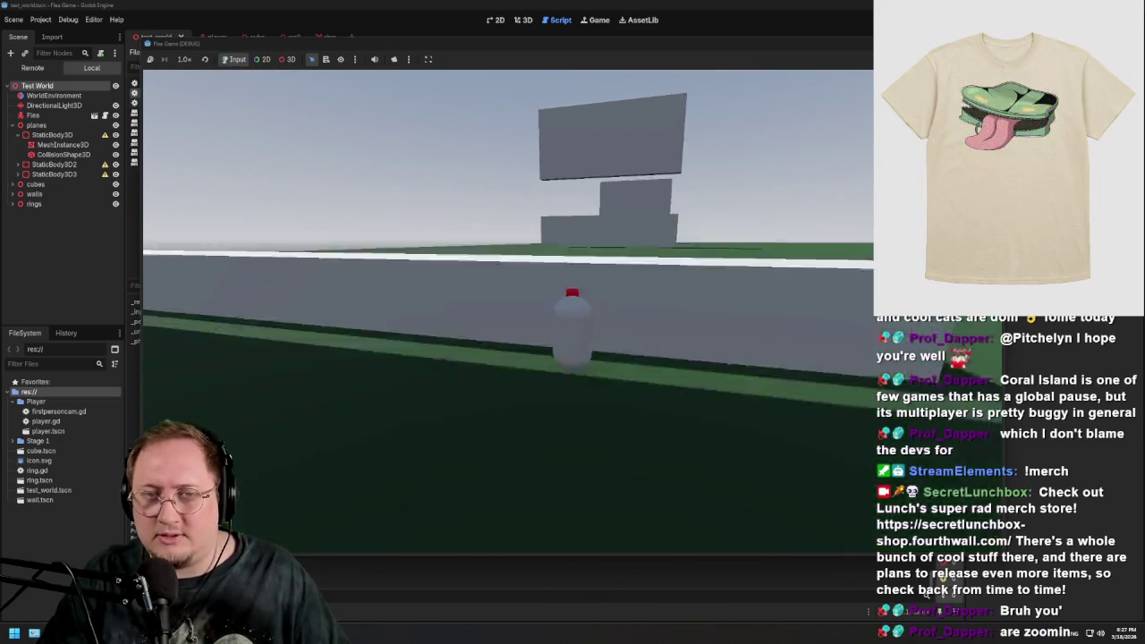
{"action": "key", "text": "d"}
{"action": "key", "text": "d"}
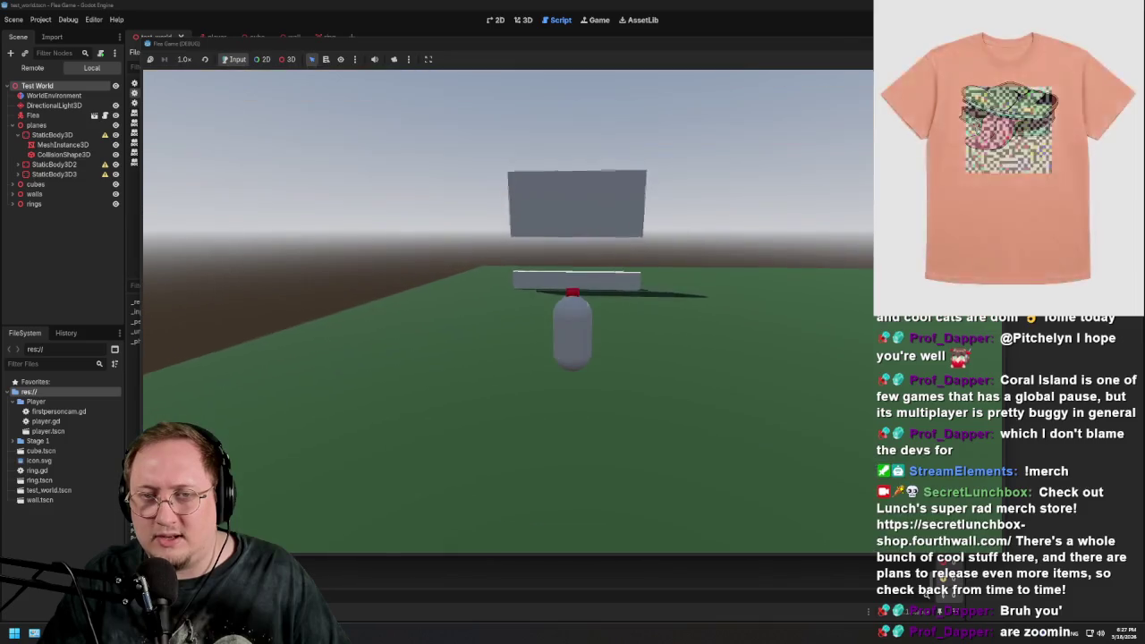
{"action": "key", "text": "d"}
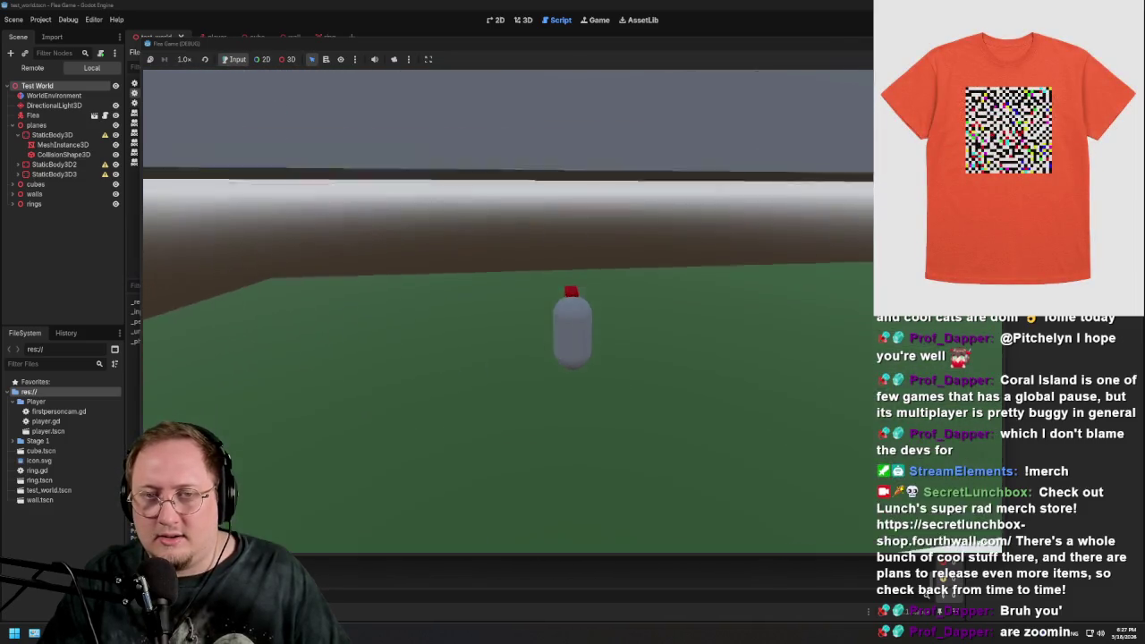
{"action": "key", "text": "d"}
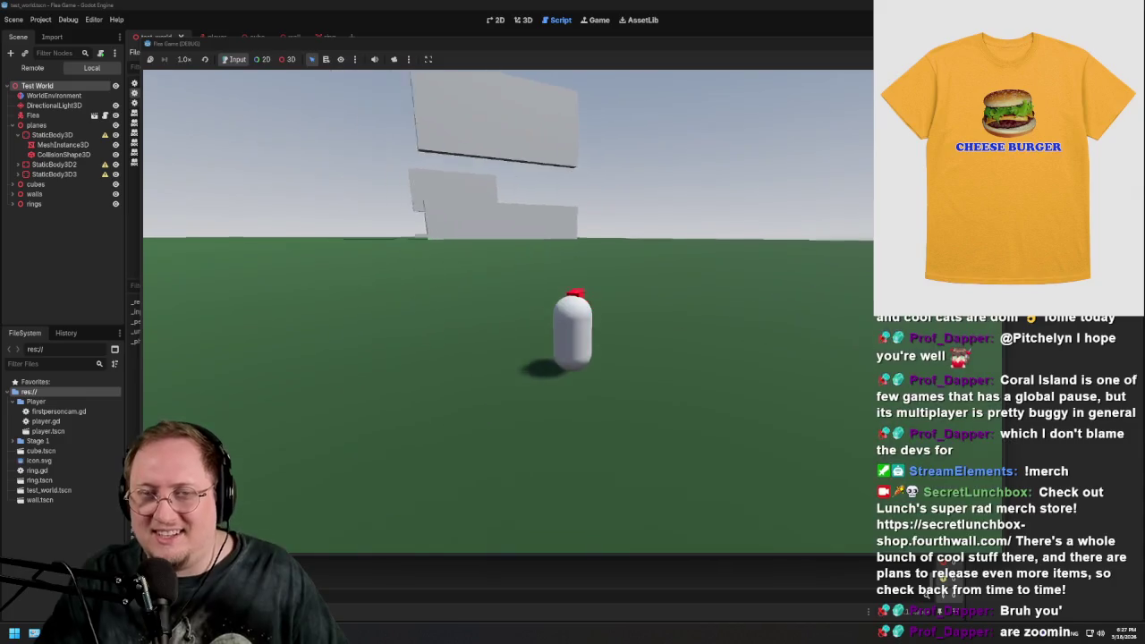
{"action": "key", "text": "d"}
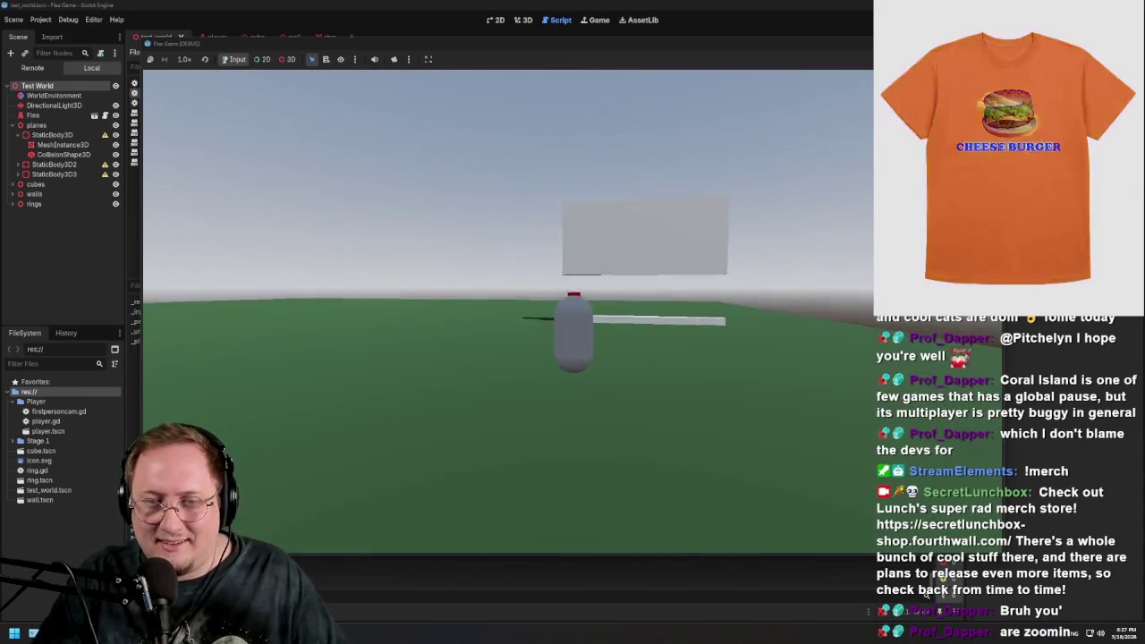
{"action": "key", "text": "d"}
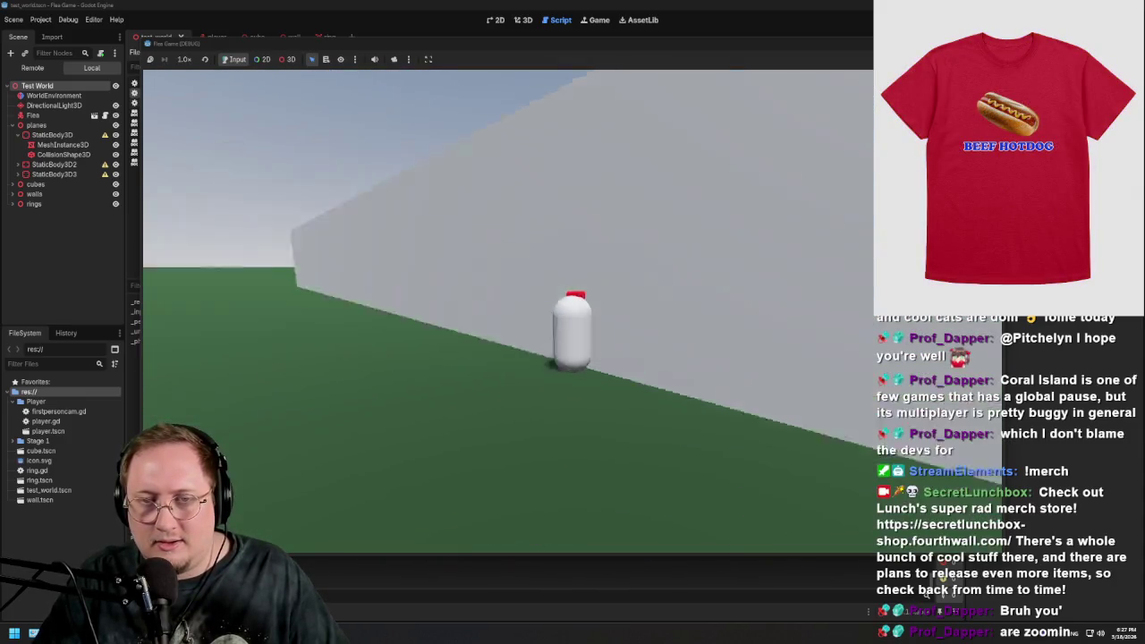
{"action": "key", "text": "d"}
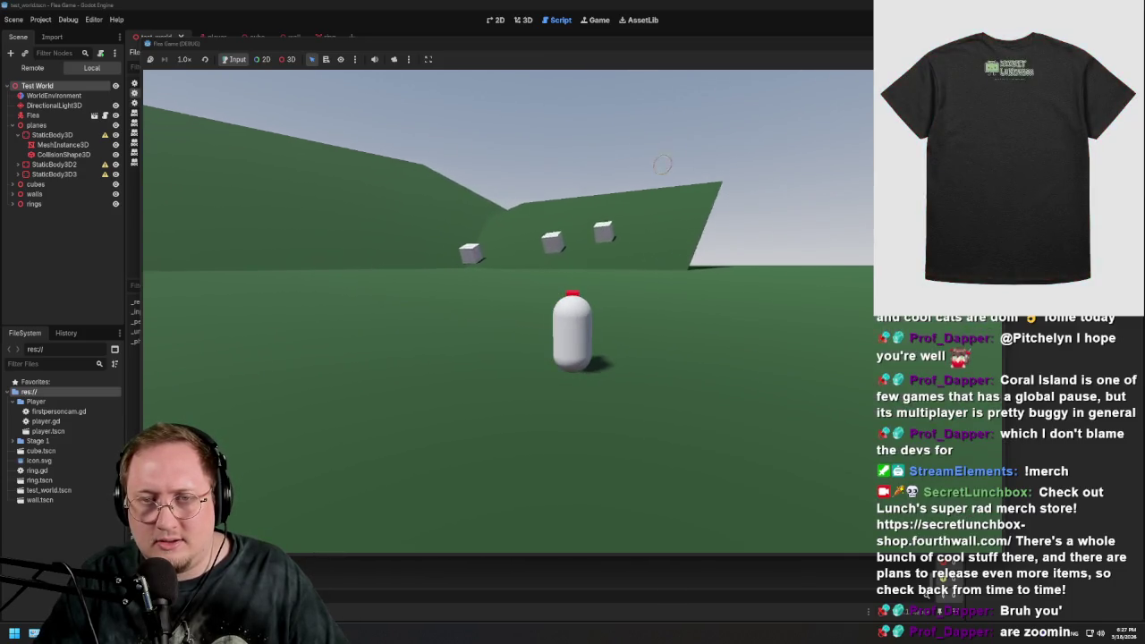
{"action": "key", "text": "d"}
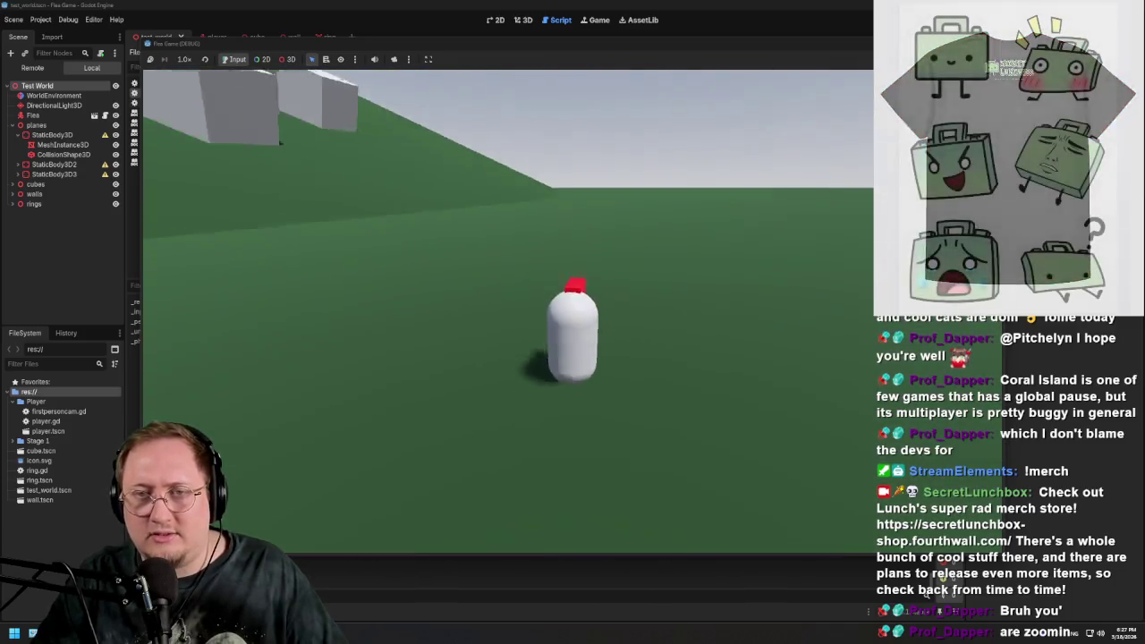
{"action": "key", "text": "F8"}
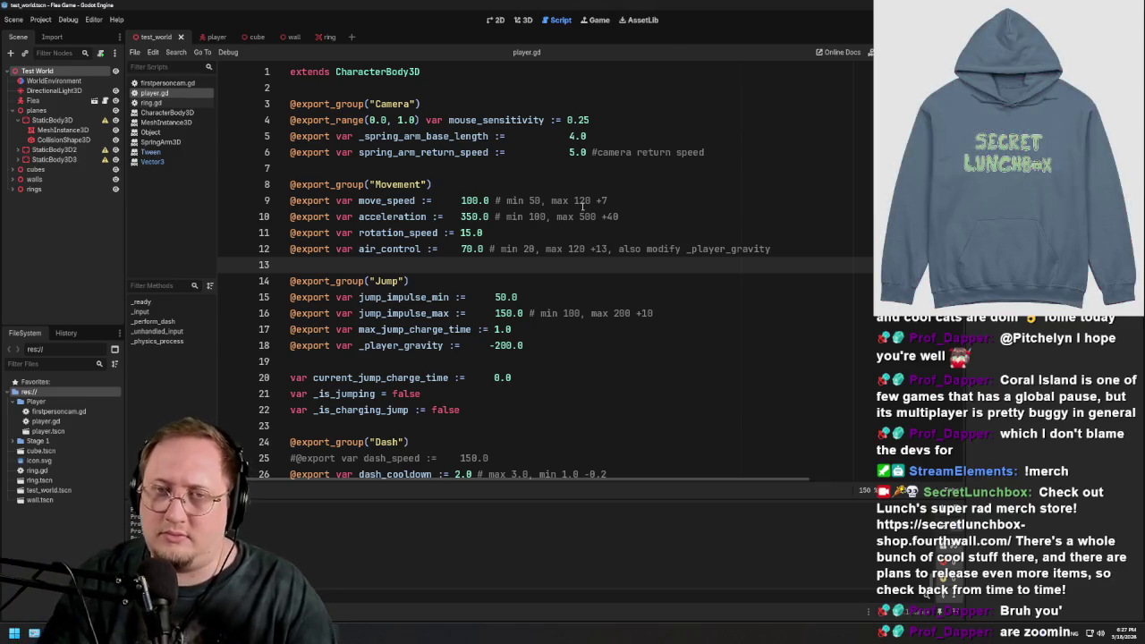
Change the move_speed comment on line 9 to max 120 +7 and bring up the player scene
{"action": "left_click", "coordinate": [579, 200]}
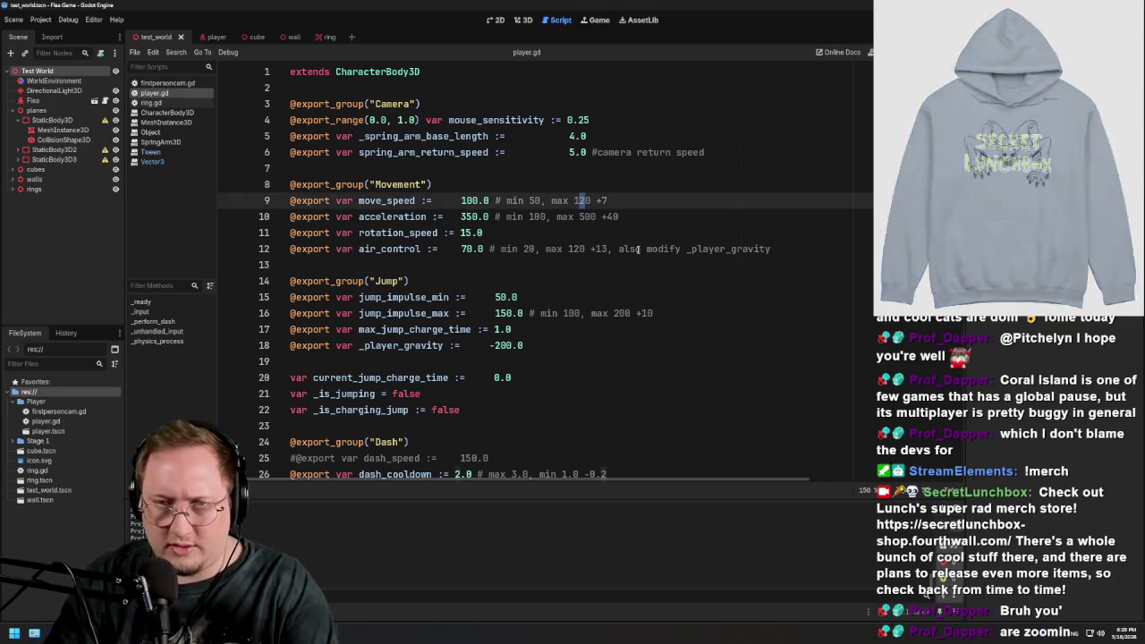
{"action": "type", "text": "3"}
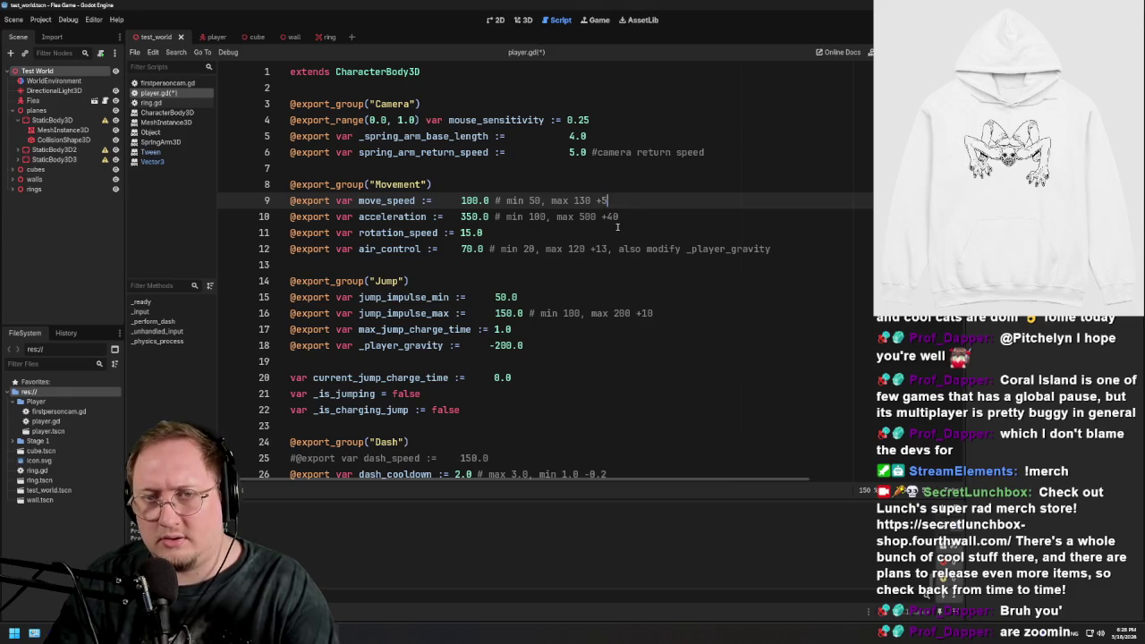
{"action": "key", "text": "BackSpace"}
{"action": "type", "text": "8"}
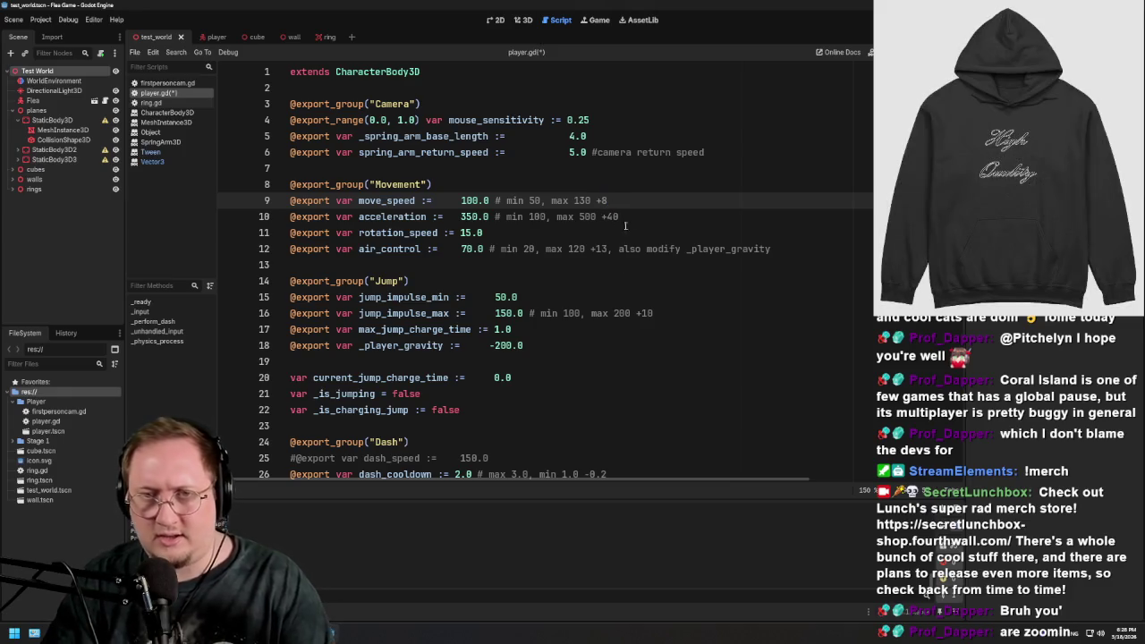
{"action": "left_click", "coordinate": [645, 216]}
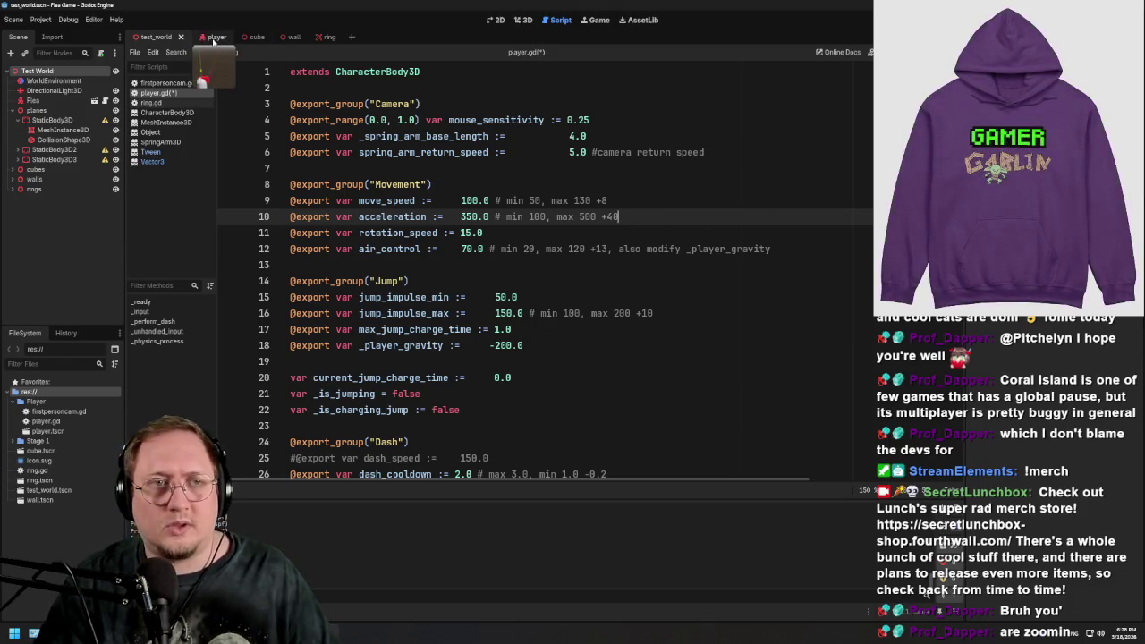
{"action": "left_click", "coordinate": [213, 37]}
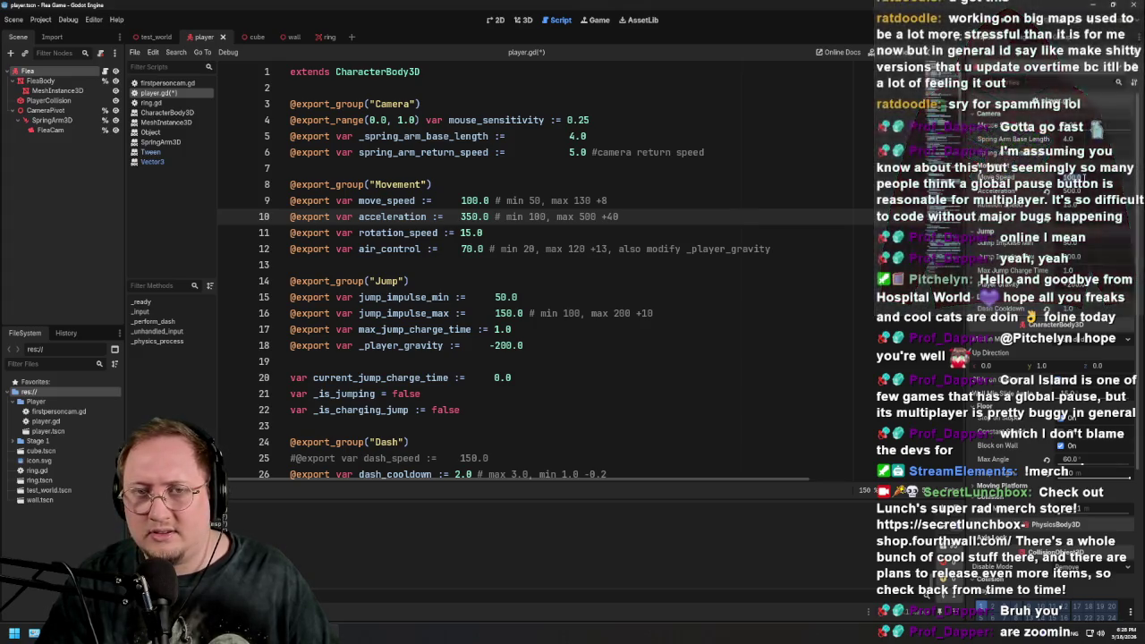
{"action": "left_click", "coordinate": [579, 201]}
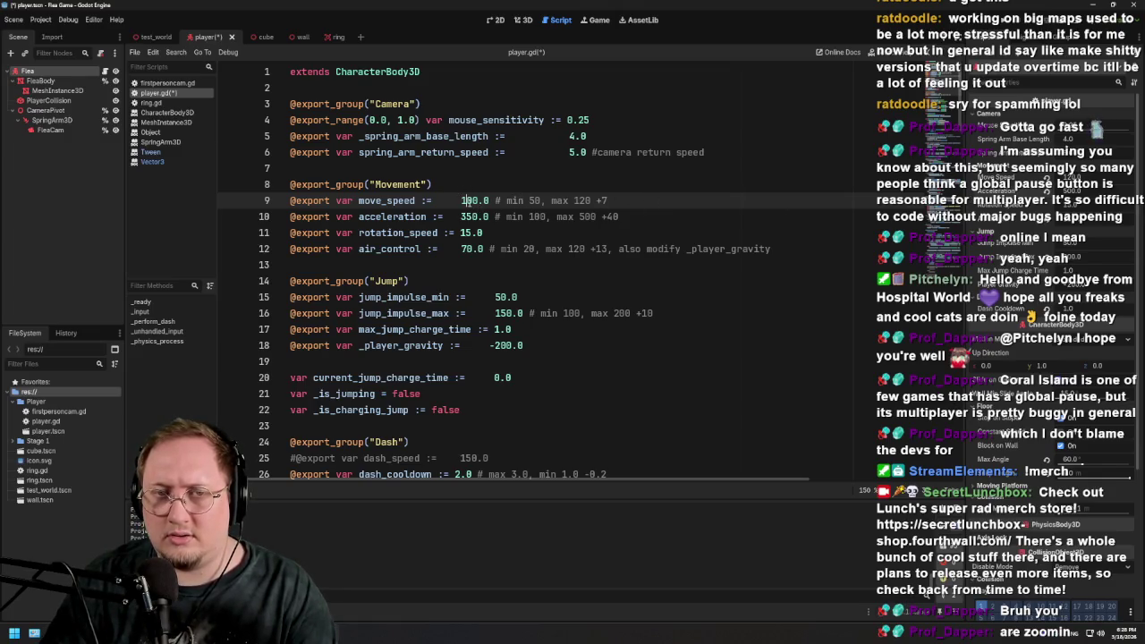
Review the player.gd values, set dash_cooldown to 1.0, then switch to the test_world scene
{"action": "left_click", "coordinate": [472, 217]}
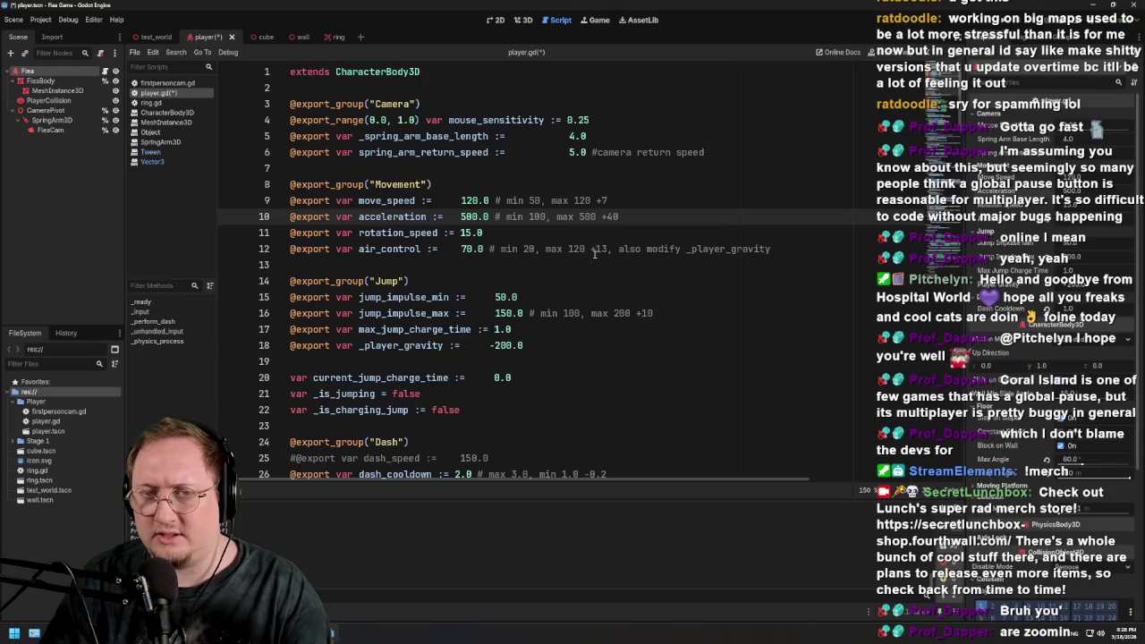
{"action": "left_click", "coordinate": [467, 249]}
{"action": "type", "text": "12"}
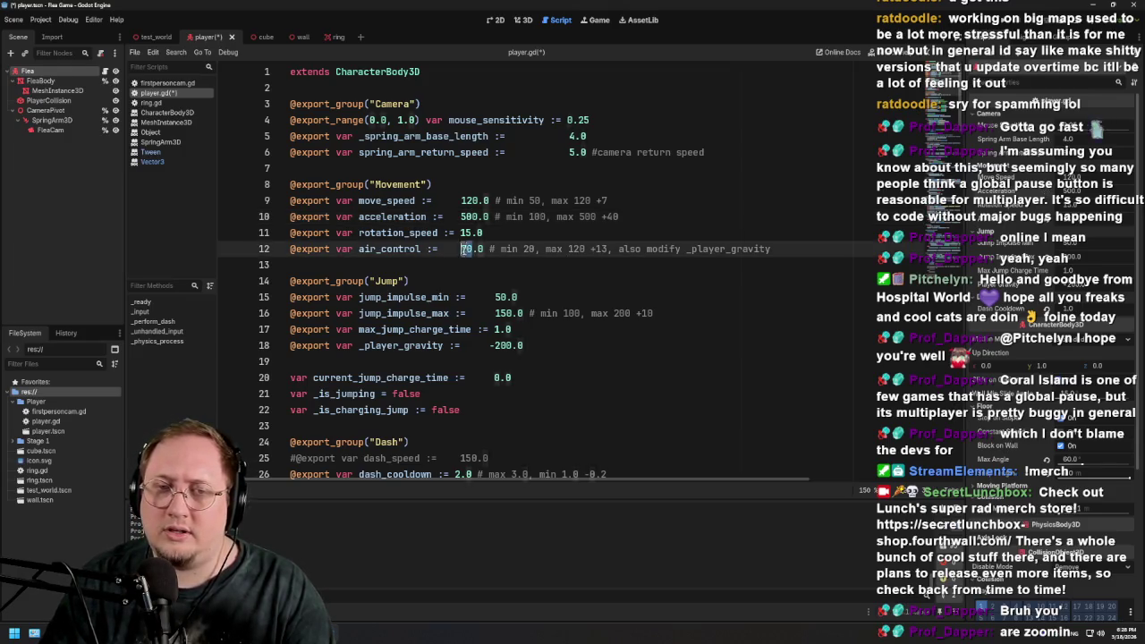
{"action": "left_click", "coordinate": [537, 287]}
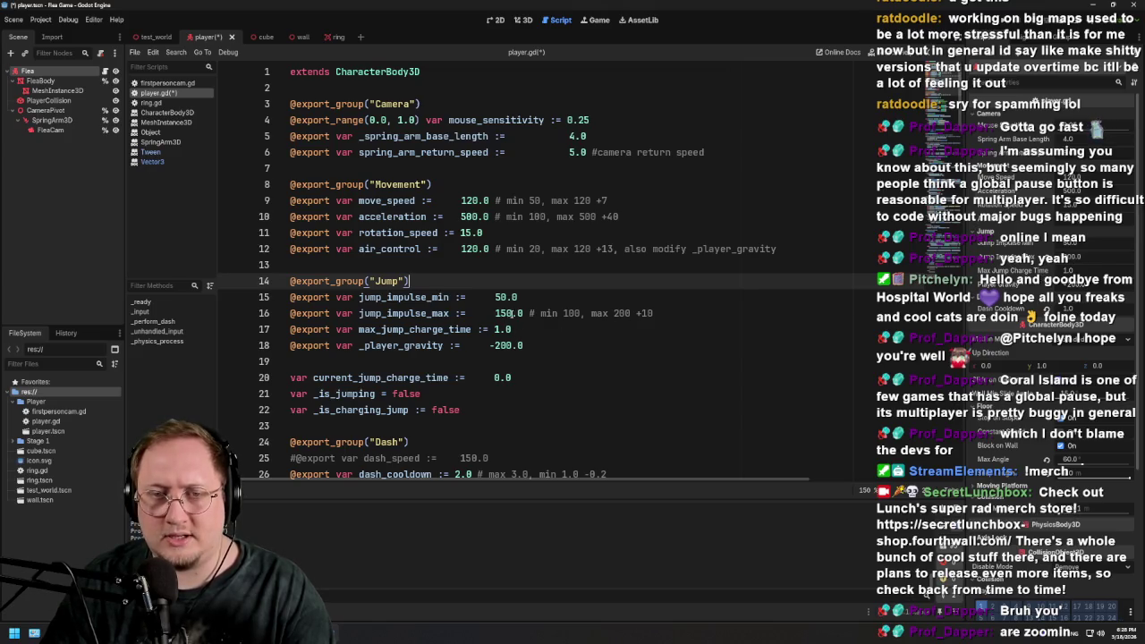
{"action": "double_click", "coordinate": [509, 313]}
{"action": "left_click", "coordinate": [527, 345]}
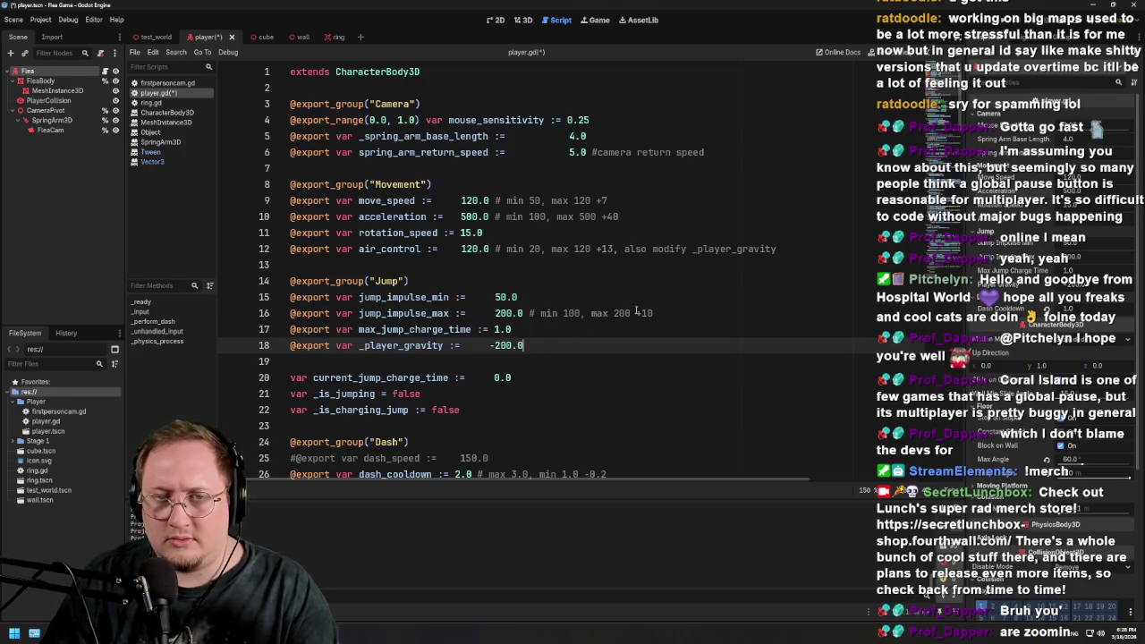
{"action": "scroll", "coordinate": [595, 345], "scroll_direction": "down", "scroll_amount": 2}
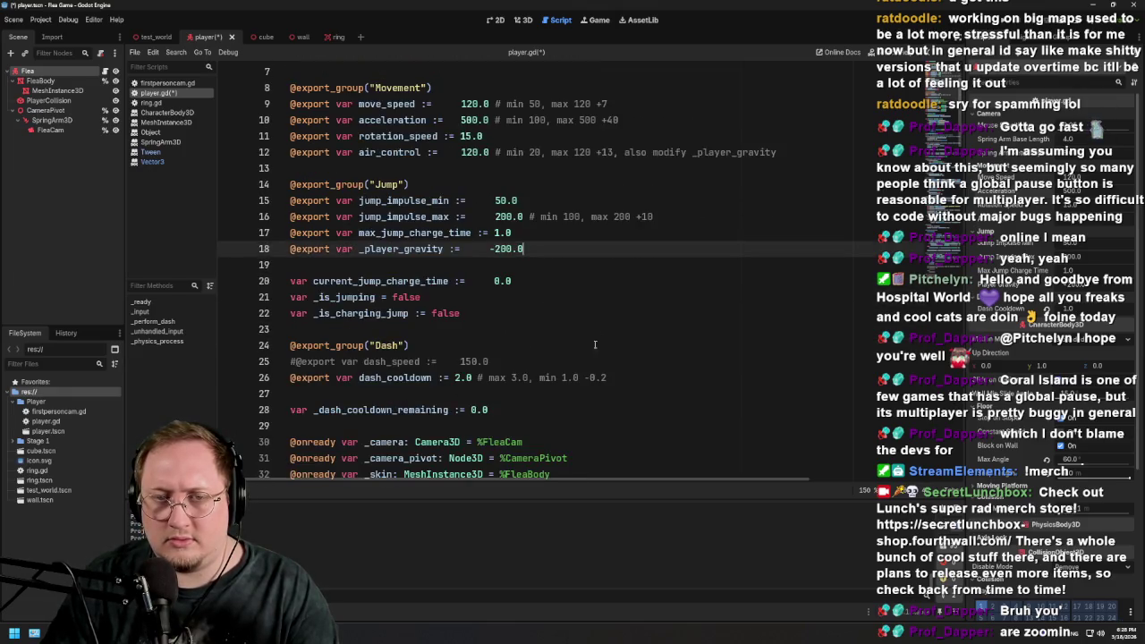
{"action": "left_click", "coordinate": [459, 377]}
{"action": "type", "text": "1"}
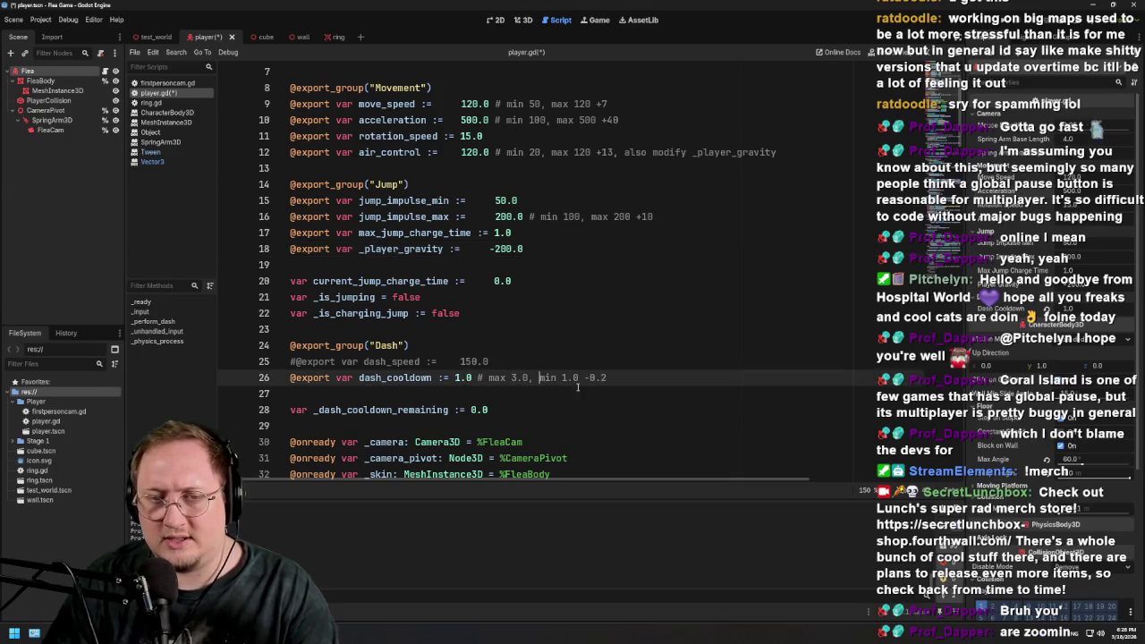
{"action": "scroll", "coordinate": [617, 353], "scroll_direction": "up", "scroll_amount": 2}
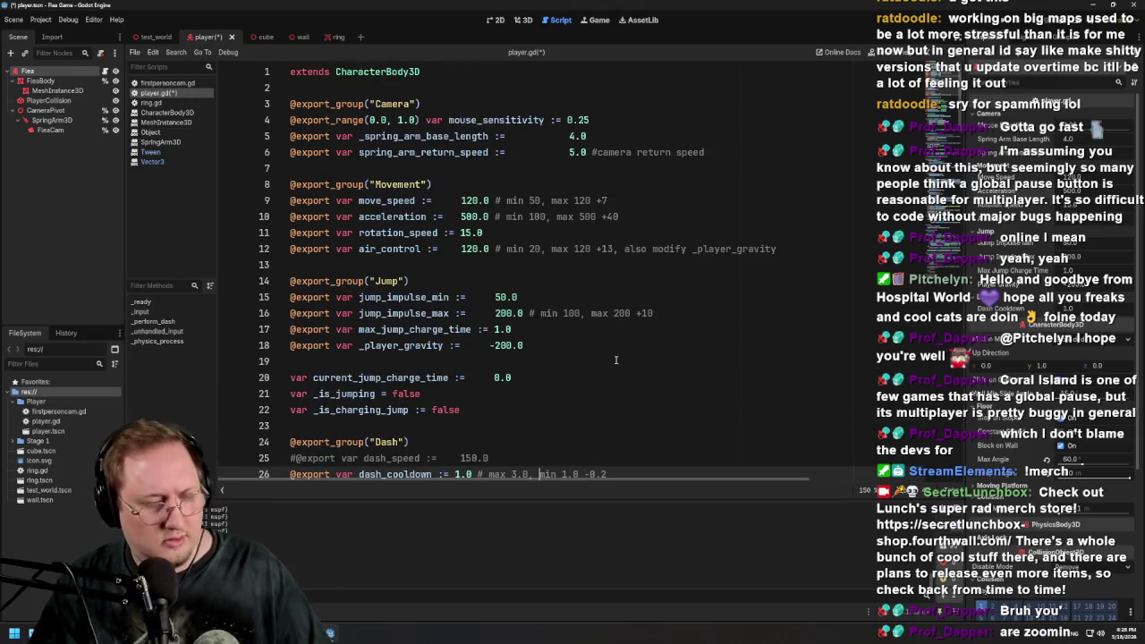
{"action": "left_click", "coordinate": [148, 38]}
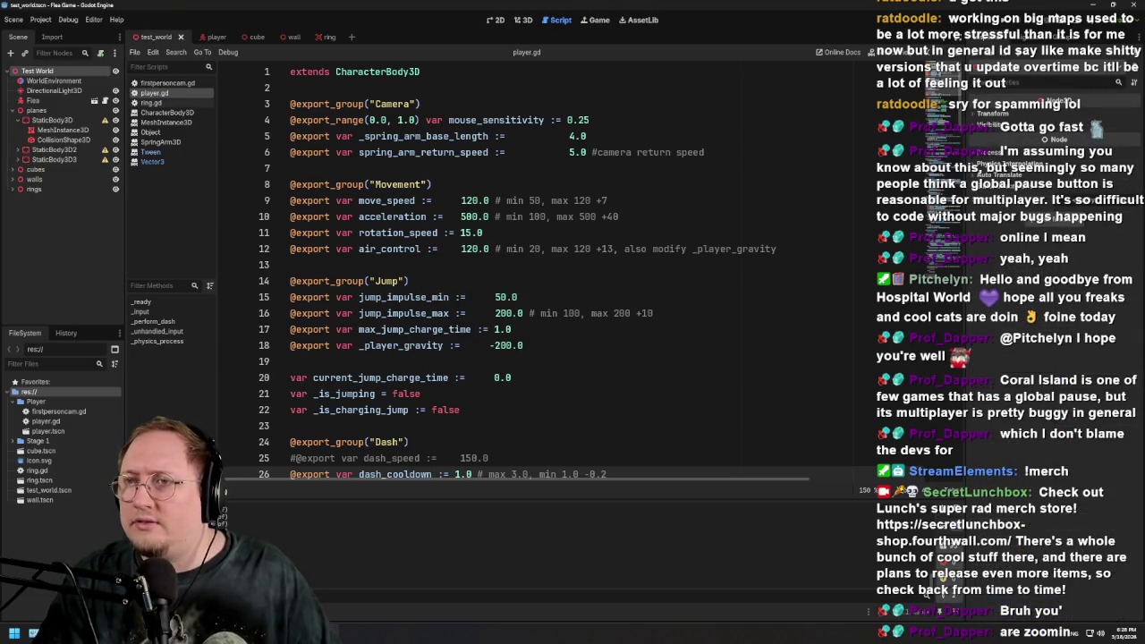
{"action": "key", "text": "F5"}
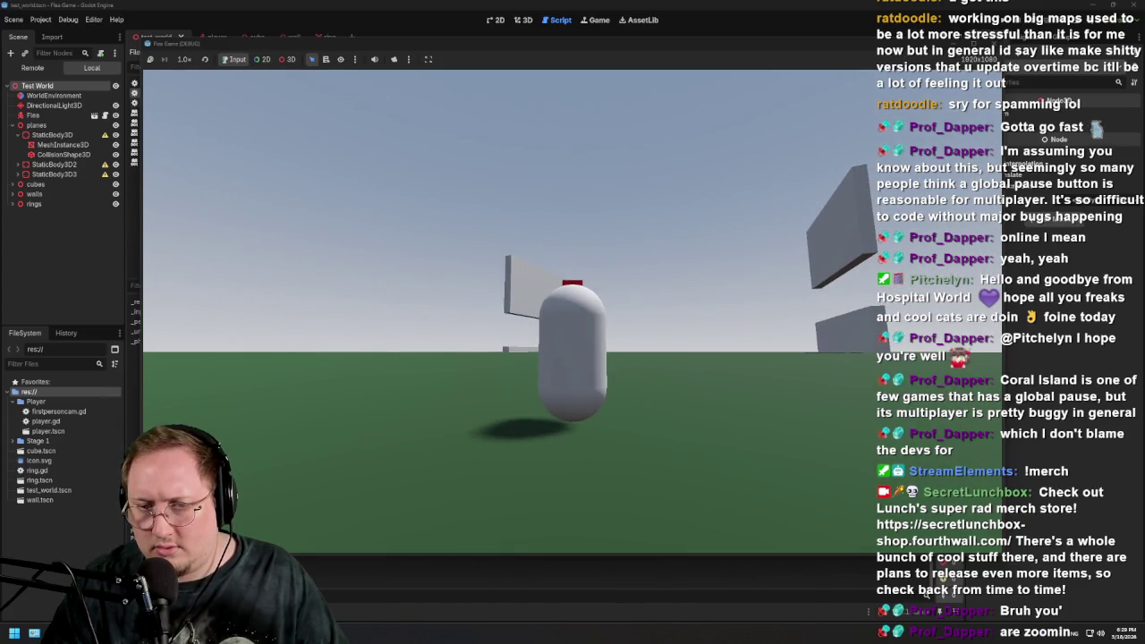
{"action": "key", "text": "F8"}
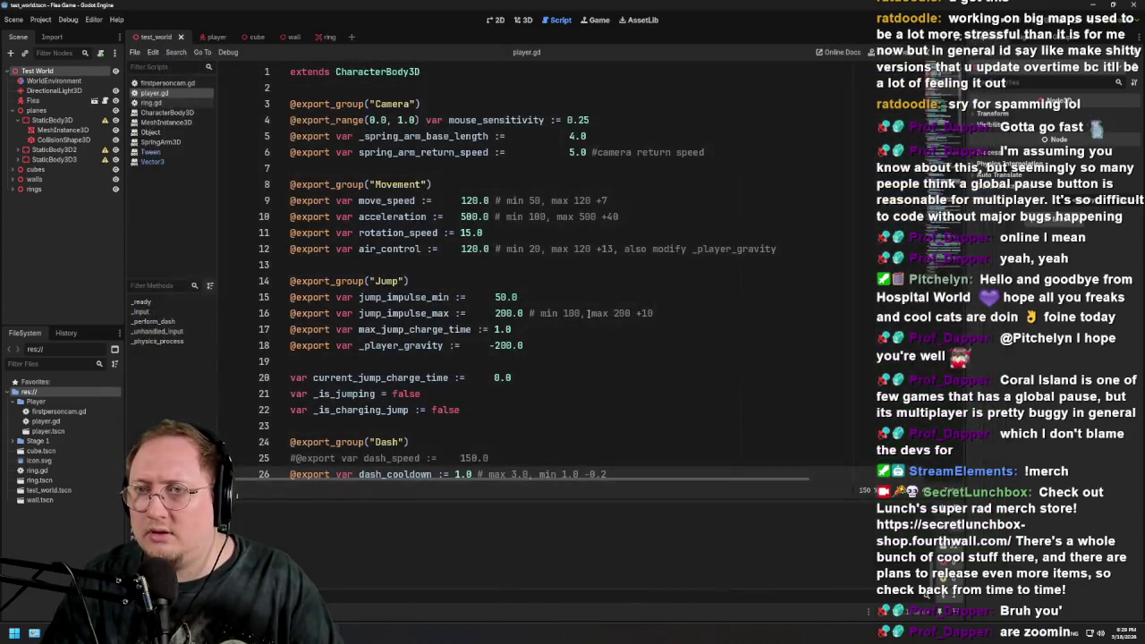
Check the Flea player scene in the Inspector, then run the game from the test_world scene
{"action": "left_click", "coordinate": [214, 40]}
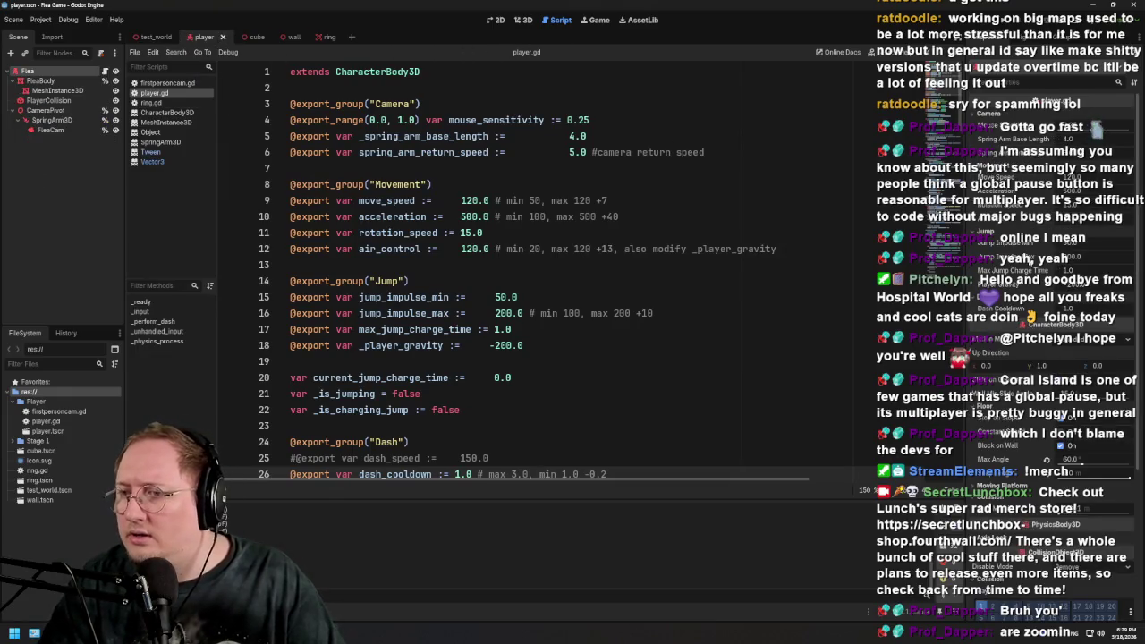
{"action": "scroll", "coordinate": [1056, 403], "scroll_direction": "down", "scroll_amount": 5}
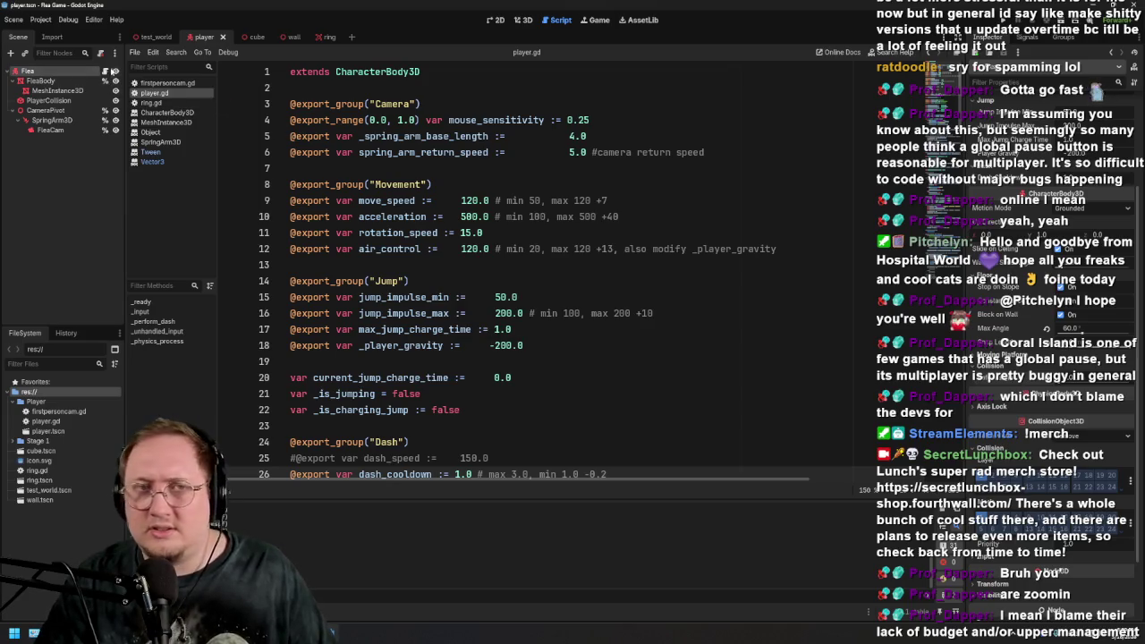
{"action": "left_click", "coordinate": [156, 38]}
{"action": "left_click", "coordinate": [1062, 23]}
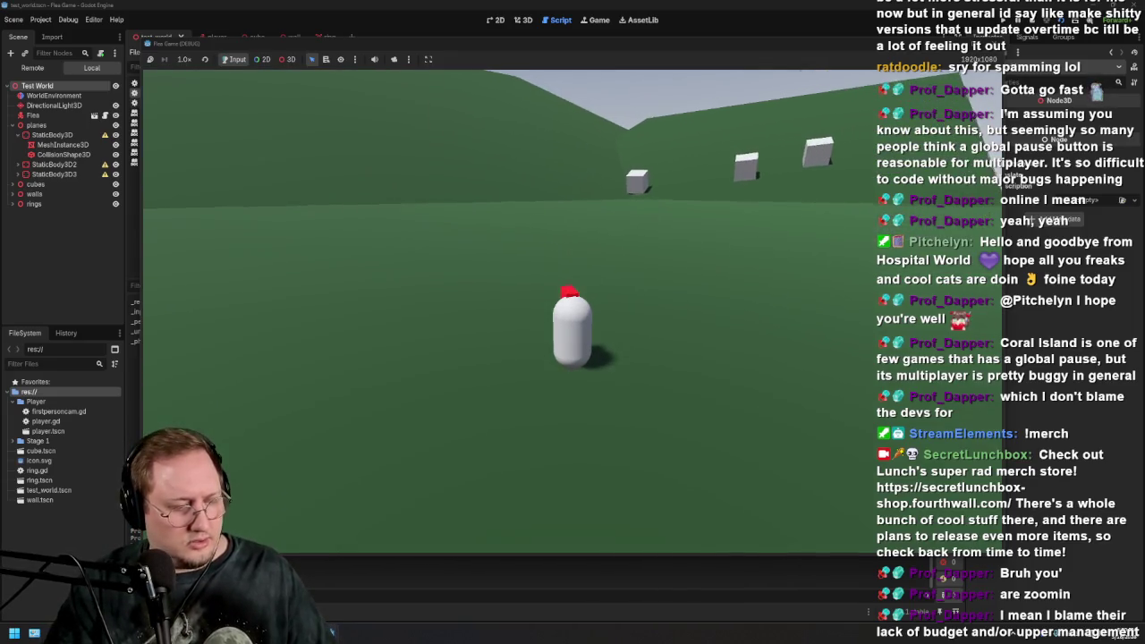
Stop the game, playtest the test_world again with F6, then return to the Flea player scene
{"action": "key", "text": "F8"}
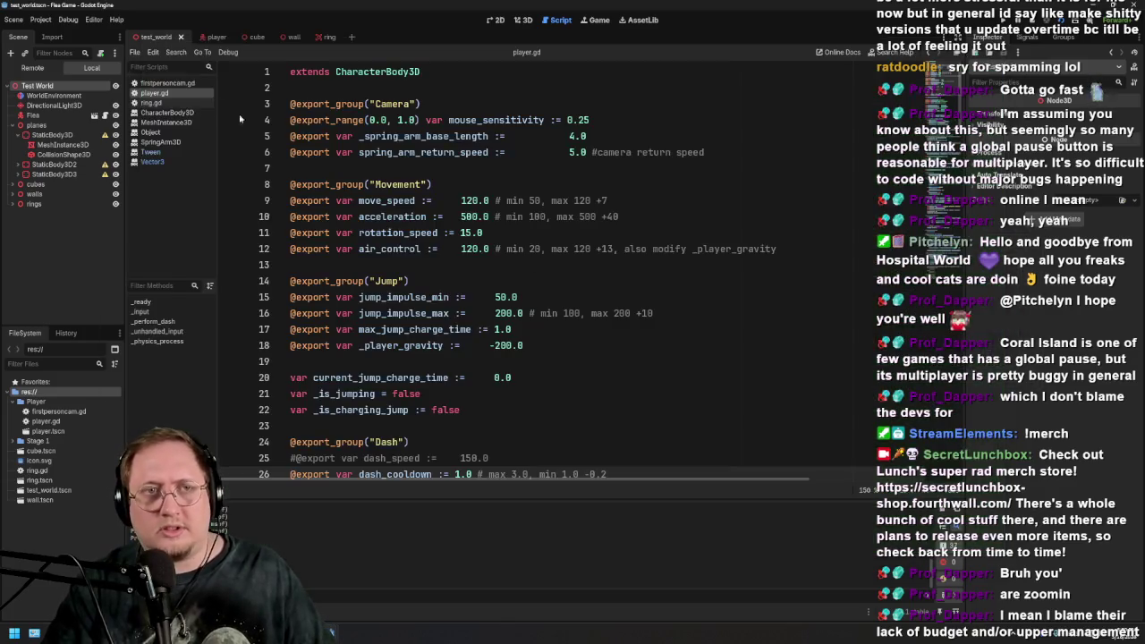
{"action": "left_click", "coordinate": [213, 38]}
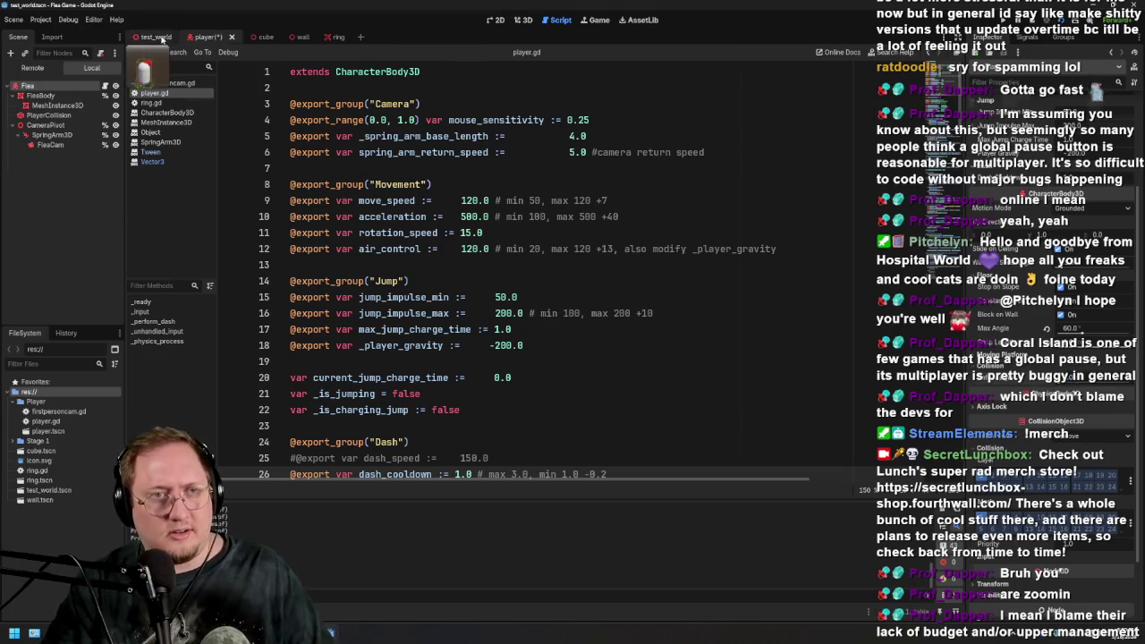
{"action": "left_click", "coordinate": [159, 38]}
{"action": "key", "text": "F6"}
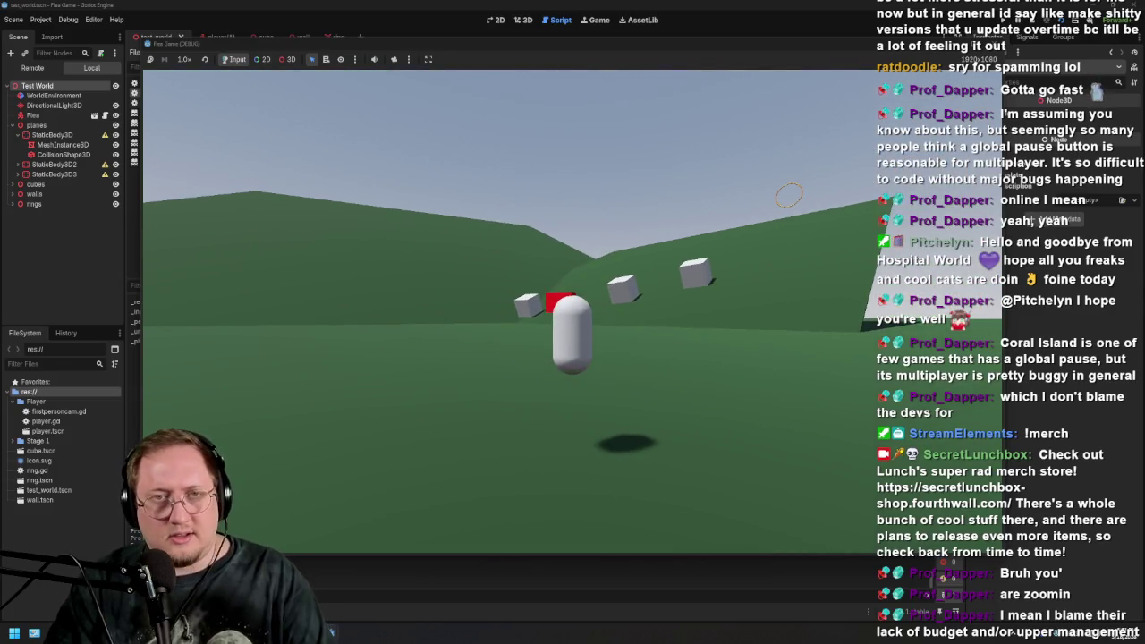
{"action": "key", "text": "F8"}
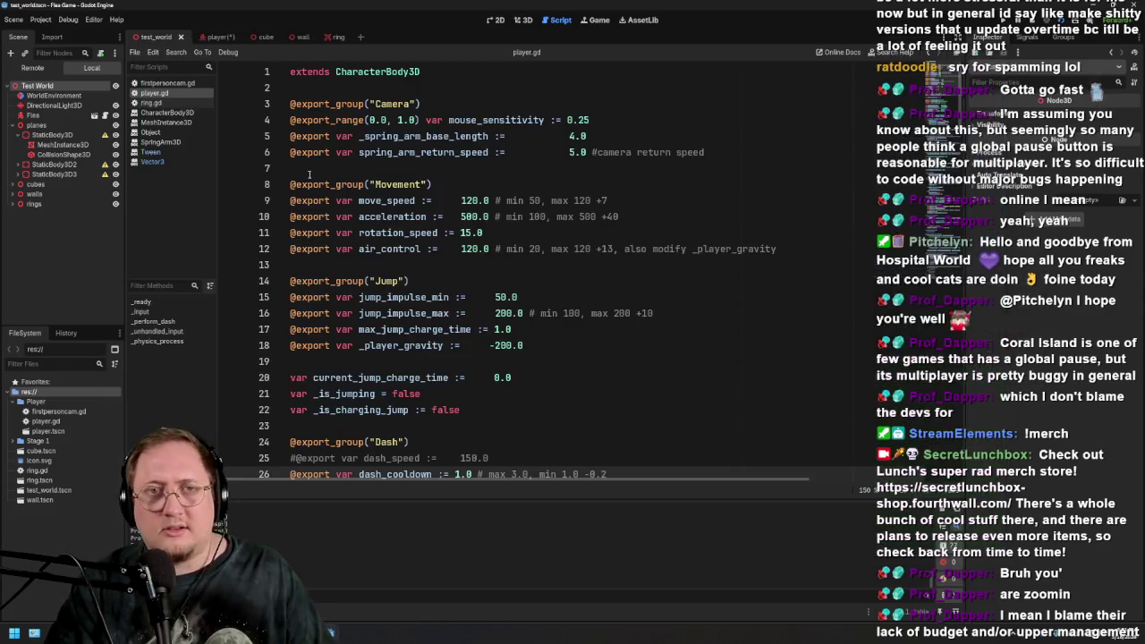
{"action": "left_click", "coordinate": [207, 36]}
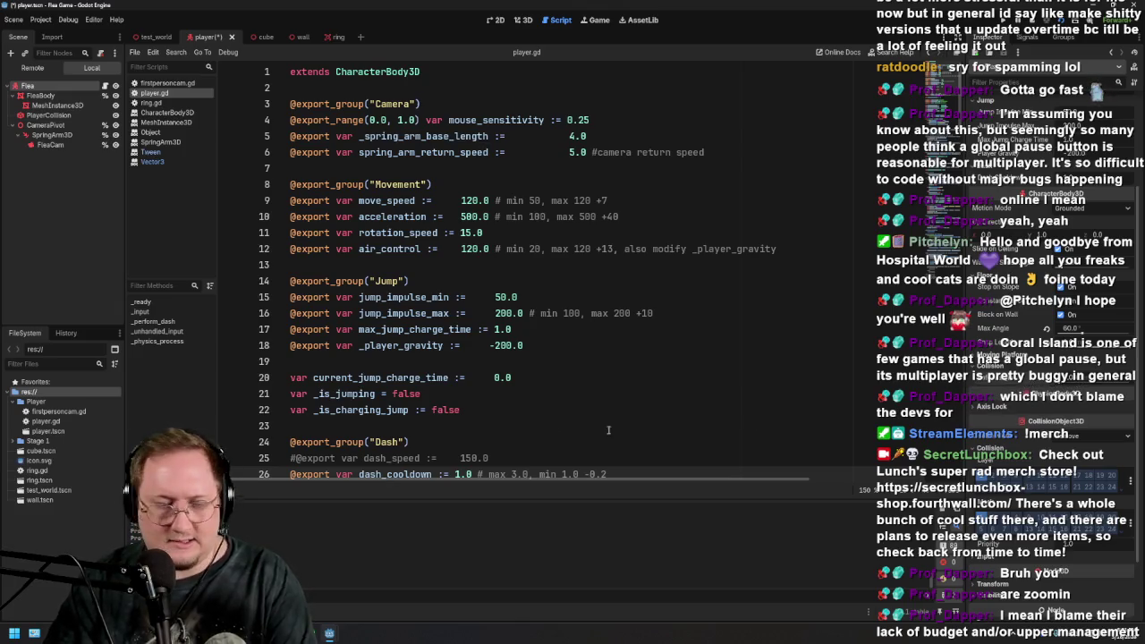
Launch the game with F5 and run the Flea down the hill toward the grey wall
{"action": "key", "text": "F5"}
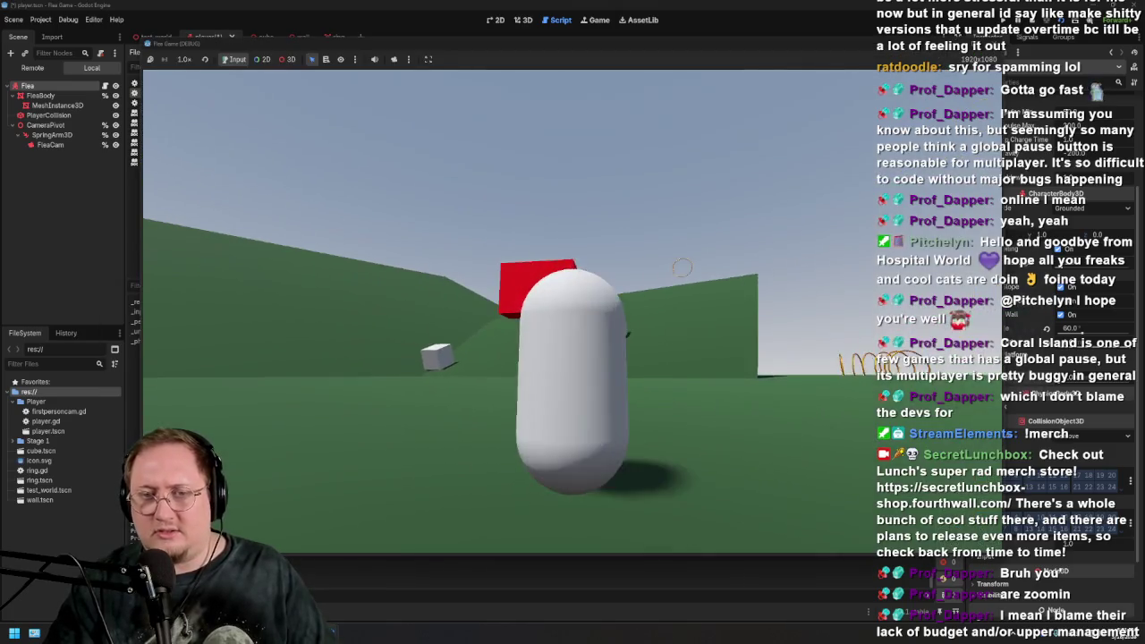
{"action": "key", "text": "w"}
{"action": "key", "text": "w"}
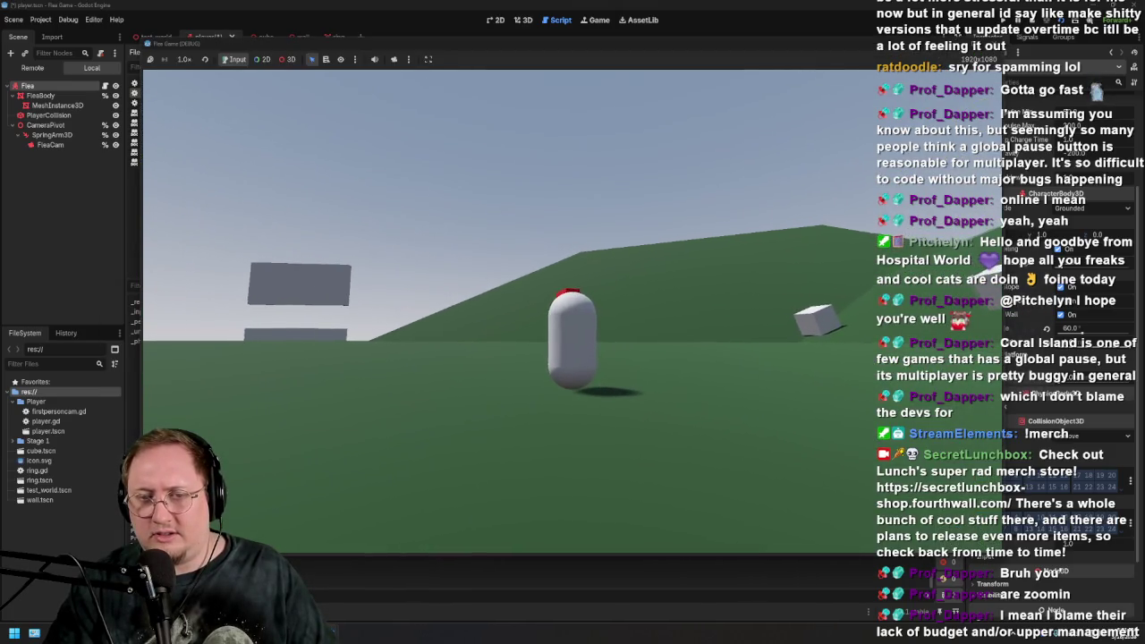
{"action": "key", "text": "w"}
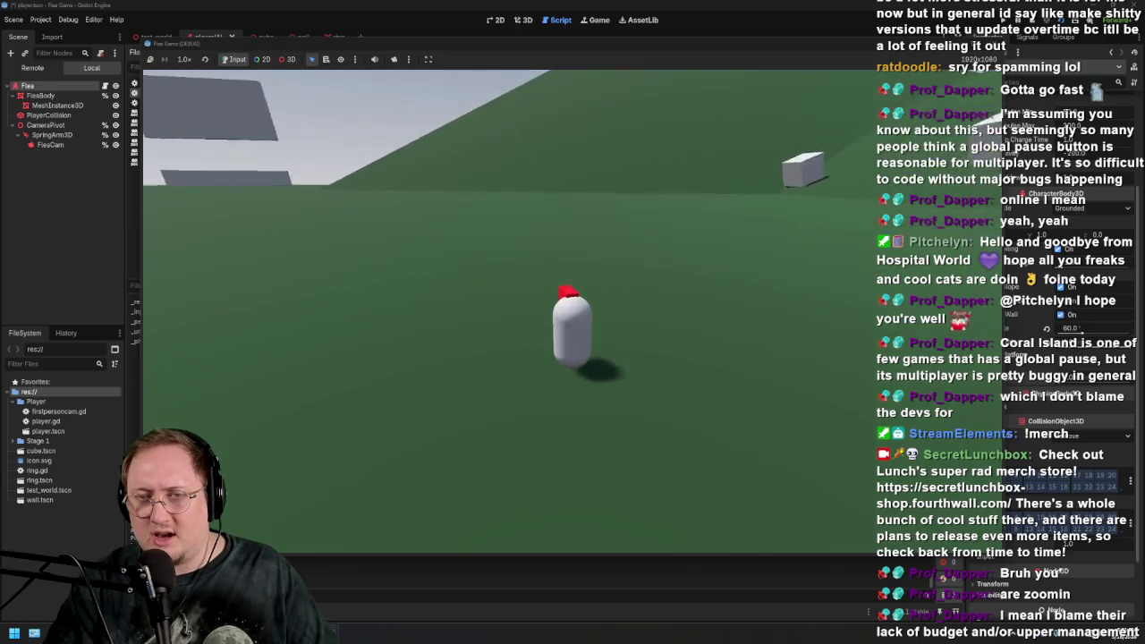
{"action": "key", "text": "w"}
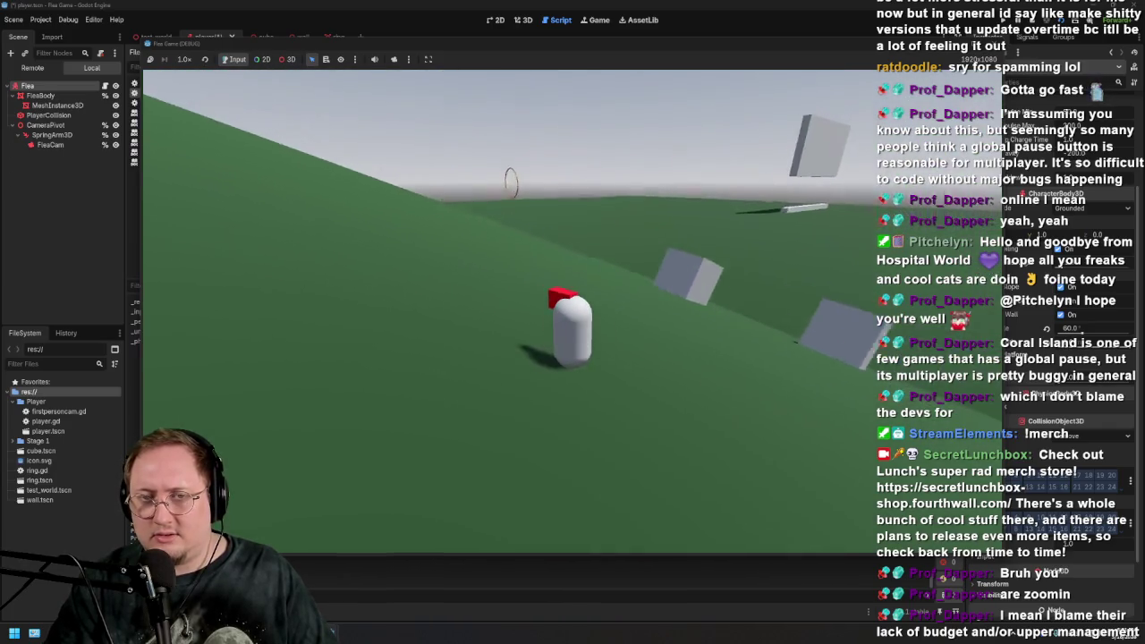
{"action": "key", "text": "w"}
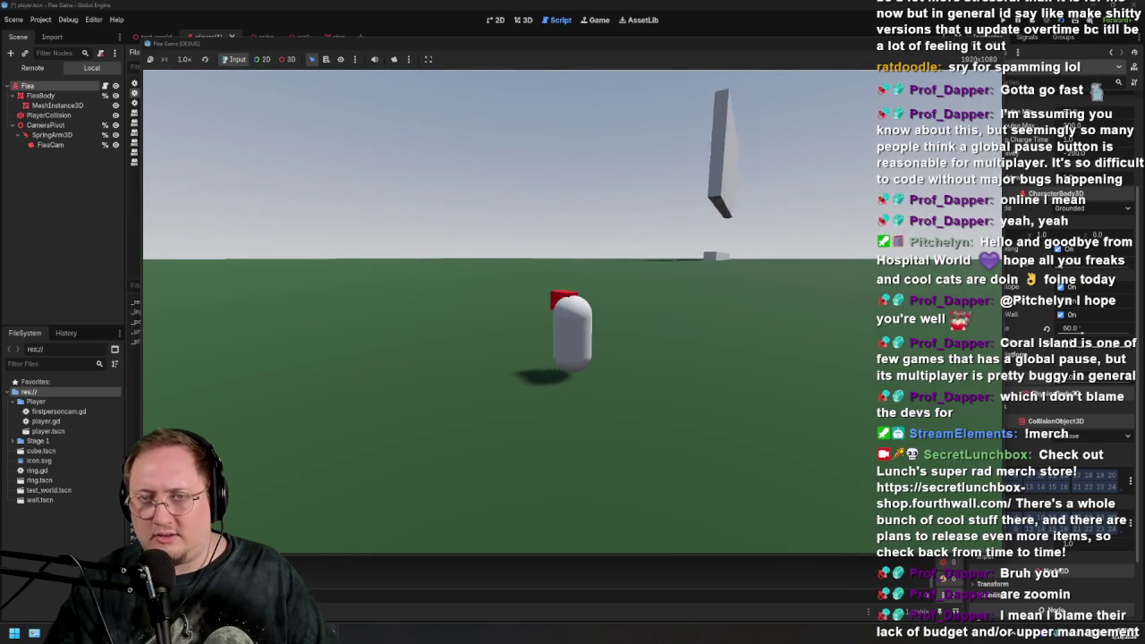
{"action": "key", "text": "w"}
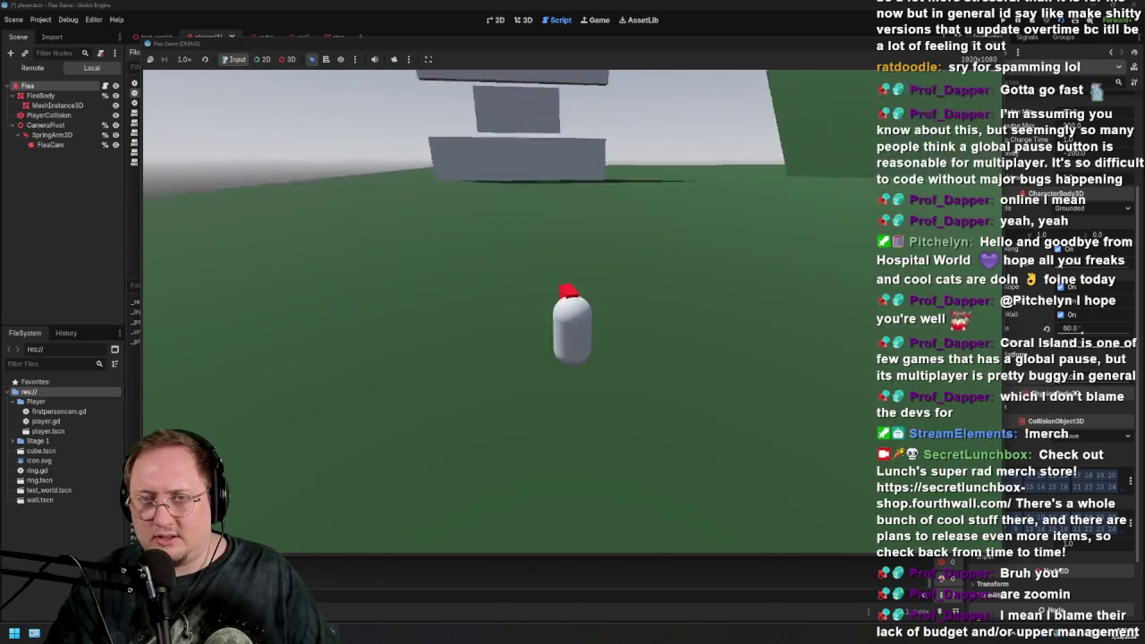
{"action": "key", "text": "w"}
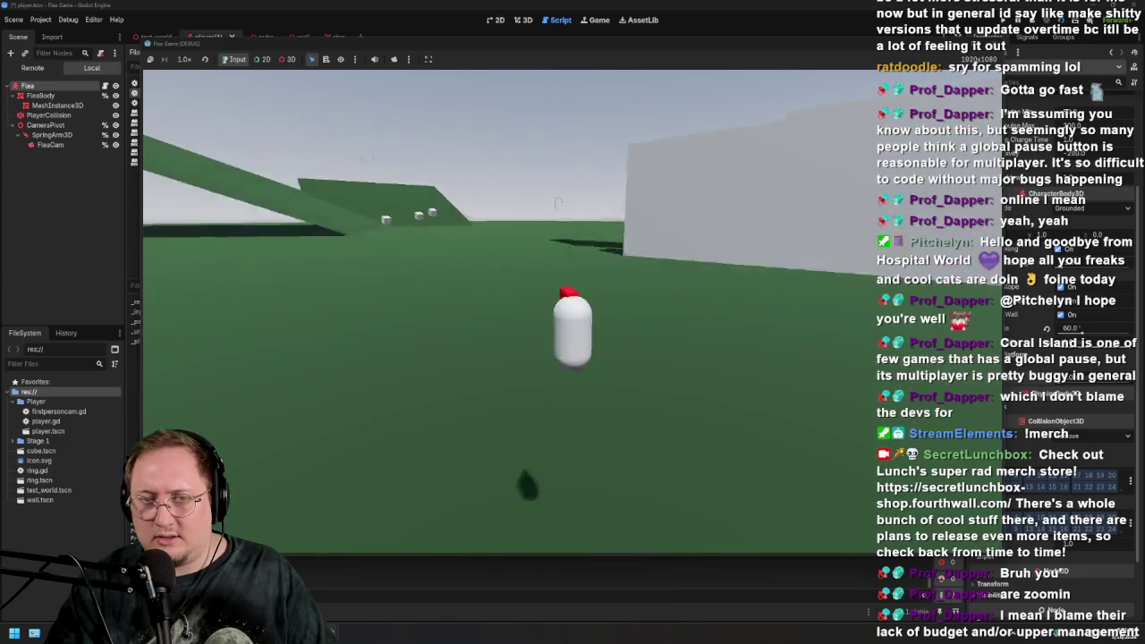
Steer the Flea between the green slope and flat ground, then stop the game
{"action": "key", "text": "w"}
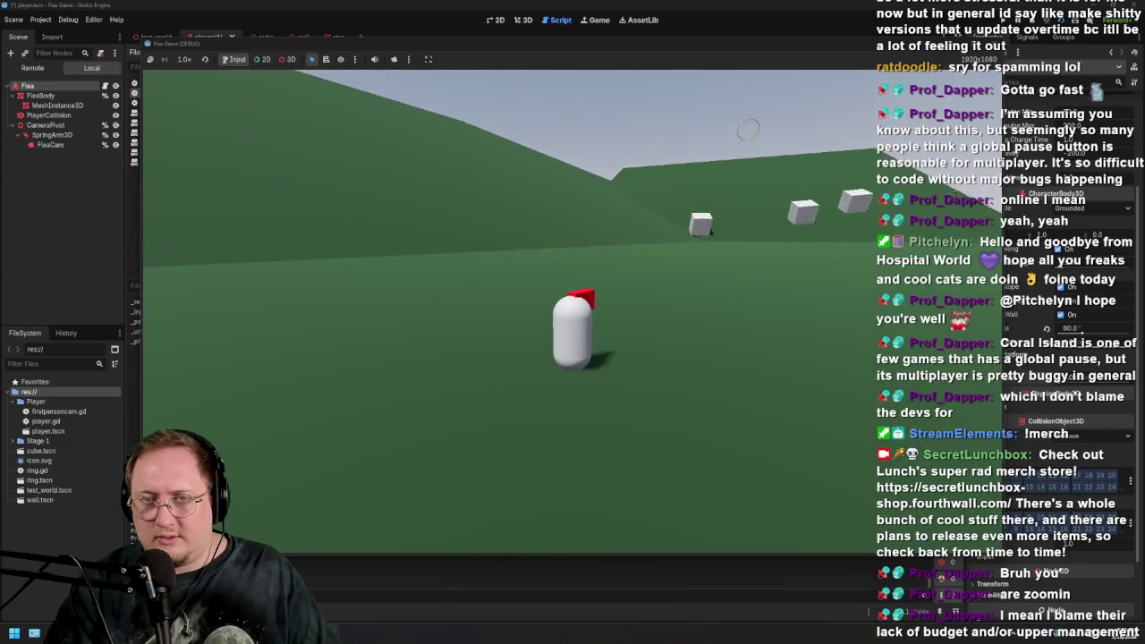
{"action": "key", "text": "w"}
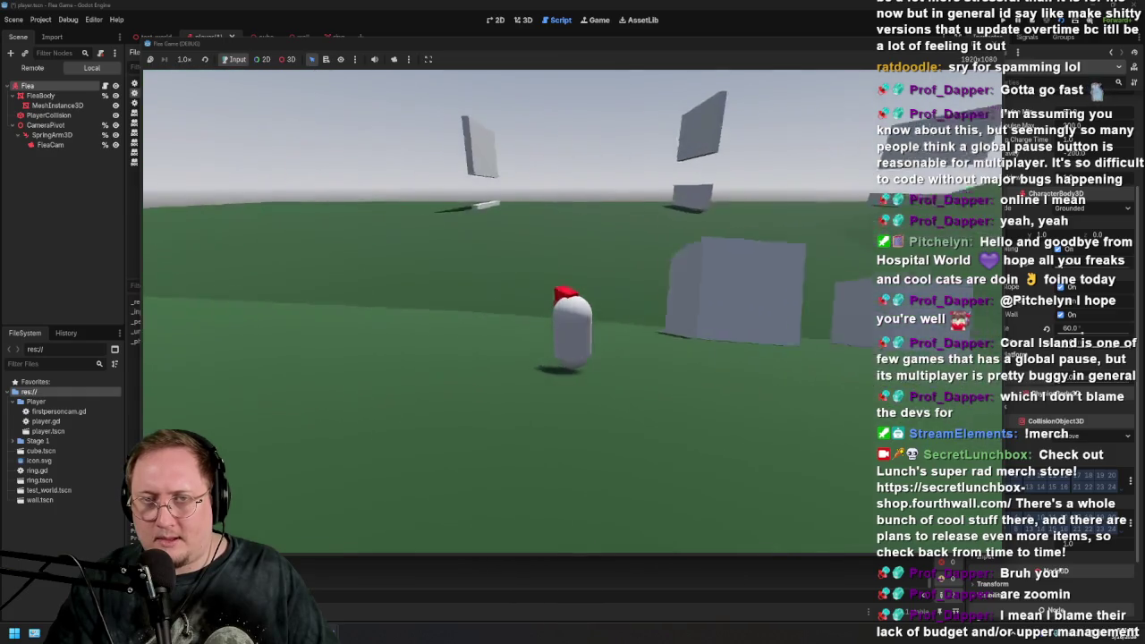
{"action": "key", "text": "w"}
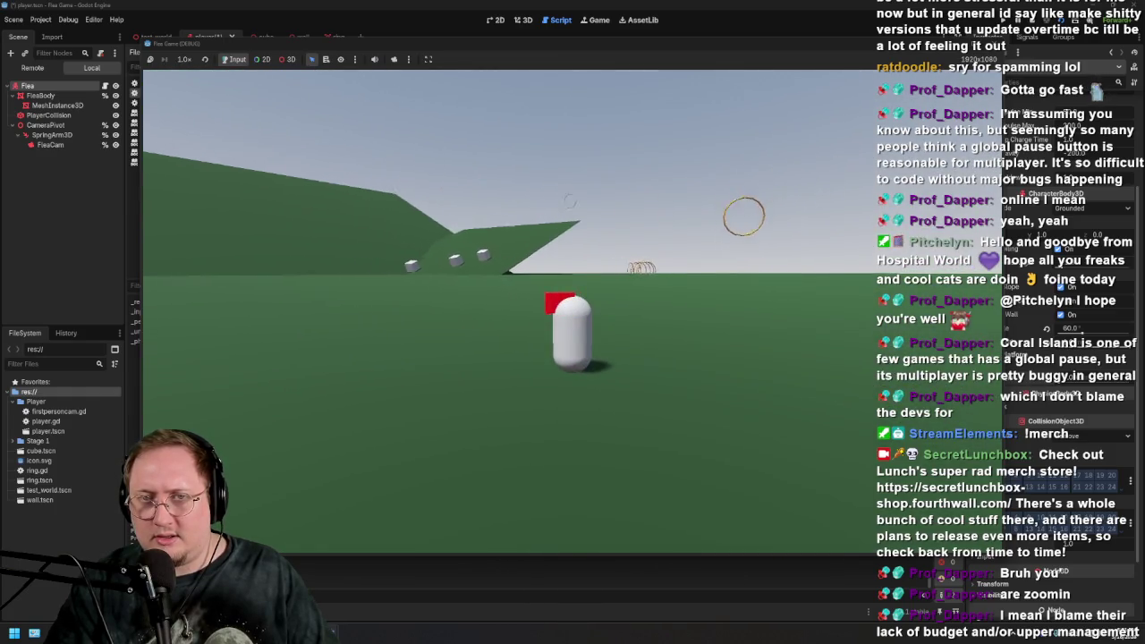
{"action": "key", "text": "w"}
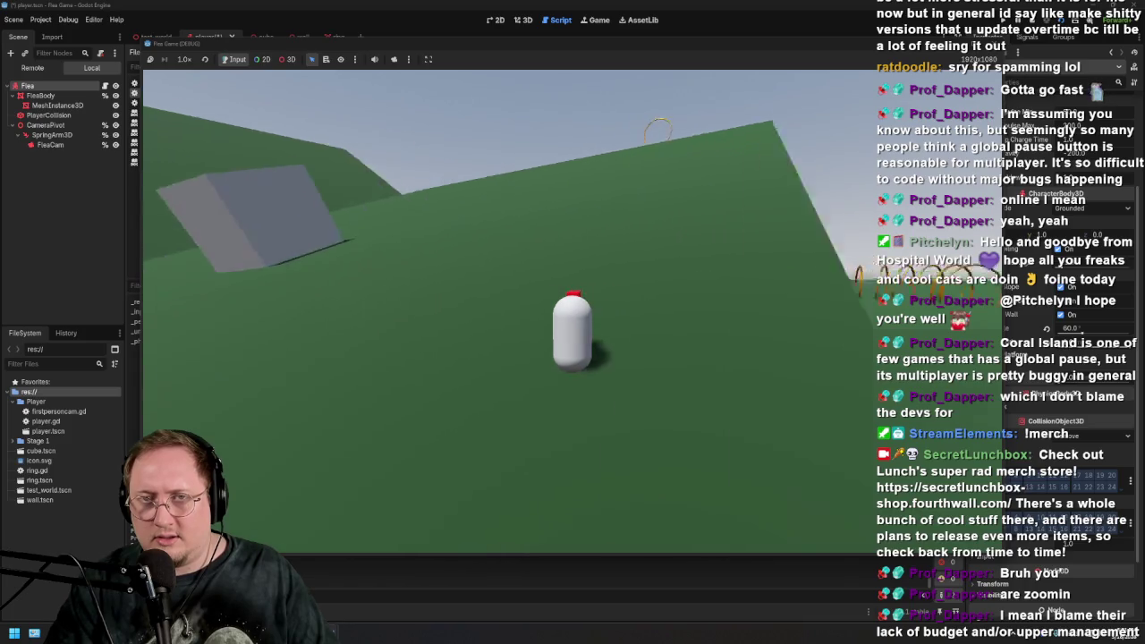
{"action": "key", "text": "w"}
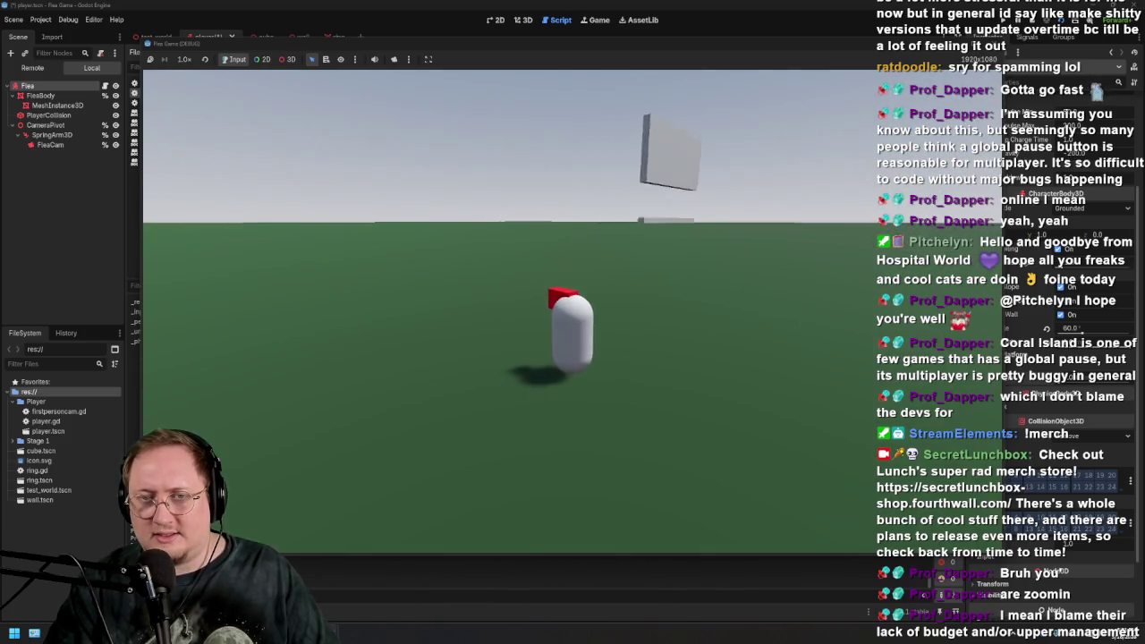
{"action": "key", "text": "w"}
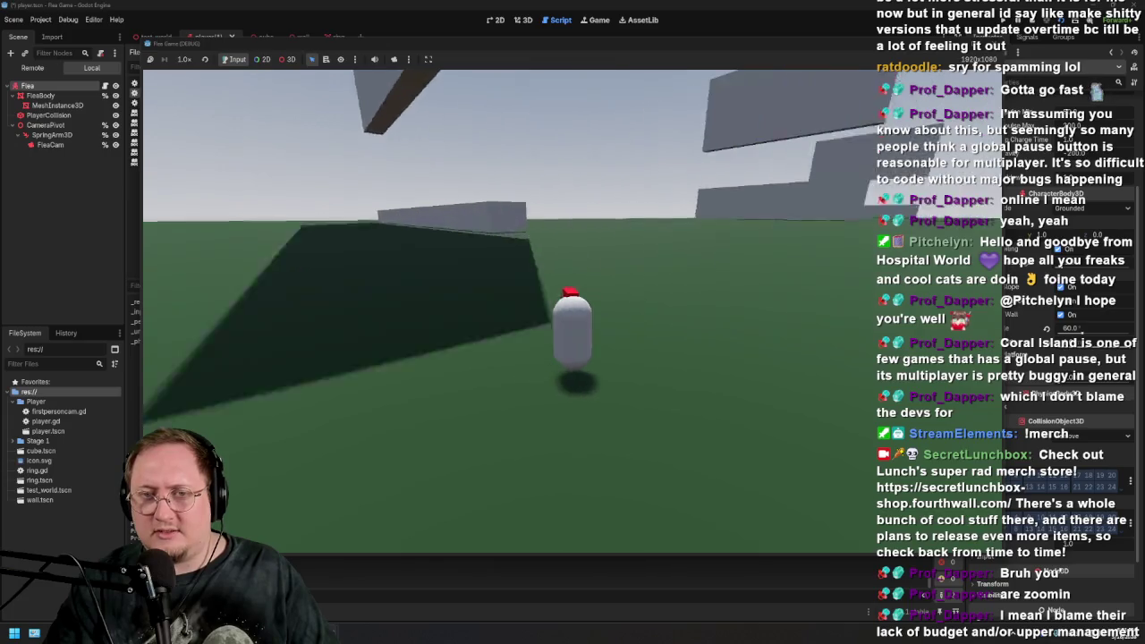
{"action": "key", "text": "w"}
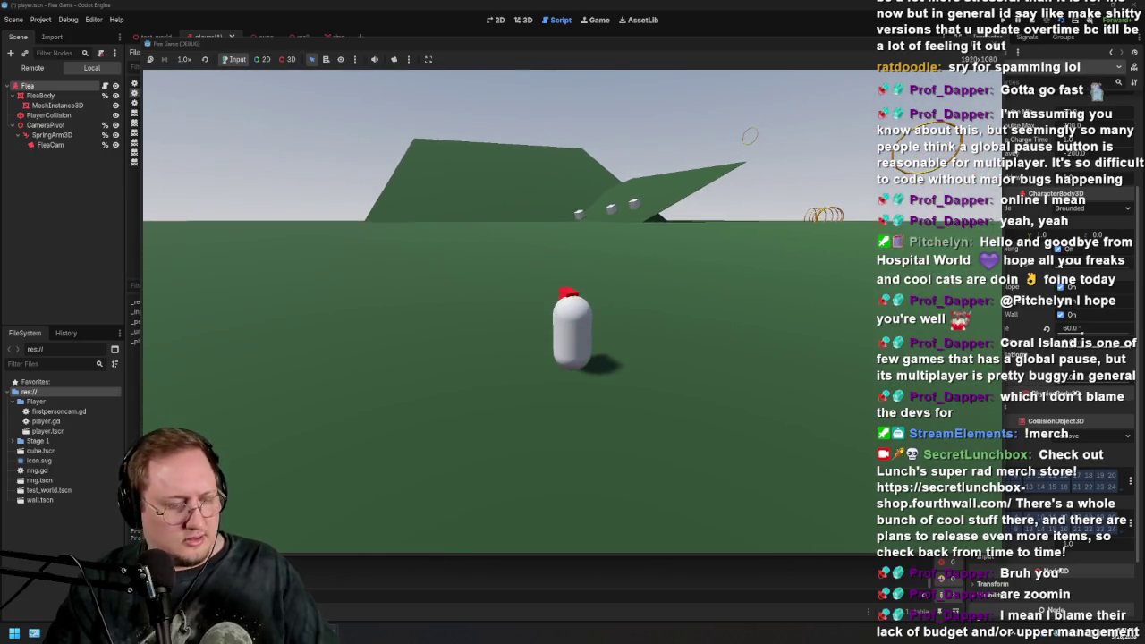
{"action": "key", "text": "F8"}
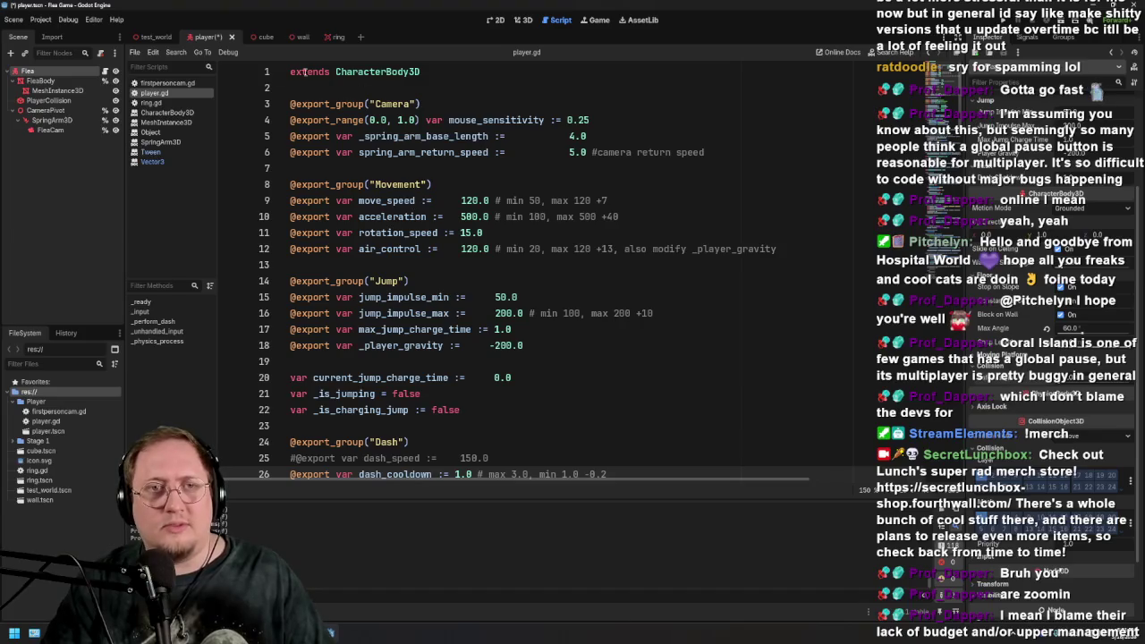
View the player capsule in the 3D workspace and save the player scene with Ctrl+S
{"action": "left_click", "coordinate": [523, 21]}
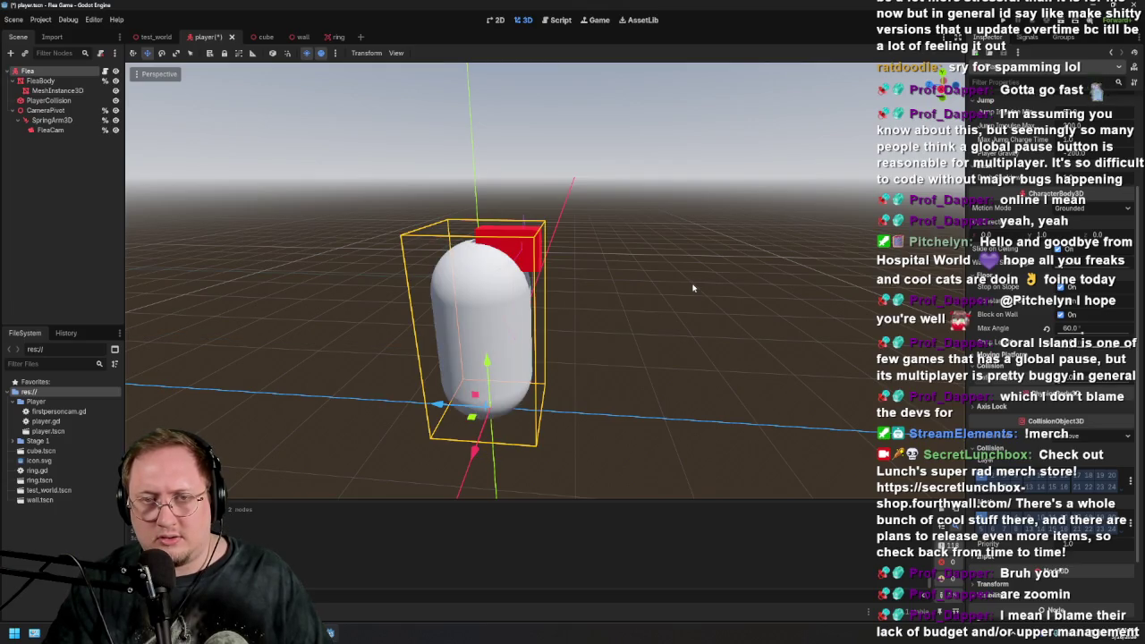
{"action": "scroll", "coordinate": [644, 301], "scroll_direction": "down", "scroll_amount": 3}
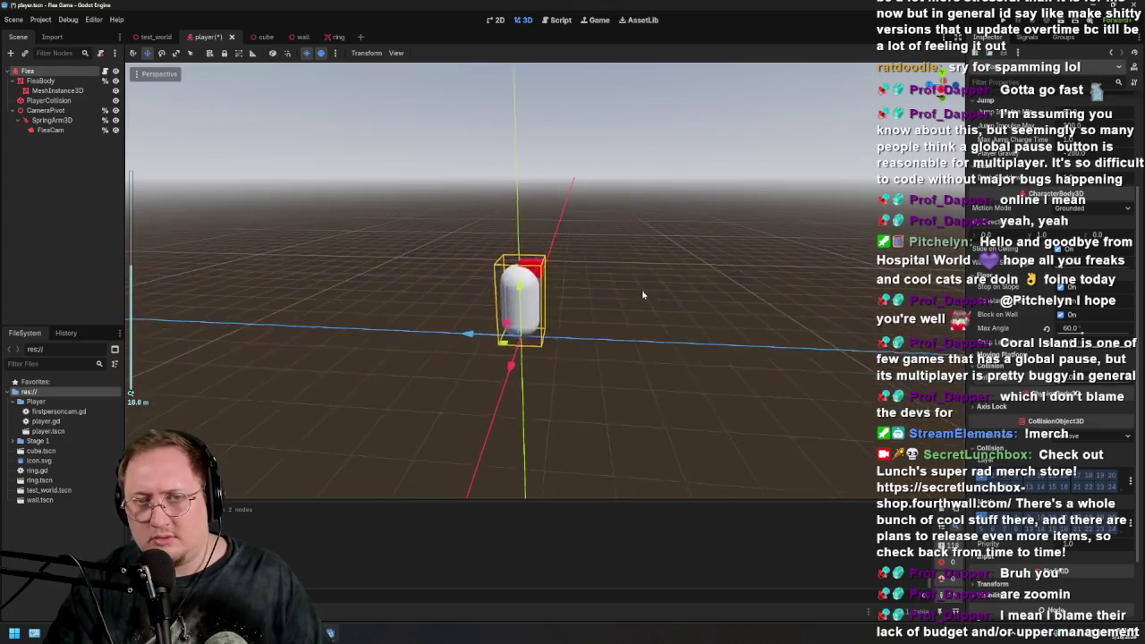
{"action": "scroll", "coordinate": [640, 288], "scroll_direction": "up", "scroll_amount": 6}
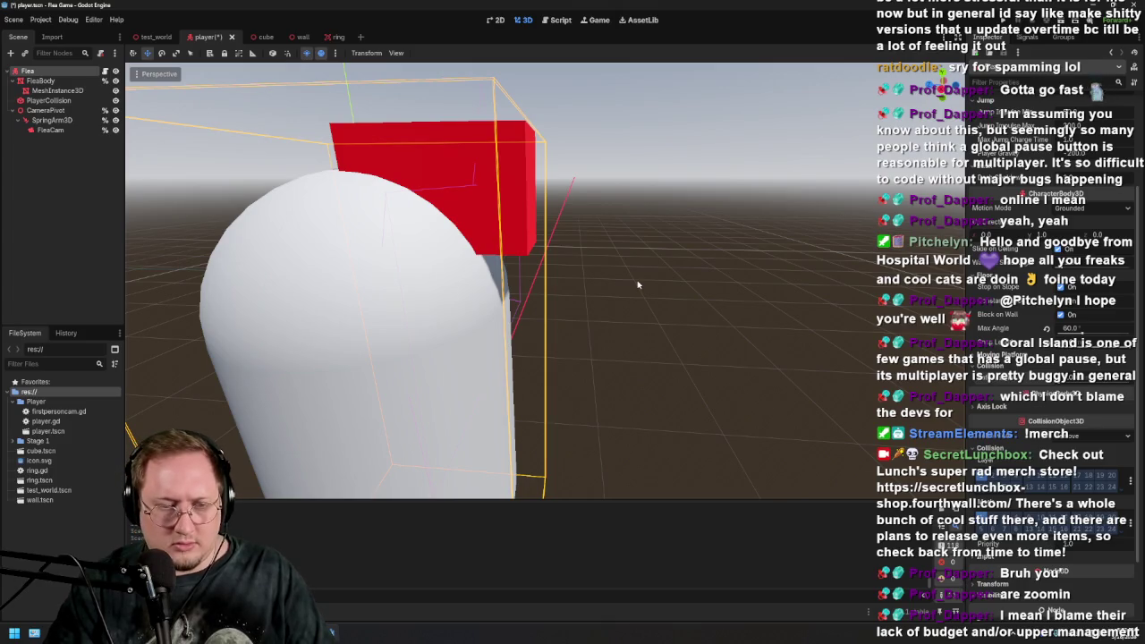
{"action": "scroll", "coordinate": [638, 285], "scroll_direction": "down", "scroll_amount": 5}
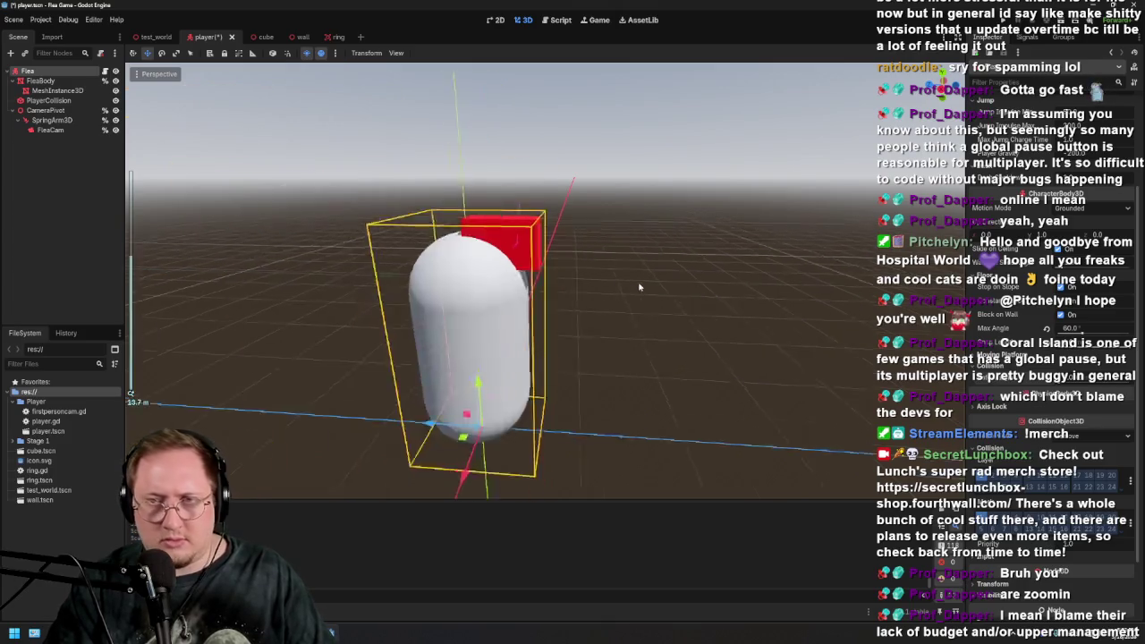
{"action": "scroll", "coordinate": [637, 284], "scroll_direction": "up", "scroll_amount": 2}
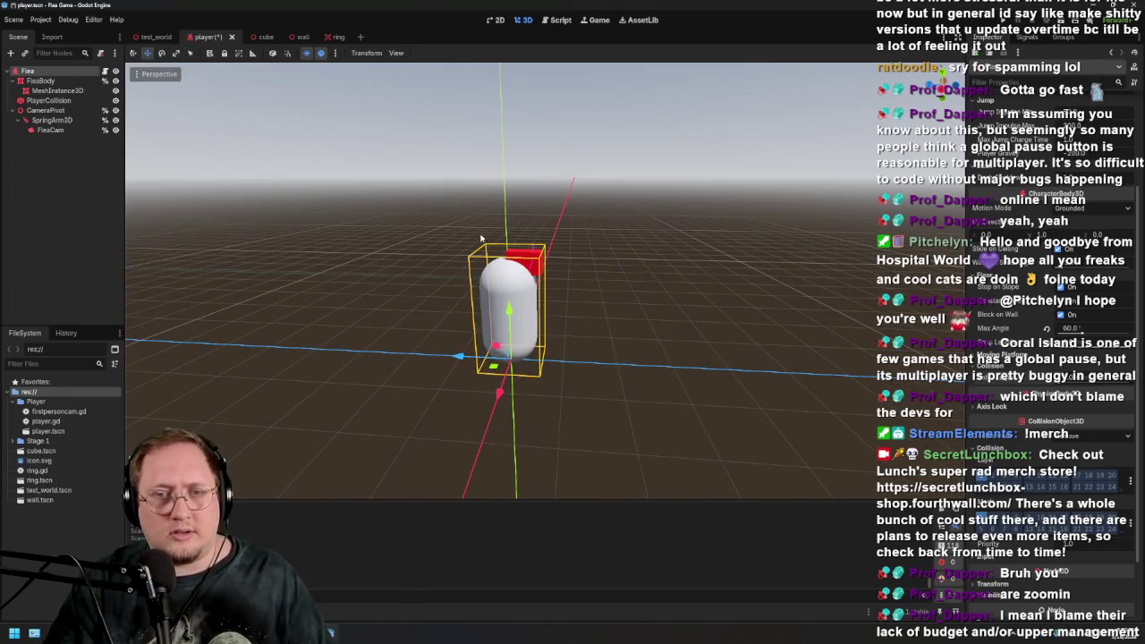
{"action": "key", "text": "ctrl+s"}
Zoom and orbit around the player capsule, then switch to the test_world scene
{"action": "scroll", "coordinate": [485, 247], "scroll_direction": "down", "scroll_amount": 2}
{"action": "scroll", "coordinate": [602, 276], "scroll_direction": "up", "scroll_amount": 4}
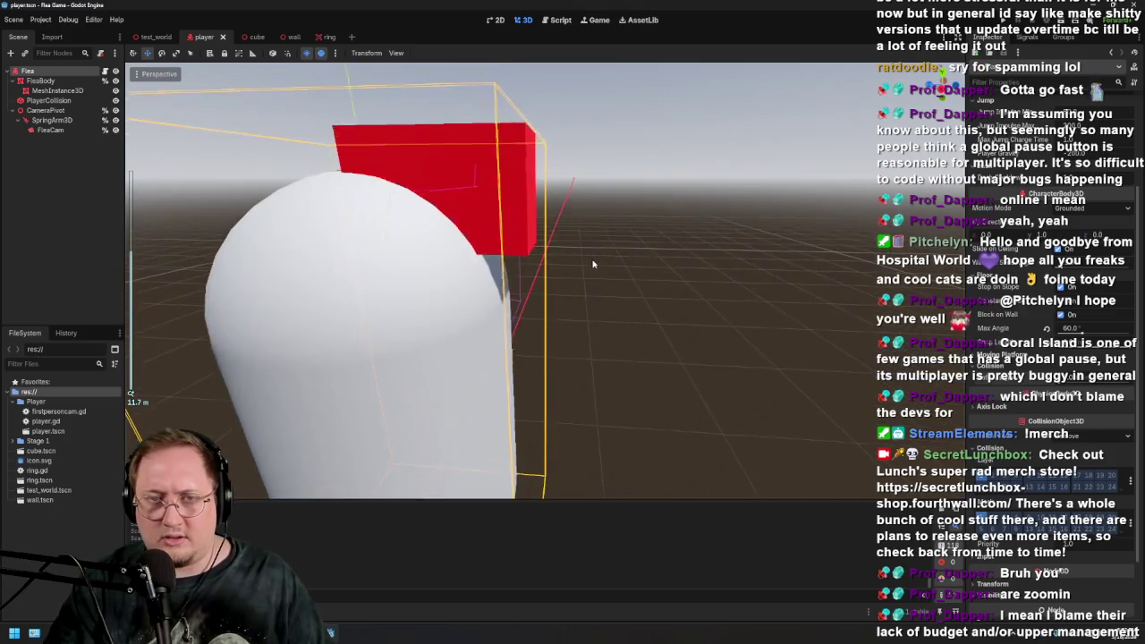
{"action": "scroll", "coordinate": [602, 276], "scroll_direction": "up", "scroll_amount": 2}
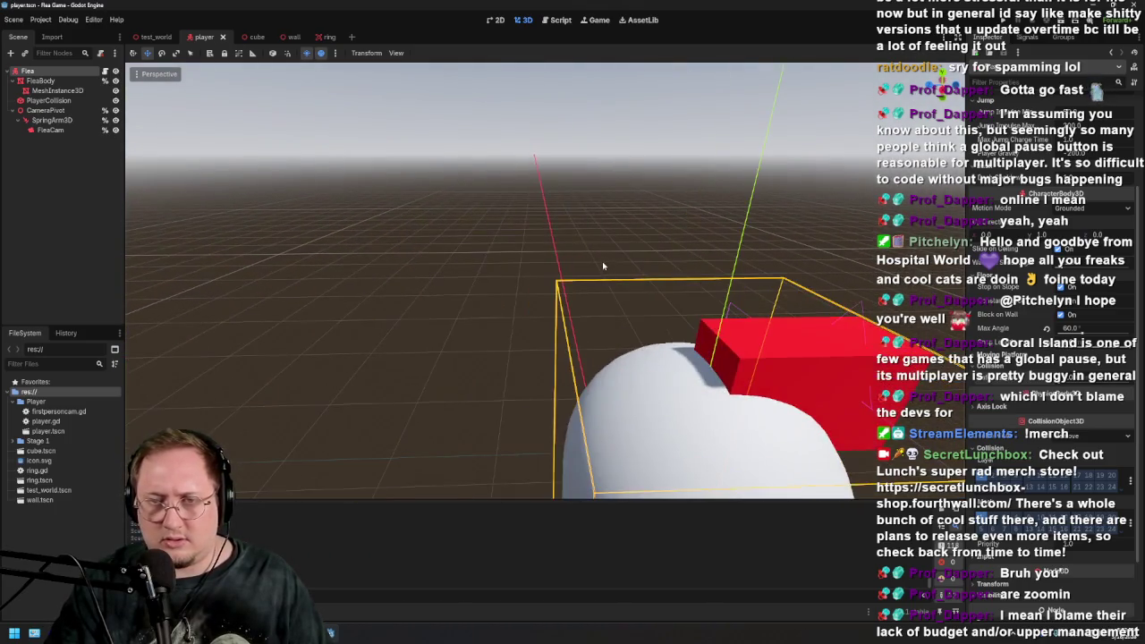
{"action": "scroll", "coordinate": [602, 261], "scroll_direction": "down", "scroll_amount": 4}
{"action": "left_click_drag", "start_coordinate": [631, 277], "coordinate": [623, 267]}
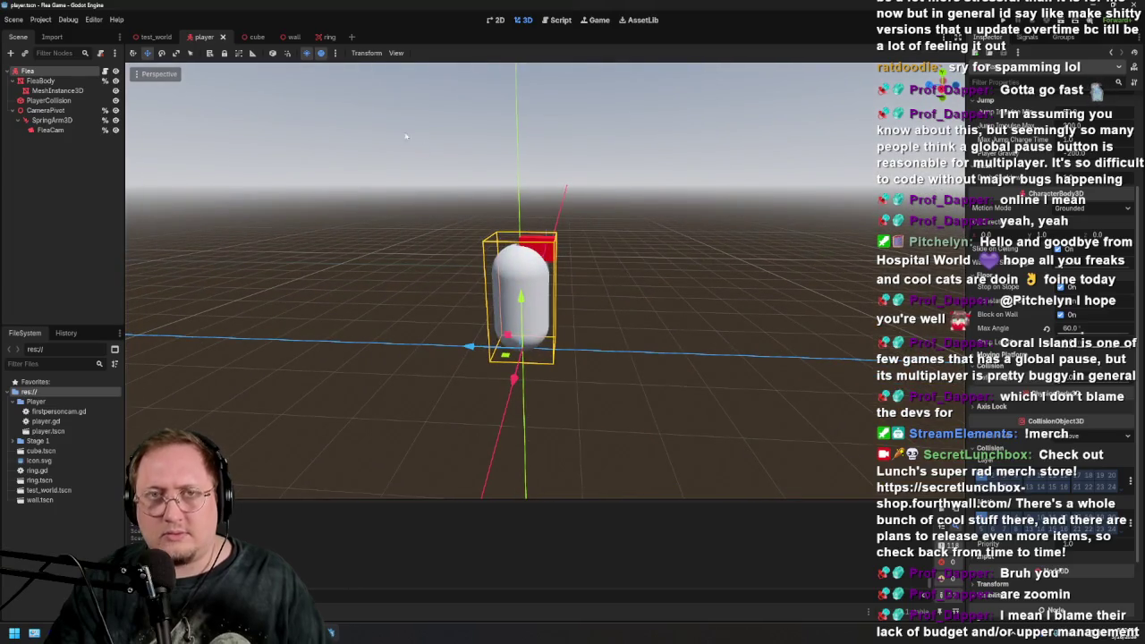
{"action": "left_click", "coordinate": [154, 37]}
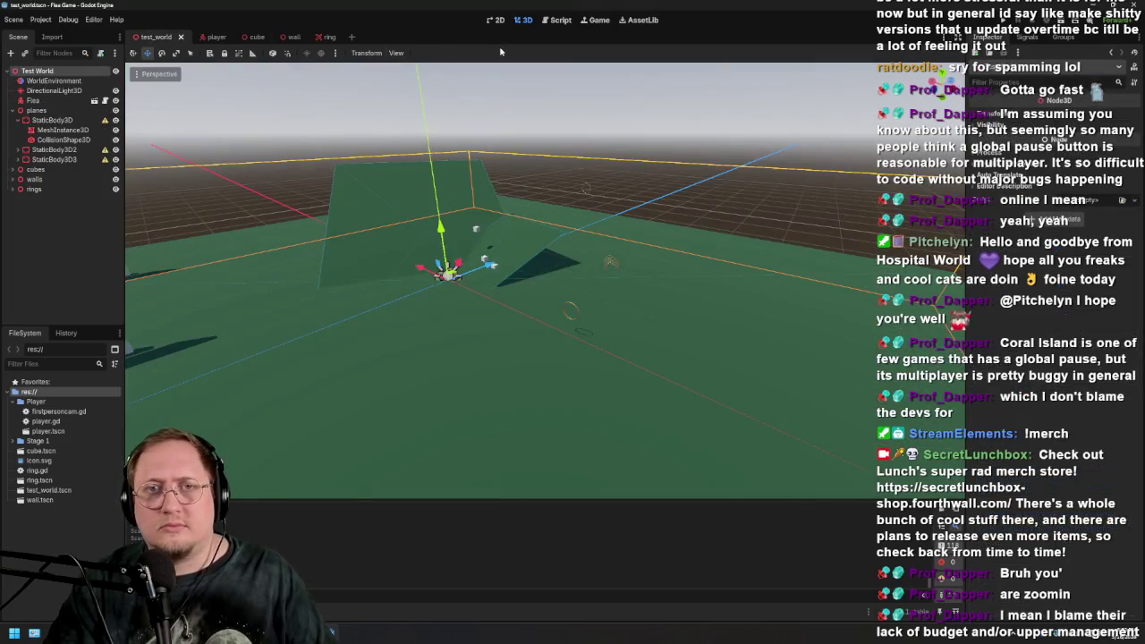
In player.gd, change move_speed from 120.0 to 150.0
{"action": "left_click", "coordinate": [559, 19]}
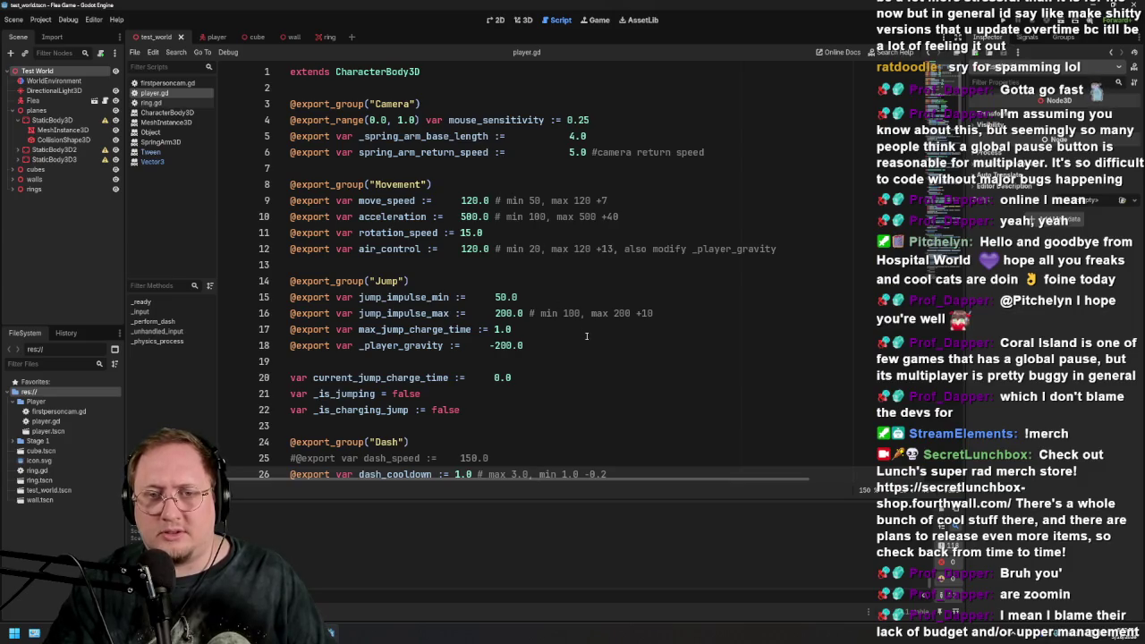
{"action": "scroll", "coordinate": [586, 336], "scroll_direction": "down", "scroll_amount": 2}
{"action": "scroll", "coordinate": [511, 407], "scroll_direction": "up", "scroll_amount": 2}
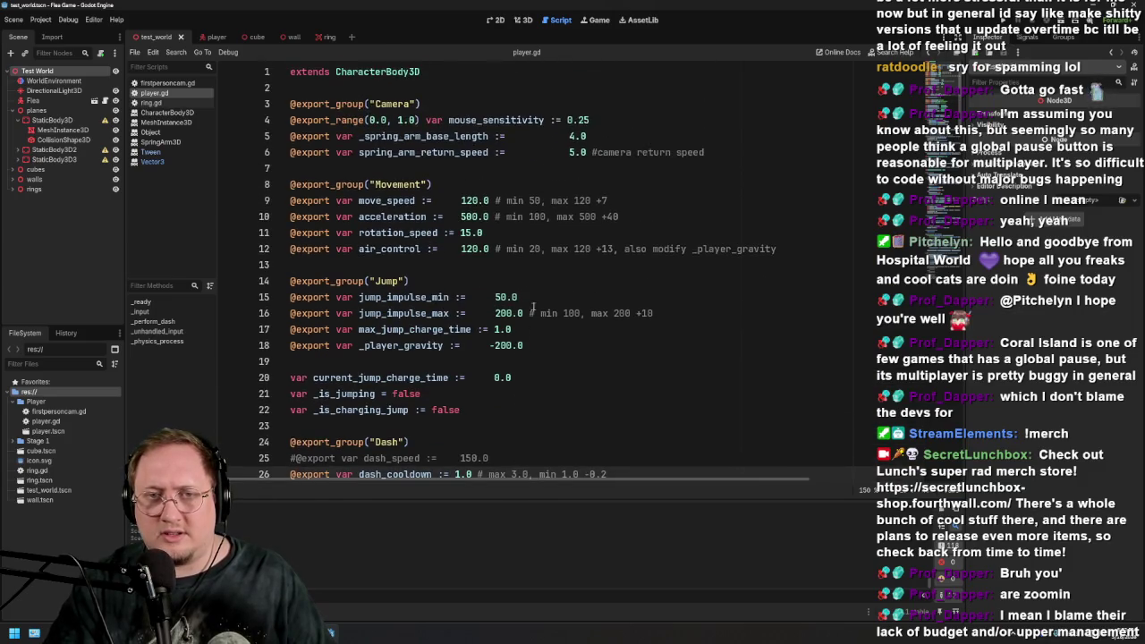
{"action": "left_click", "coordinate": [491, 216]}
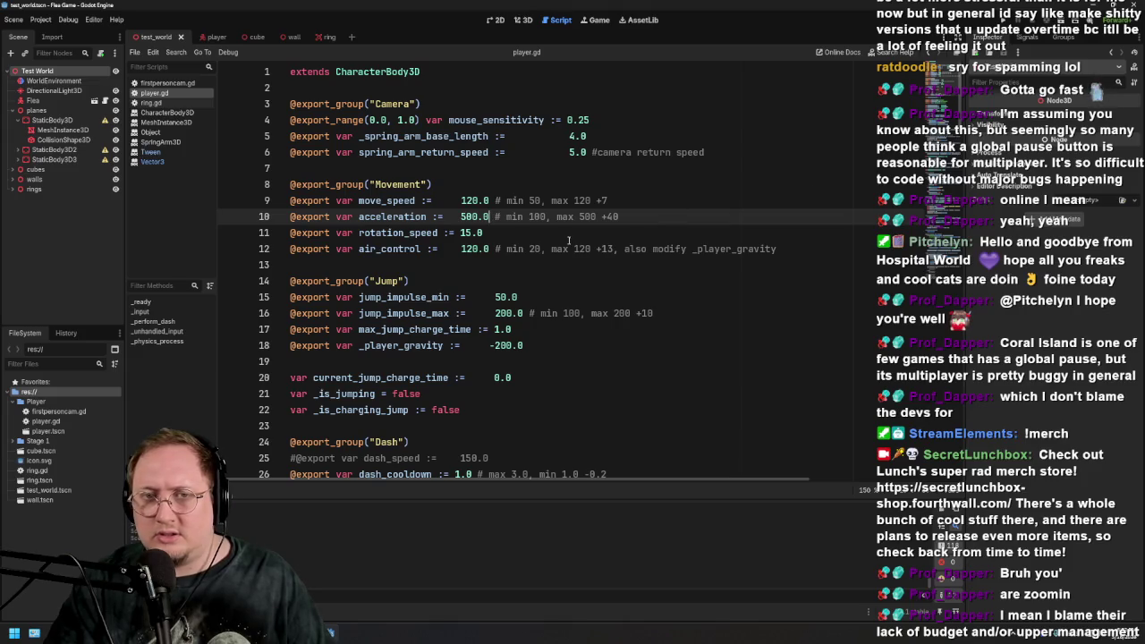
{"action": "left_click", "coordinate": [499, 201]}
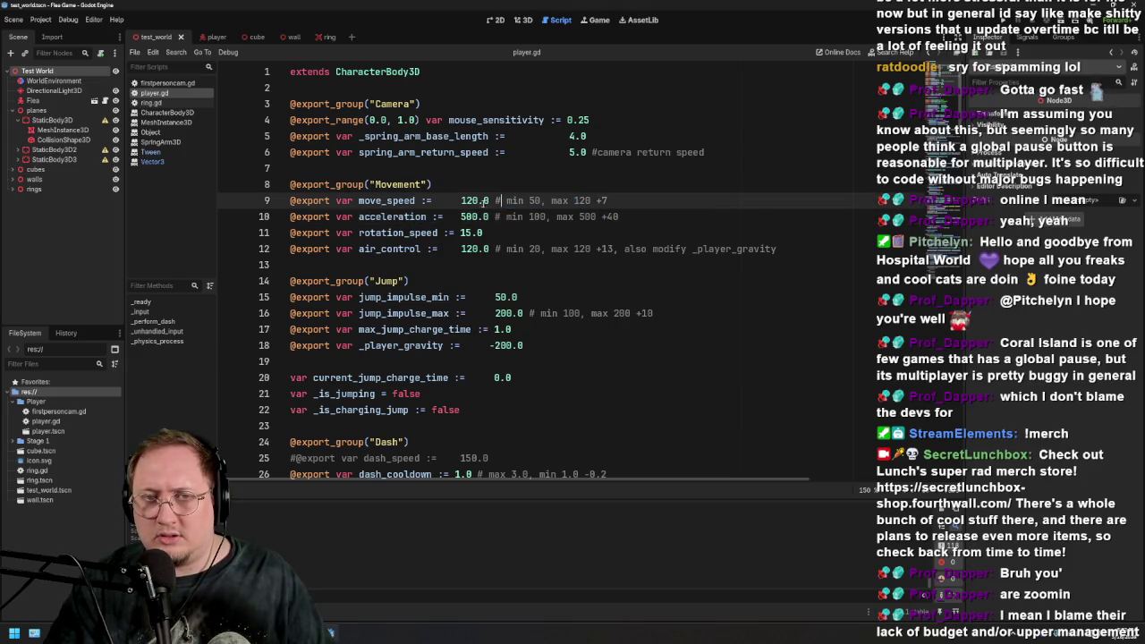
{"action": "left_click", "coordinate": [463, 203]}
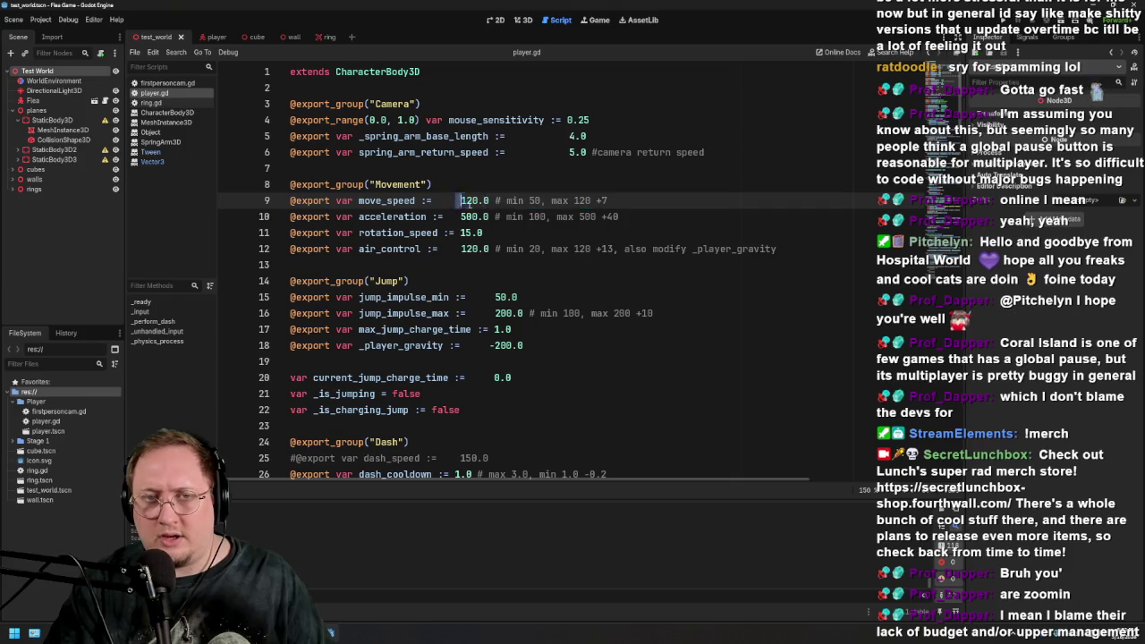
{"action": "left_click", "coordinate": [534, 231]}
{"action": "left_click", "coordinate": [465, 201]}
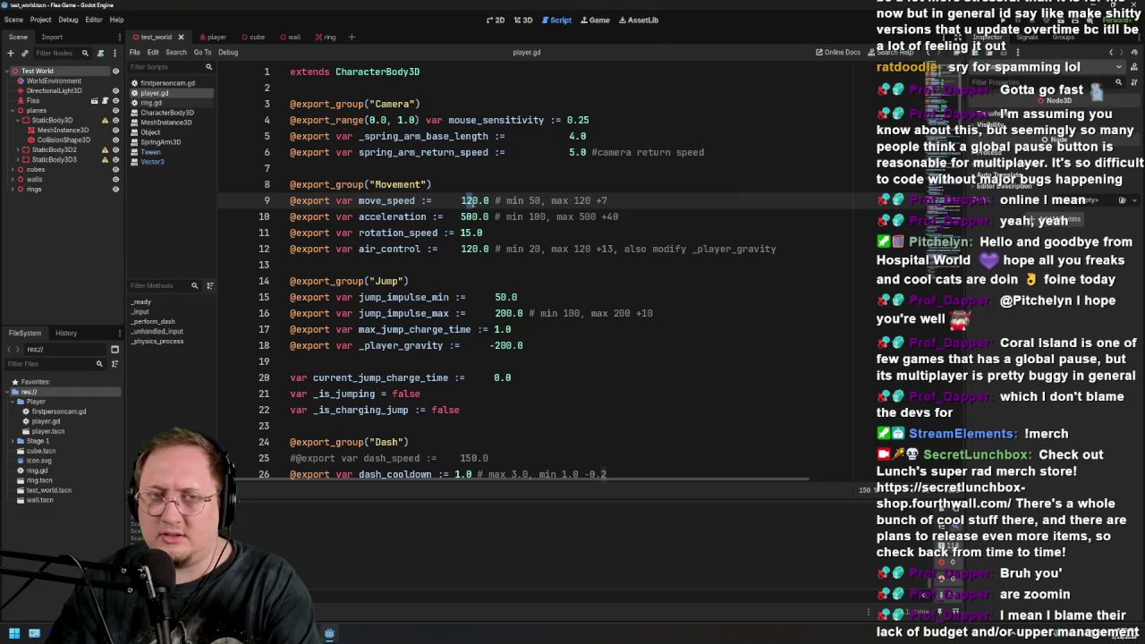
Raise the acceleration comment max to 600, set _spring_arm_base_length to 8.0, and save player.gd
{"action": "left_click", "coordinate": [580, 217]}
{"action": "type", "text": "6"}
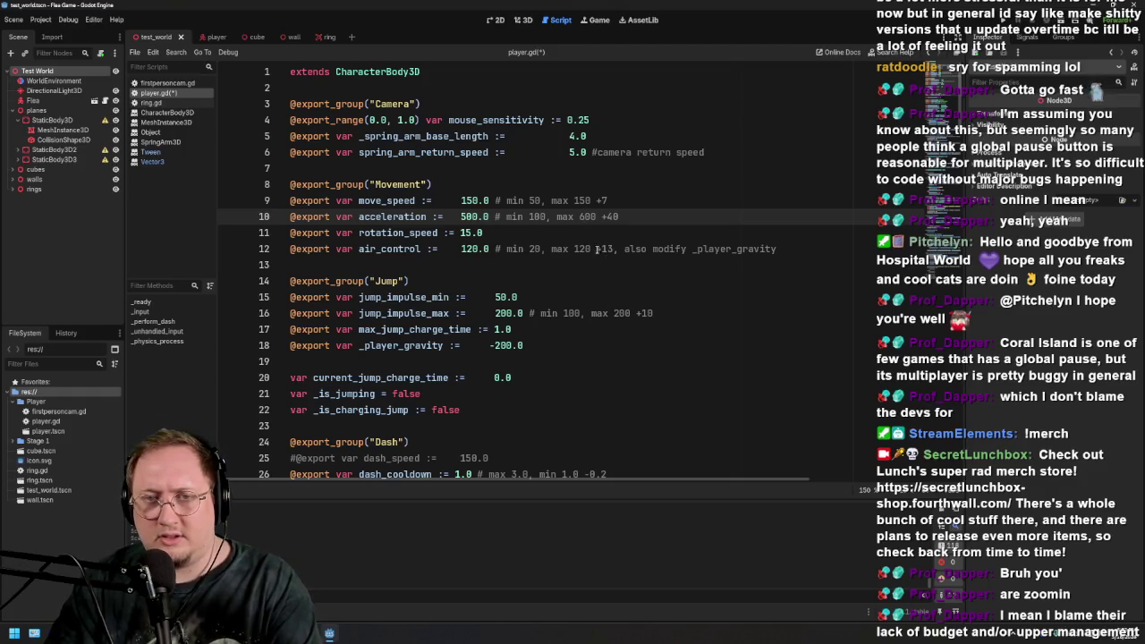
{"action": "left_click_drag", "start_coordinate": [571, 254], "coordinate": [594, 255]}
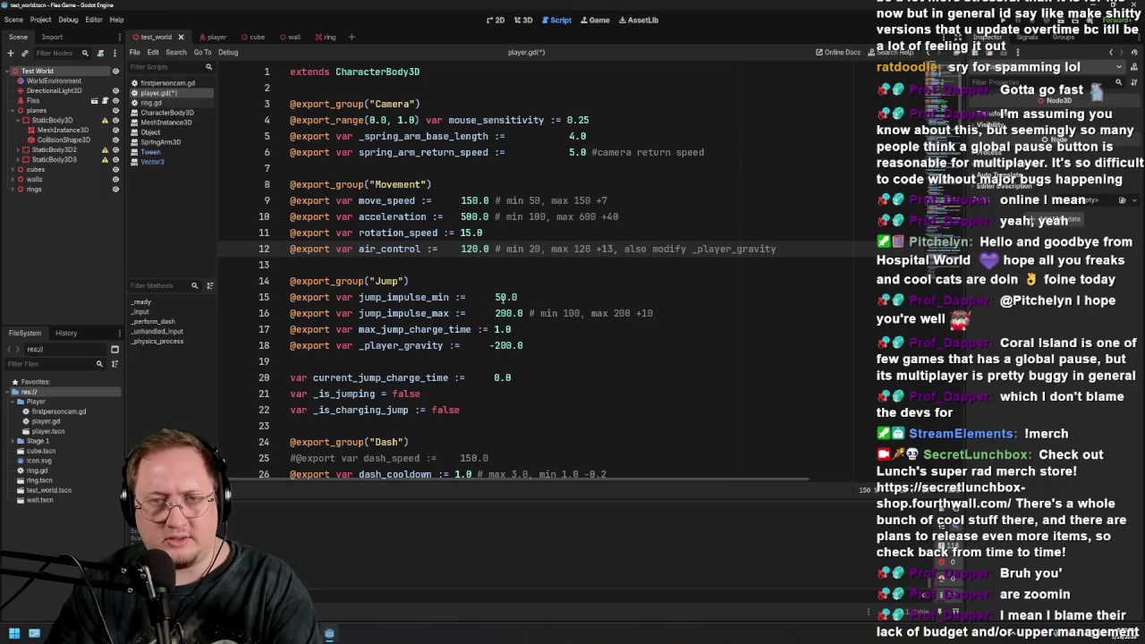
{"action": "left_click_drag", "start_coordinate": [494, 314], "coordinate": [653, 313]}
{"action": "left_click", "coordinate": [501, 313]}
{"action": "scroll", "coordinate": [510, 344], "scroll_direction": "down", "scroll_amount": 3}
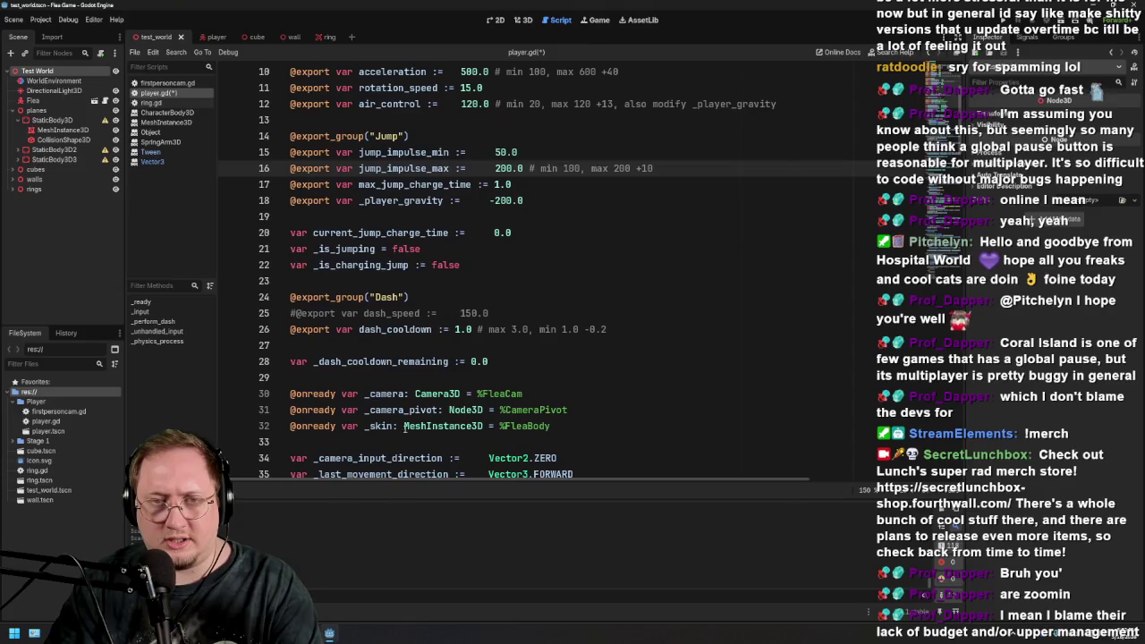
{"action": "left_click_drag", "start_coordinate": [510, 329], "coordinate": [455, 329]}
{"action": "left_click", "coordinate": [518, 329]}
{"action": "scroll", "coordinate": [545, 332], "scroll_direction": "up", "scroll_amount": 3}
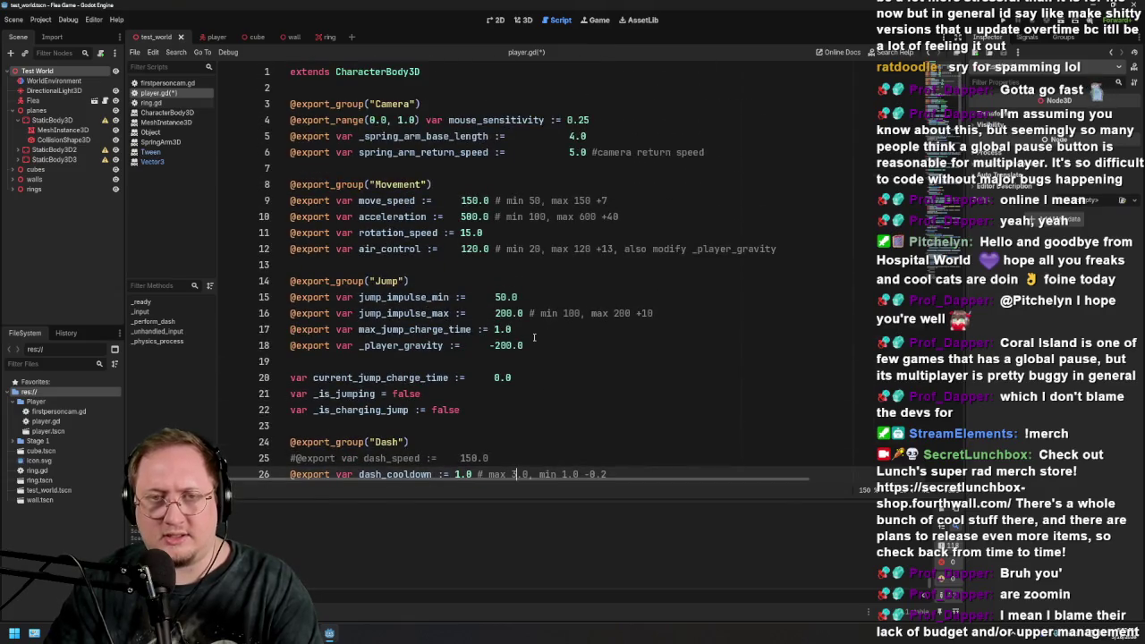
{"action": "left_click", "coordinate": [570, 136]}
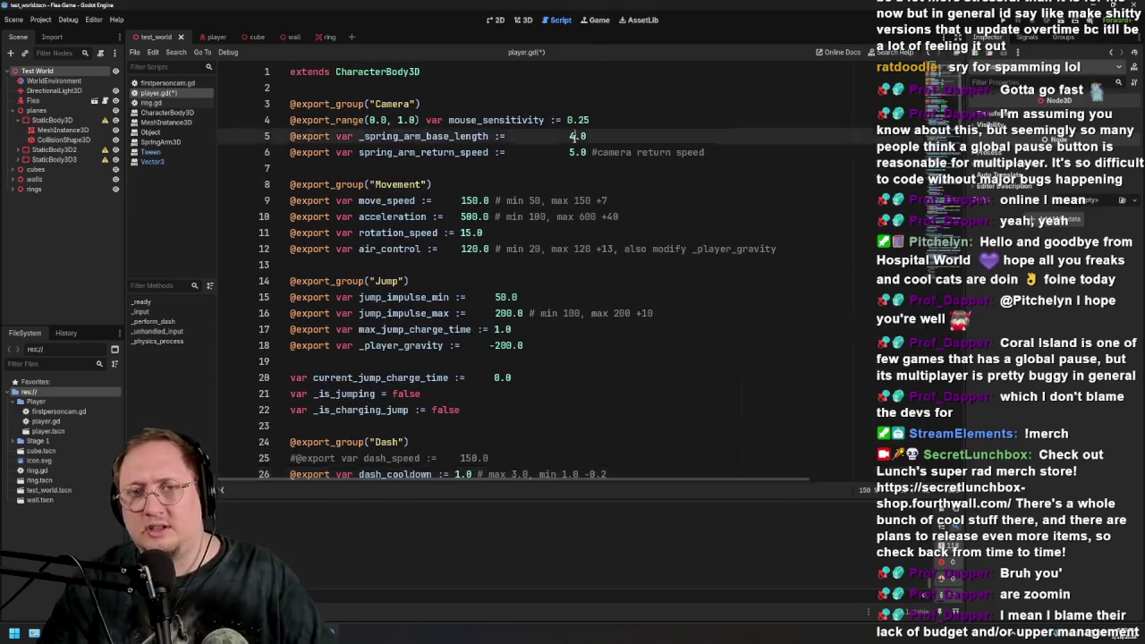
{"action": "type", "text": "8"}
{"action": "left_click", "coordinate": [626, 175]}
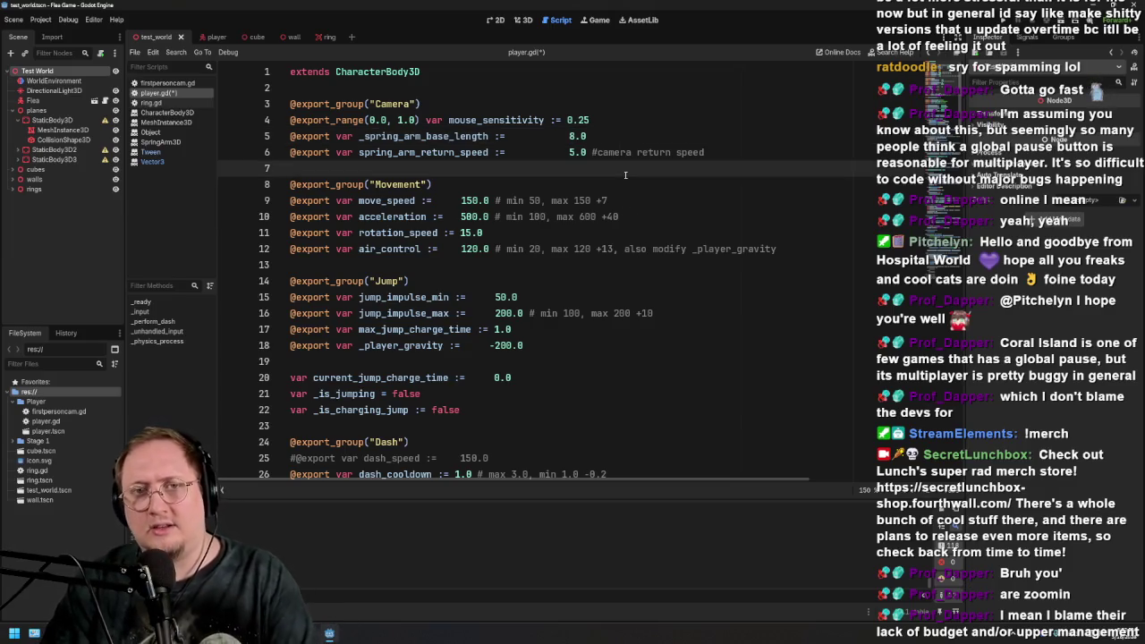
{"action": "key", "text": "ctrl+s"}
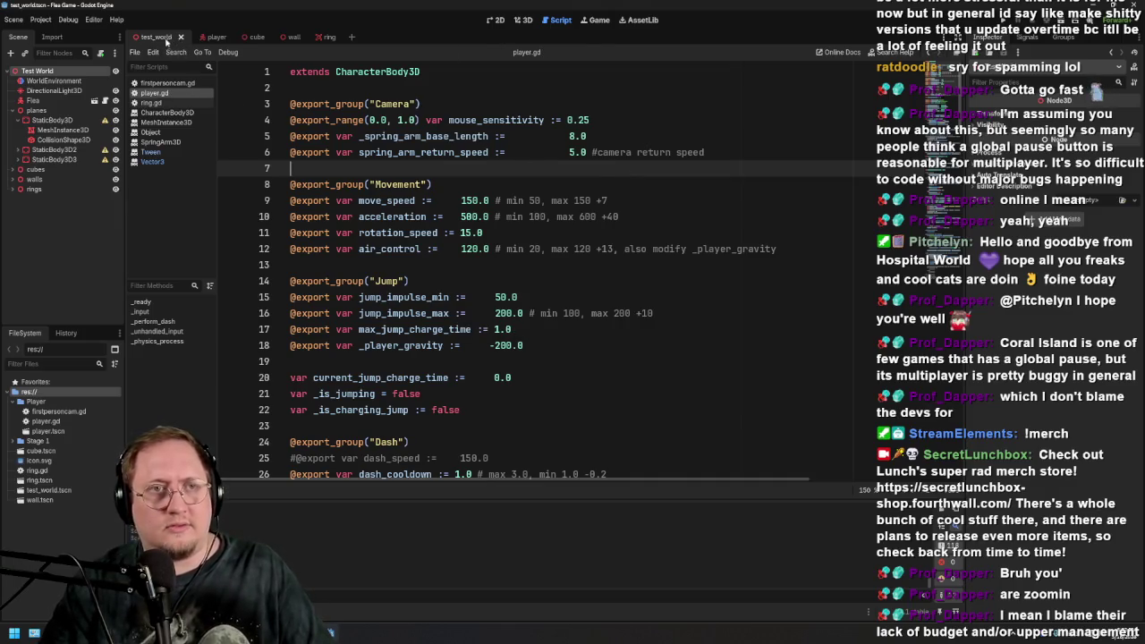
Playtest with the 8.0 spring arm, then lengthen _spring_arm_base_length to 10.0 and test again
{"action": "key", "text": "F5"}
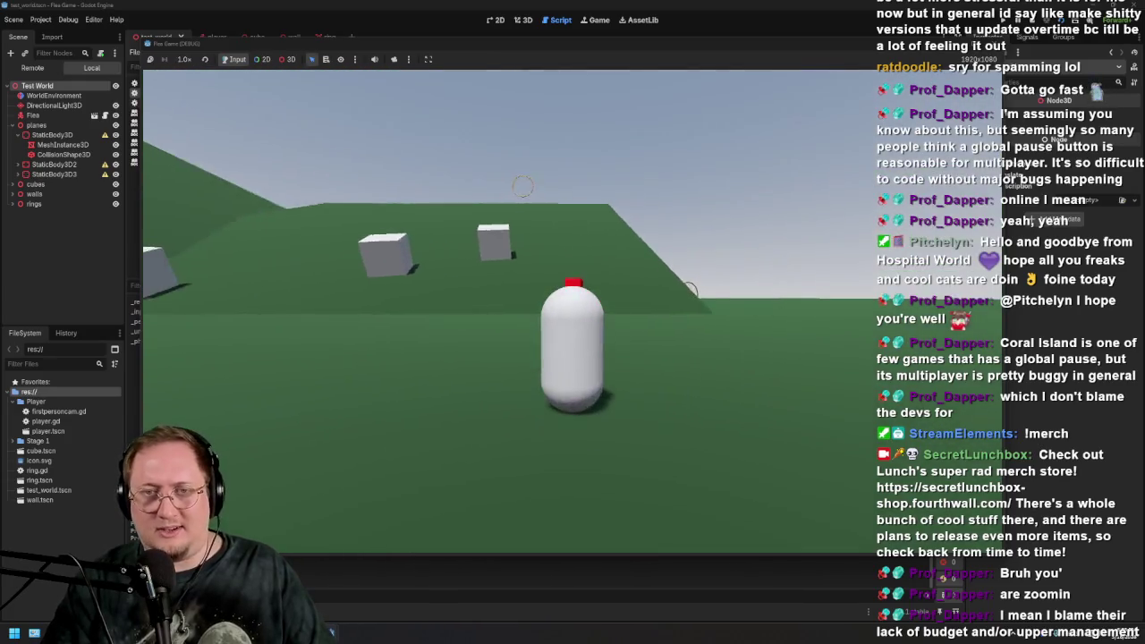
{"action": "key", "text": "F8"}
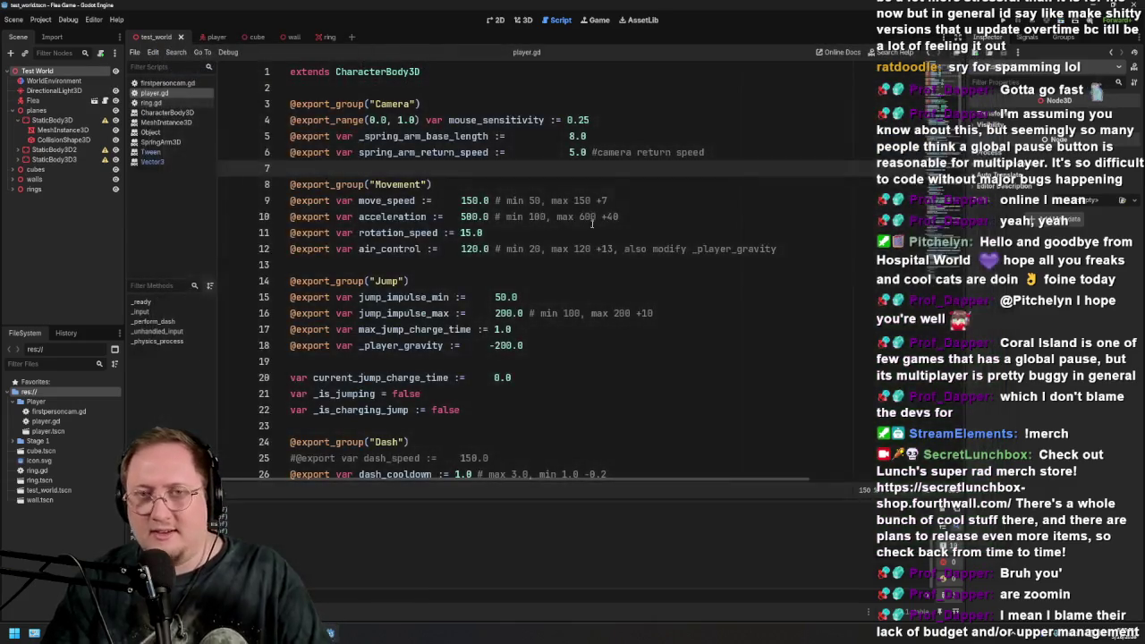
{"action": "left_click", "coordinate": [569, 136]}
{"action": "key", "text": "Delete"}
{"action": "type", "text": "10"}
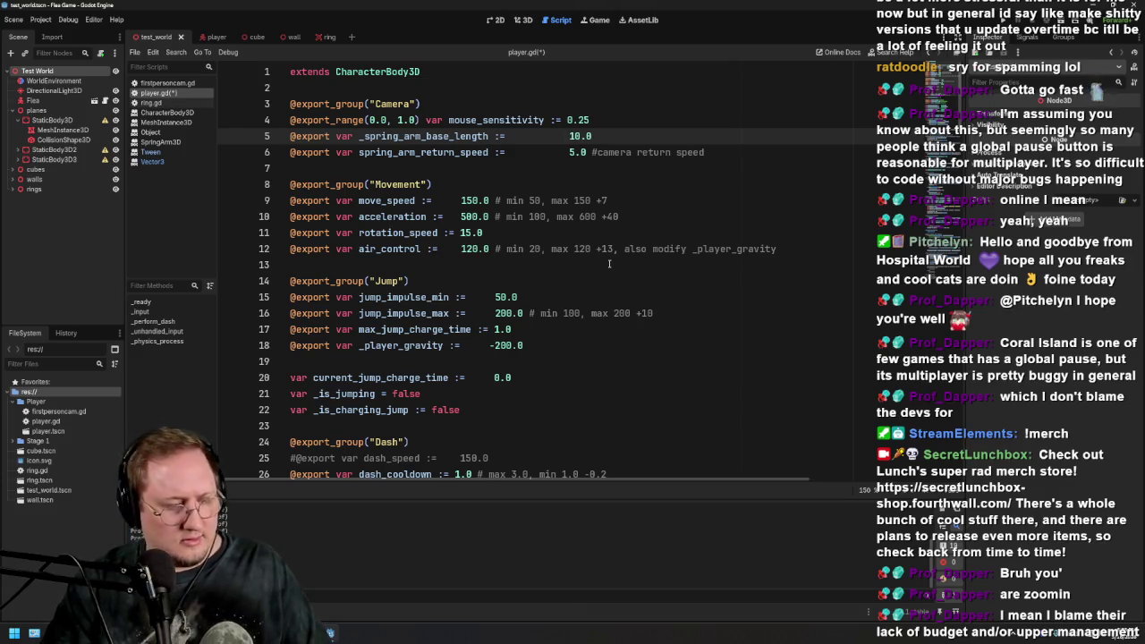
{"action": "left_click", "coordinate": [532, 229]}
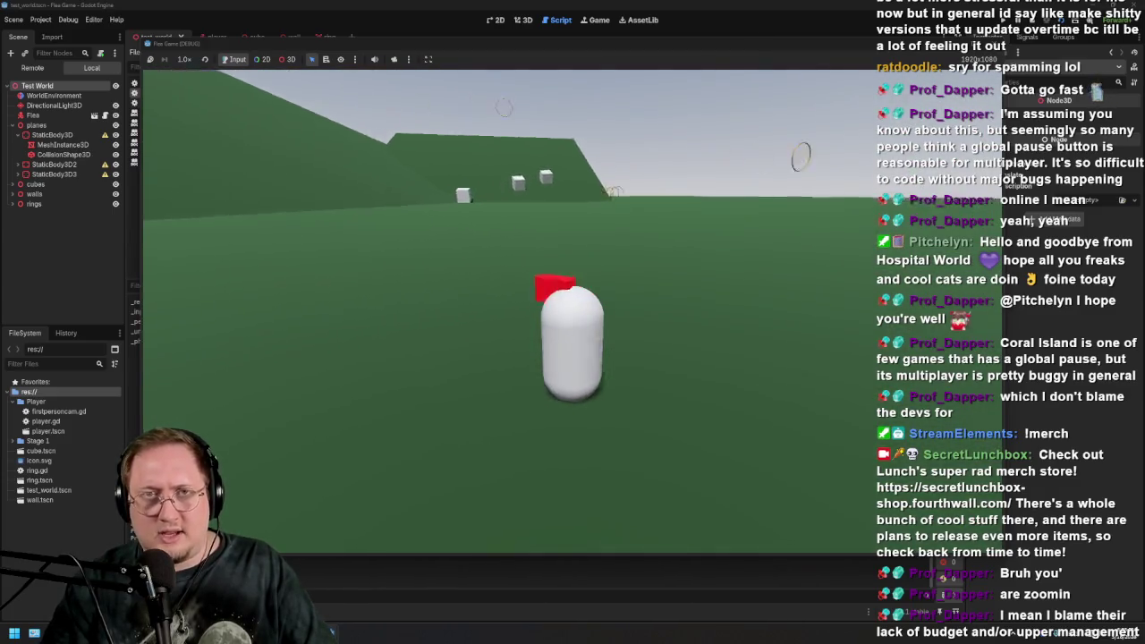
{"action": "key", "text": "F8"}
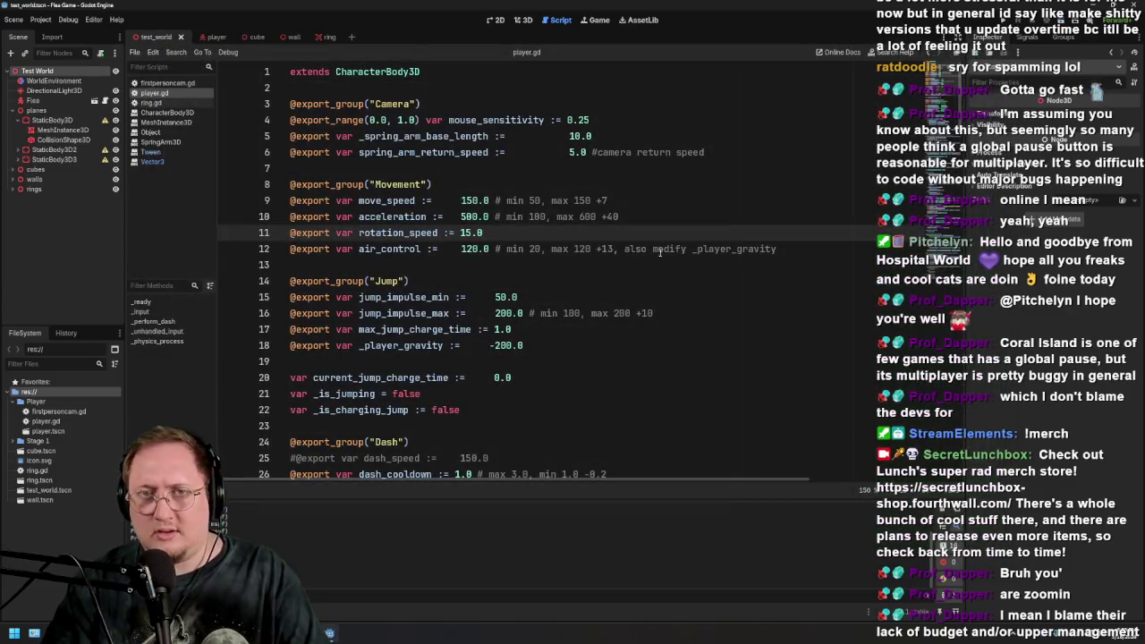
Set _spring_arm_base_length on line 5 to 15.0 and save player.gd
{"action": "left_click", "coordinate": [573, 136]}
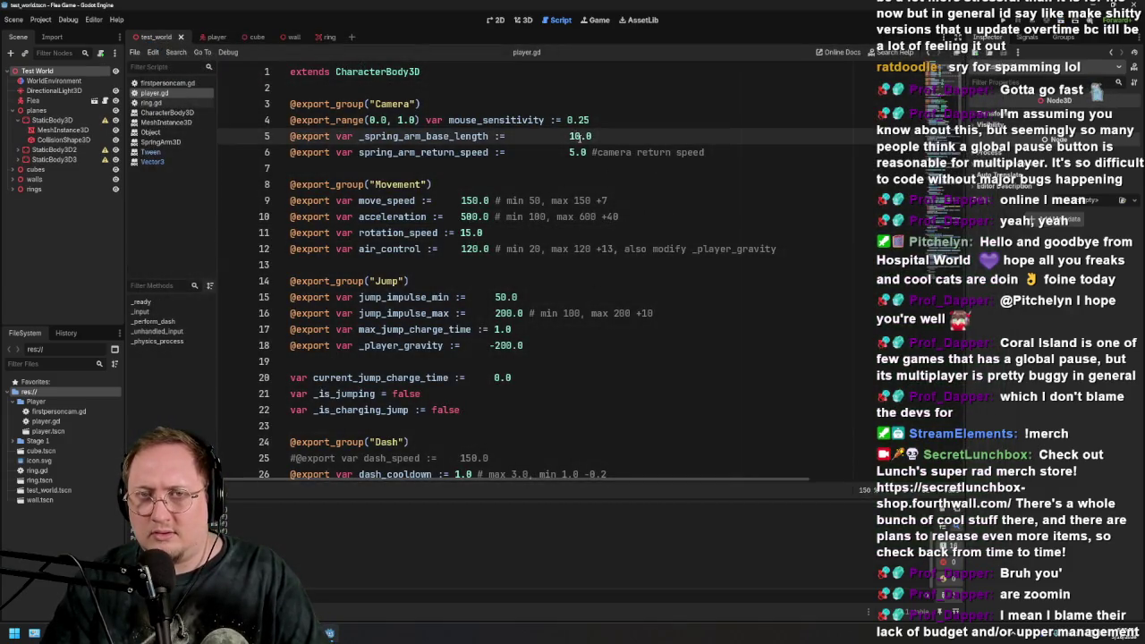
{"action": "key", "text": "Delete"}
{"action": "type", "text": "5"}
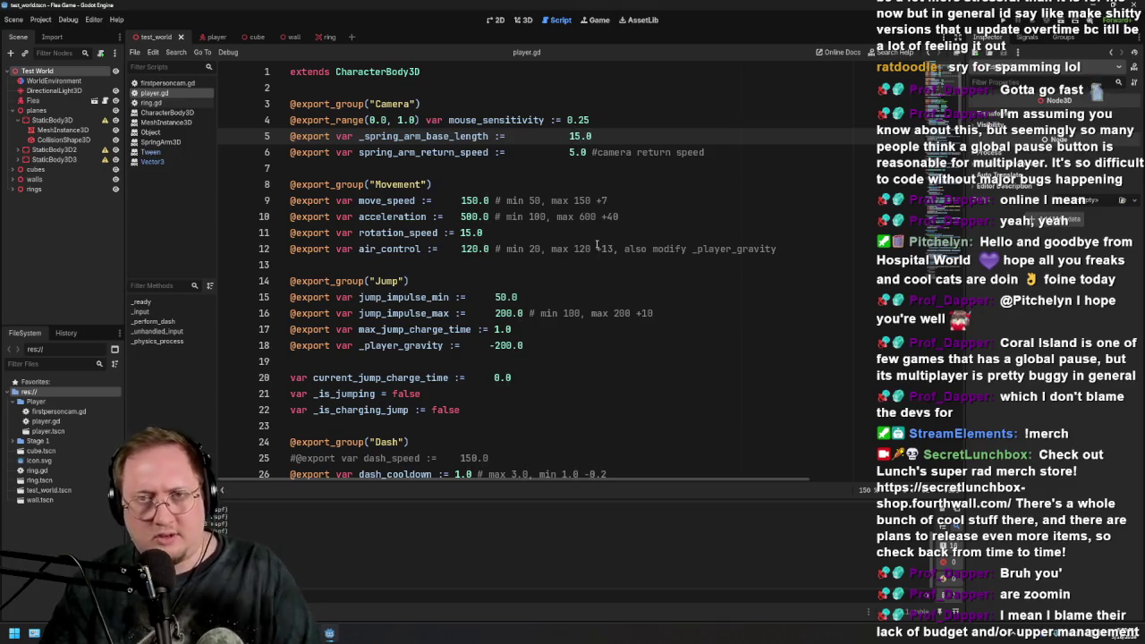
{"action": "left_click", "coordinate": [606, 232]}
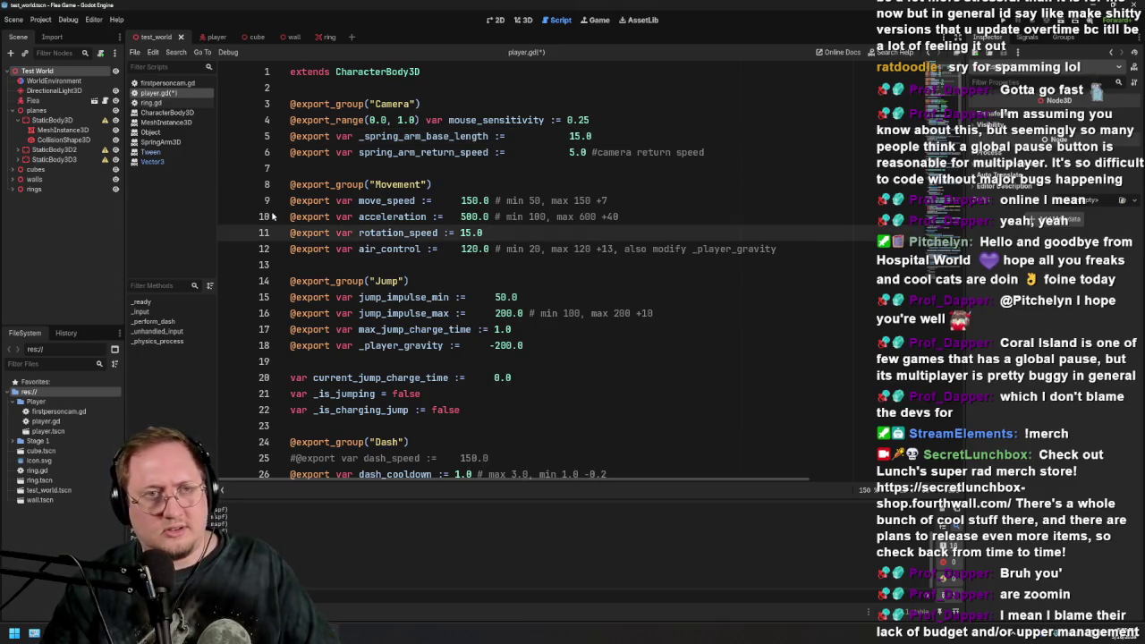
{"action": "key", "text": "ctrl+s"}
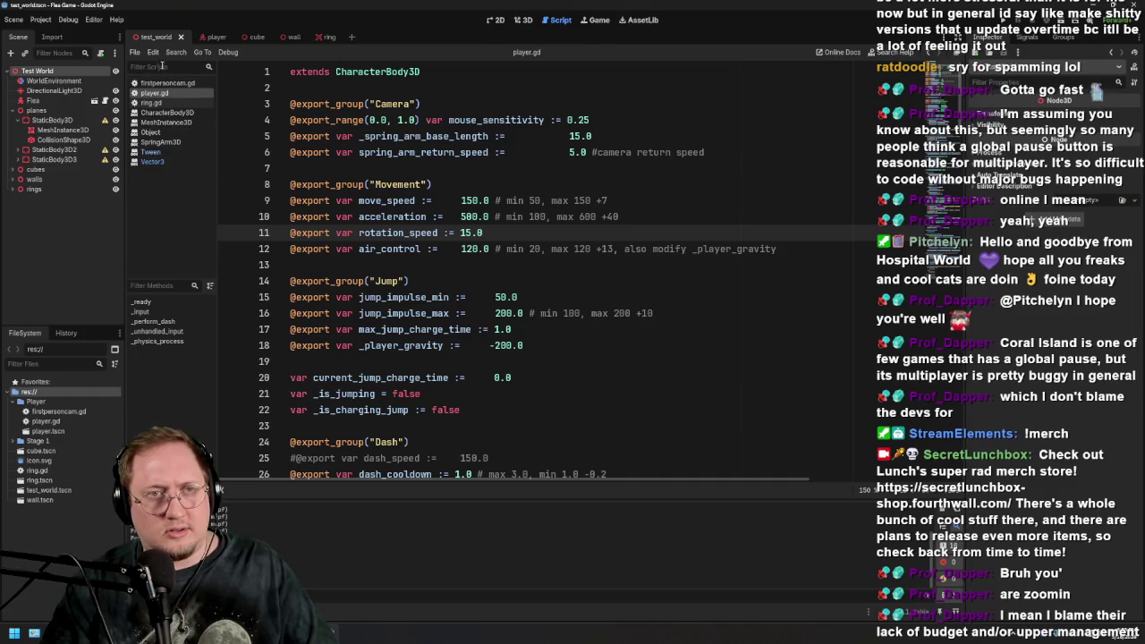
Briefly playtest the longer camera arm by moving the Flea, then stop the game
{"action": "key", "text": "F5"}
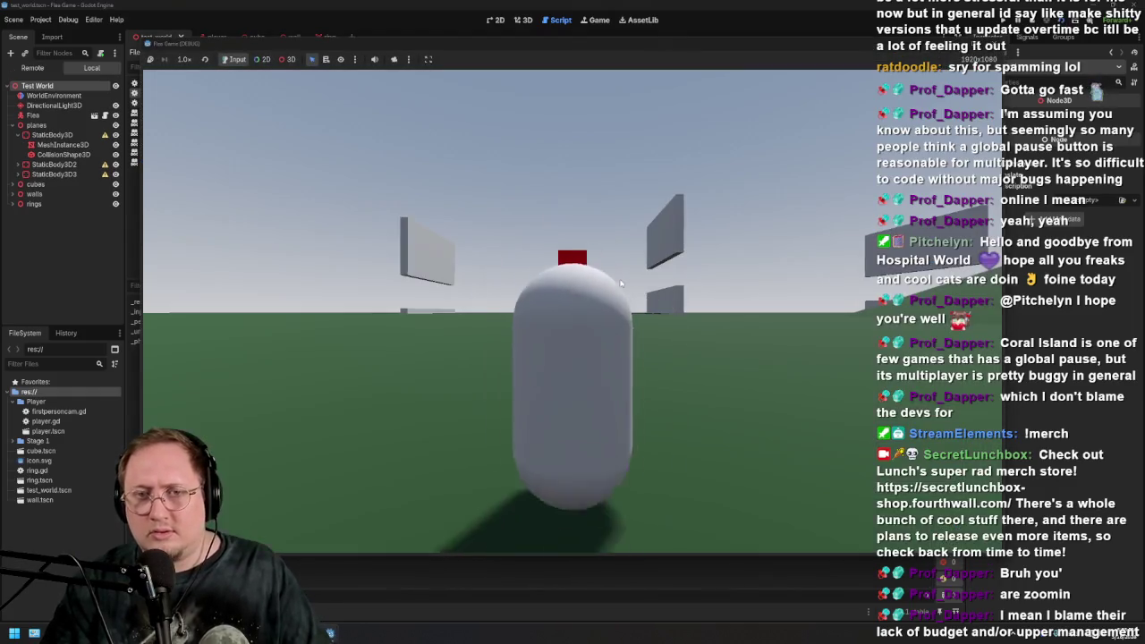
{"action": "key", "text": "w"}
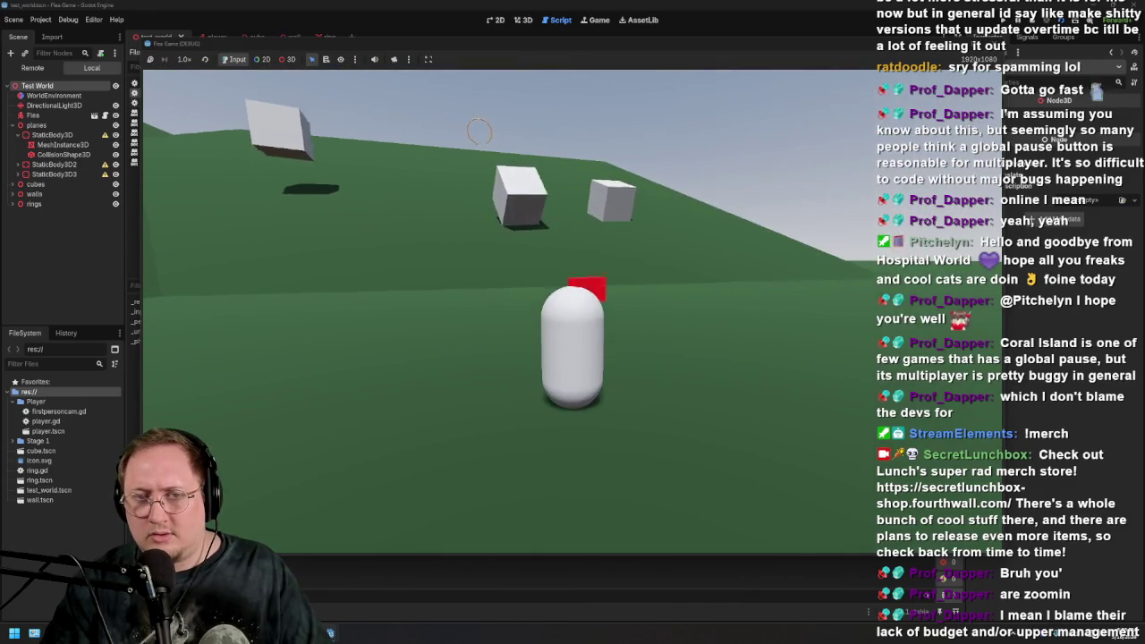
{"action": "key", "text": "a"}
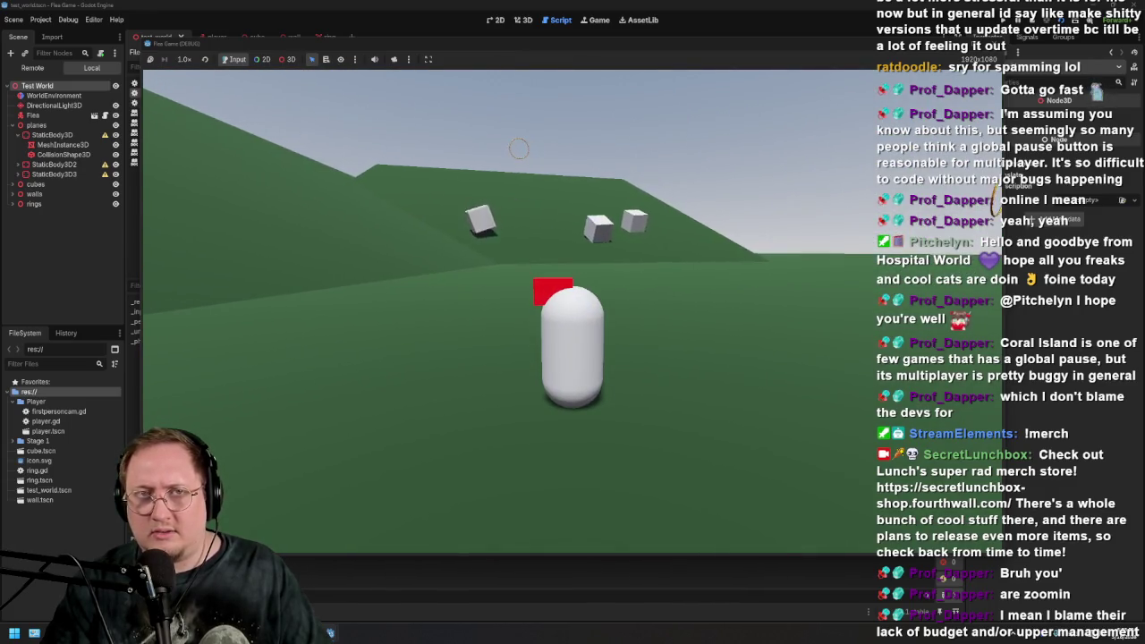
{"action": "key", "text": "F8"}
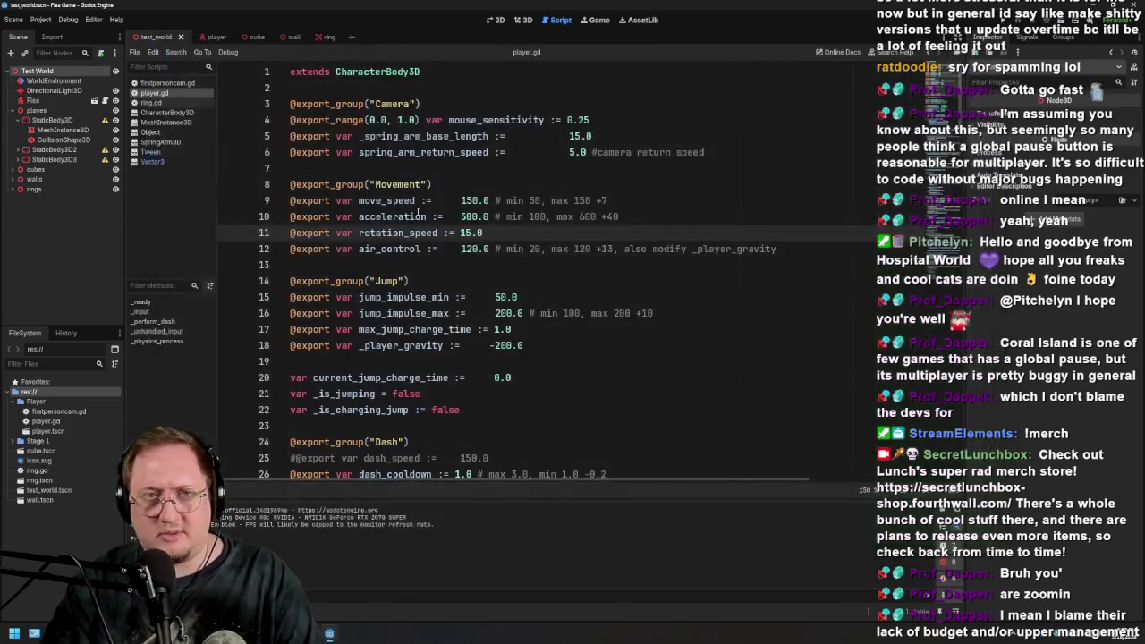
Bring up the player scene in the 3D view and inspect the Flea capsule, briefly comparing with the test world
{"action": "left_click", "coordinate": [206, 36]}
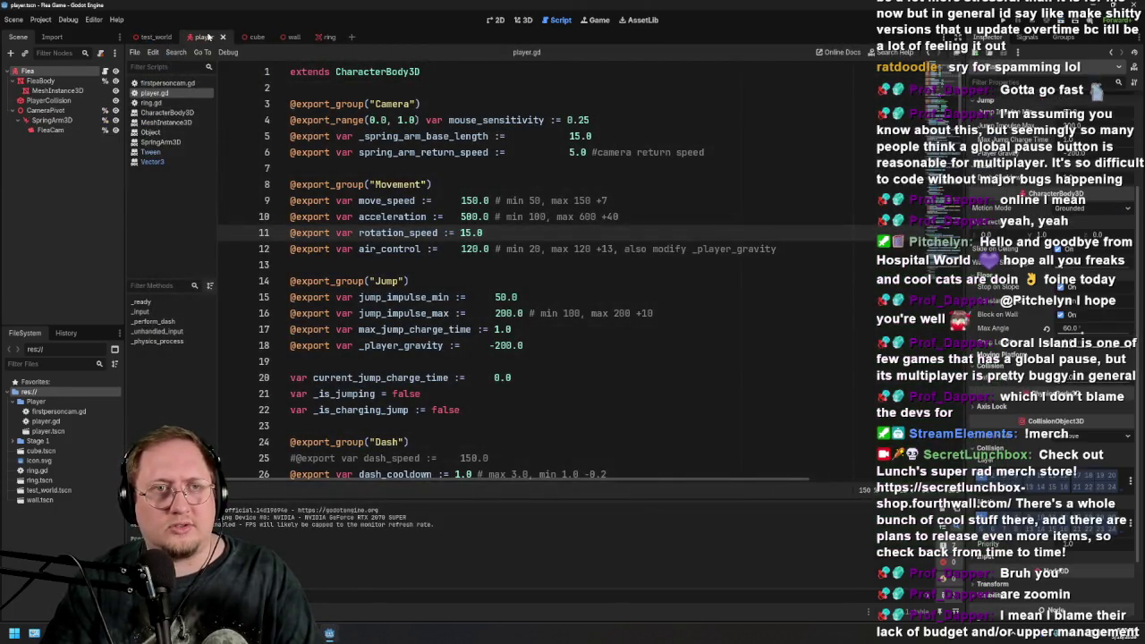
{"action": "left_click", "coordinate": [523, 21]}
{"action": "scroll", "coordinate": [599, 248], "scroll_direction": "down", "scroll_amount": 5}
{"action": "scroll", "coordinate": [647, 283], "scroll_direction": "up", "scroll_amount": 5}
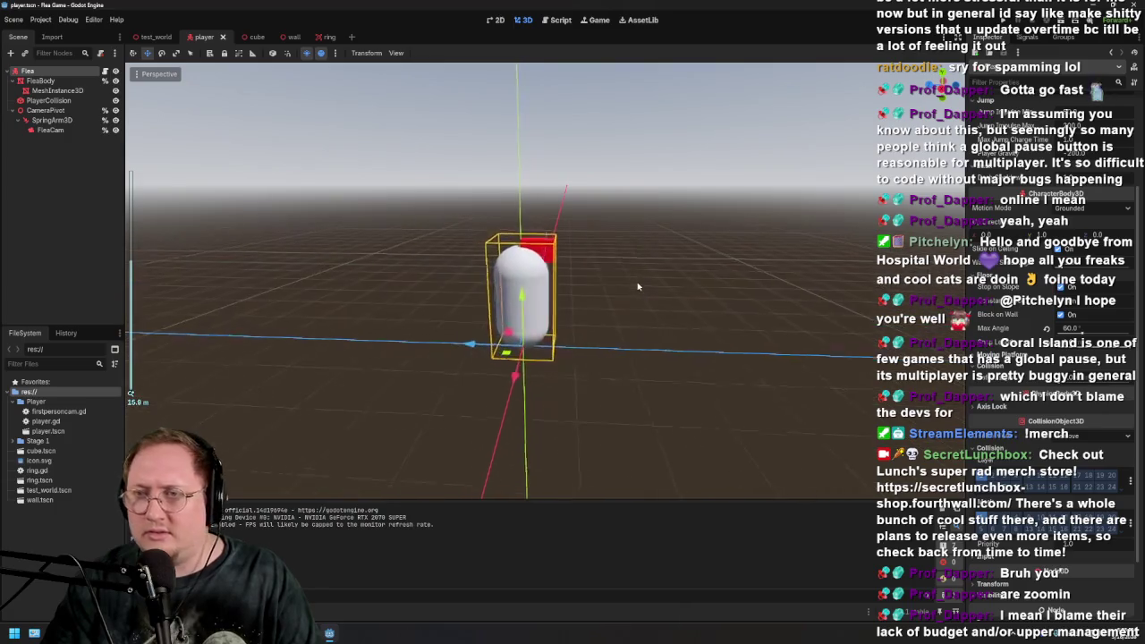
{"action": "mouse_move", "coordinate": [649, 289]}
{"action": "left_mouse_down"}
{"action": "mouse_move", "coordinate": [638, 289]}
{"action": "mouse_move", "coordinate": [654, 300]}
{"action": "mouse_move", "coordinate": [644, 288]}
{"action": "left_mouse_up"}
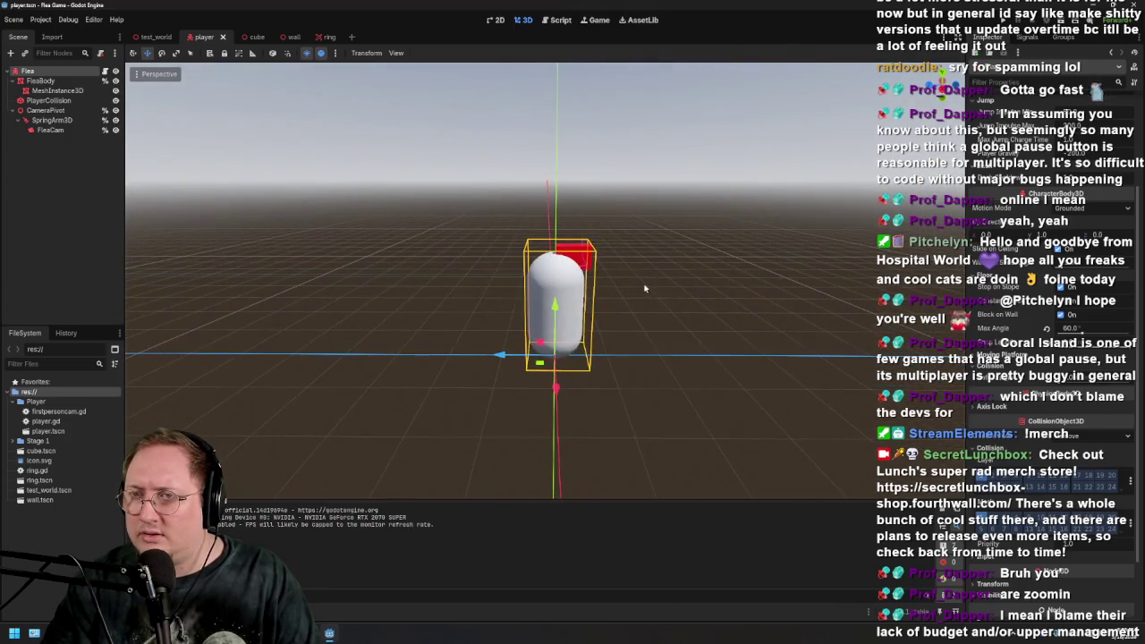
{"action": "left_click", "coordinate": [155, 36]}
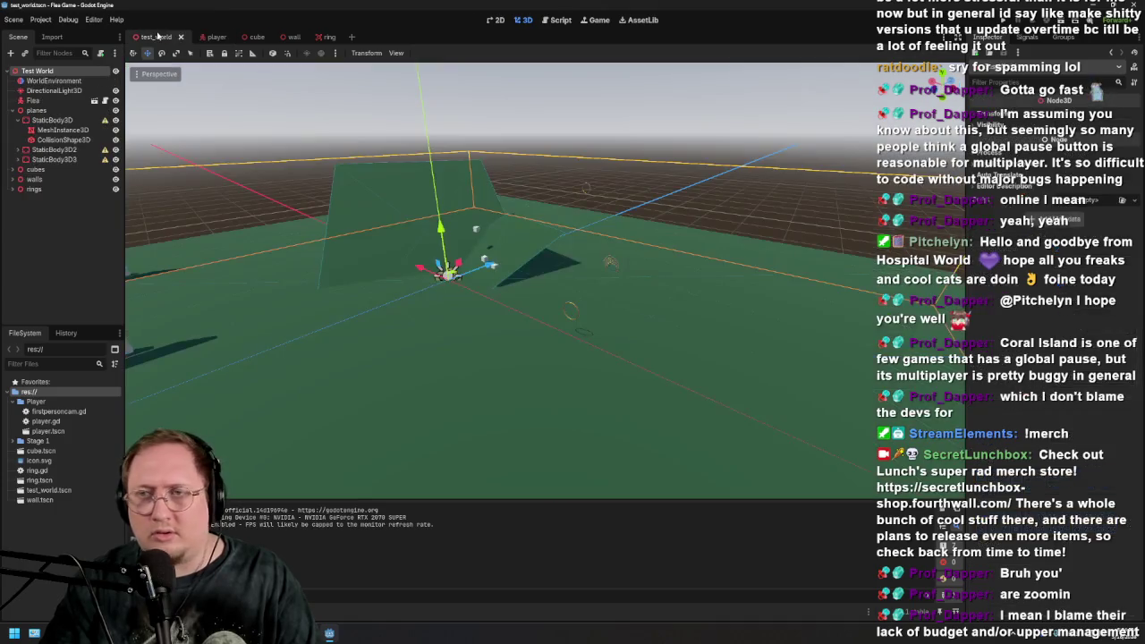
{"action": "left_click", "coordinate": [204, 36]}
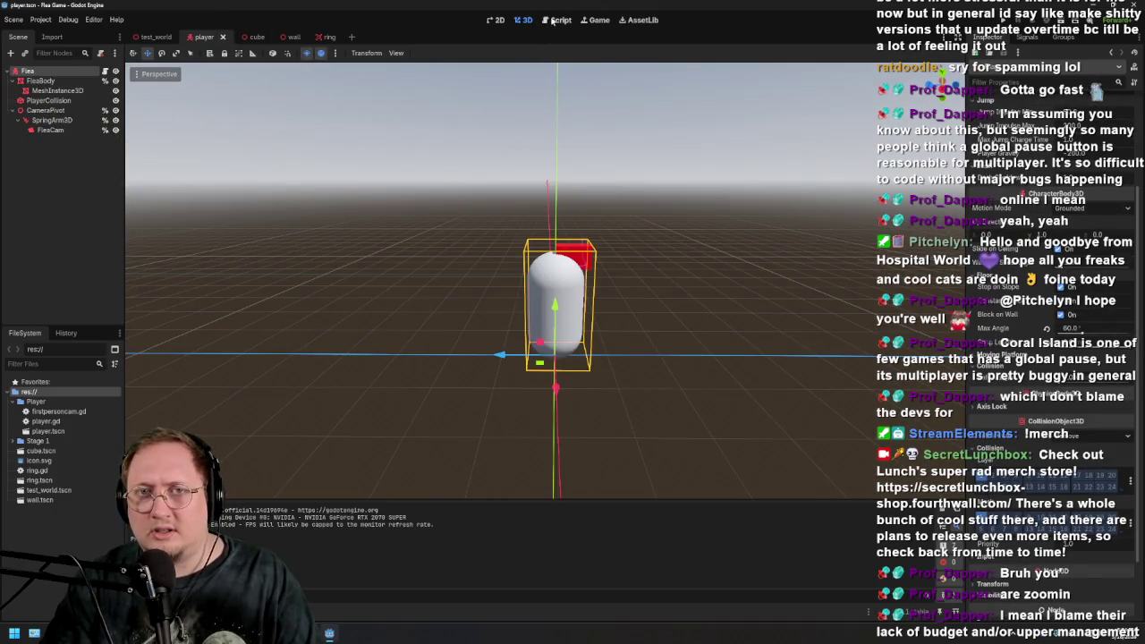
{"action": "scroll", "coordinate": [1080, 208], "scroll_direction": "up", "scroll_amount": 3}
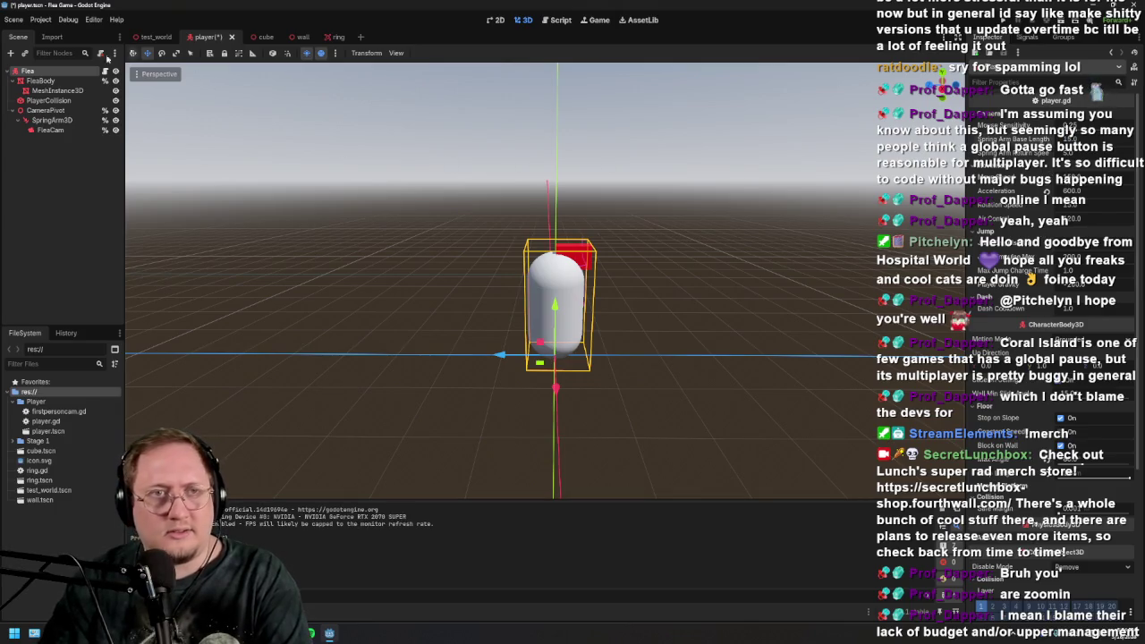
Change line 5's _spring_arm_base_length to 8.0, save player.gd, and run the test_world scene with F5
{"action": "left_click", "coordinate": [547, 21]}
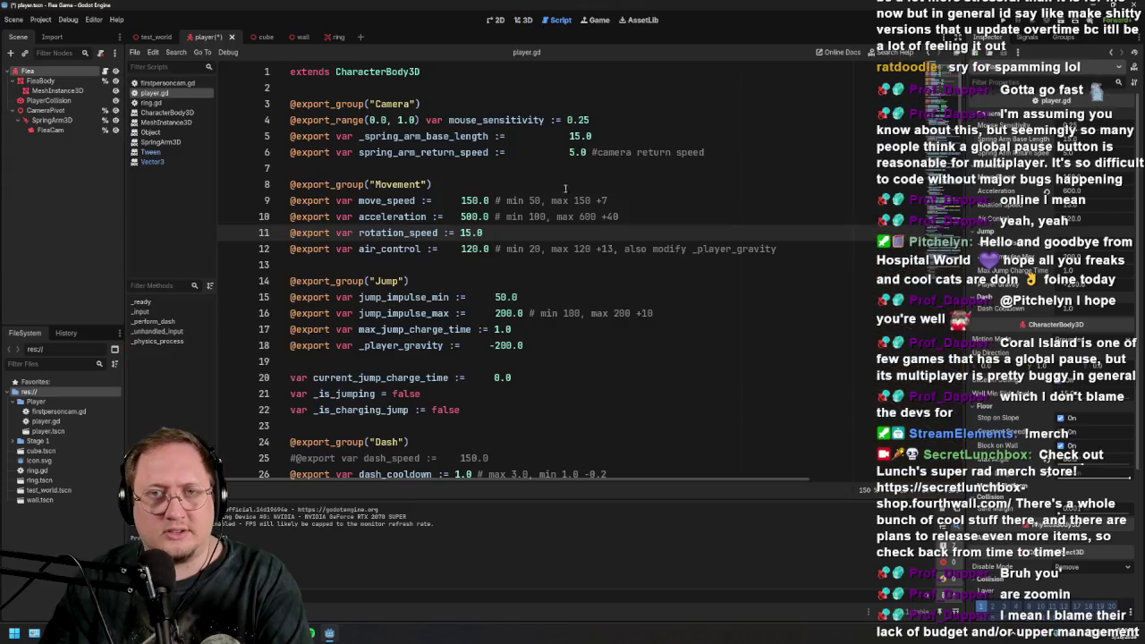
{"action": "left_click", "coordinate": [574, 136]}
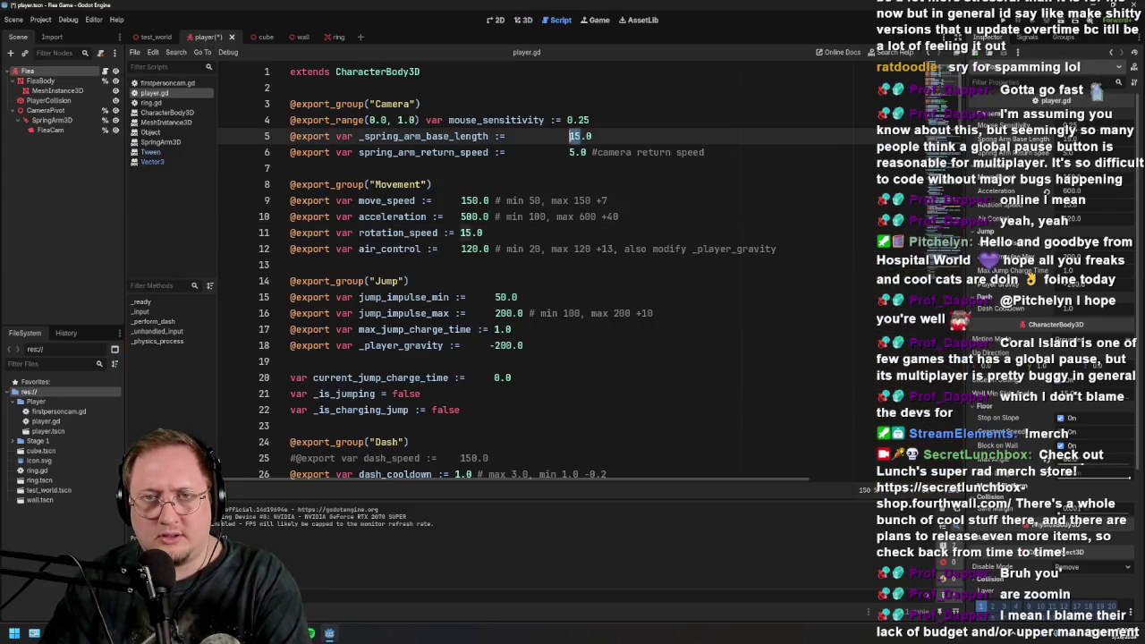
{"action": "type", "text": "8"}
{"action": "left_click", "coordinate": [567, 249]}
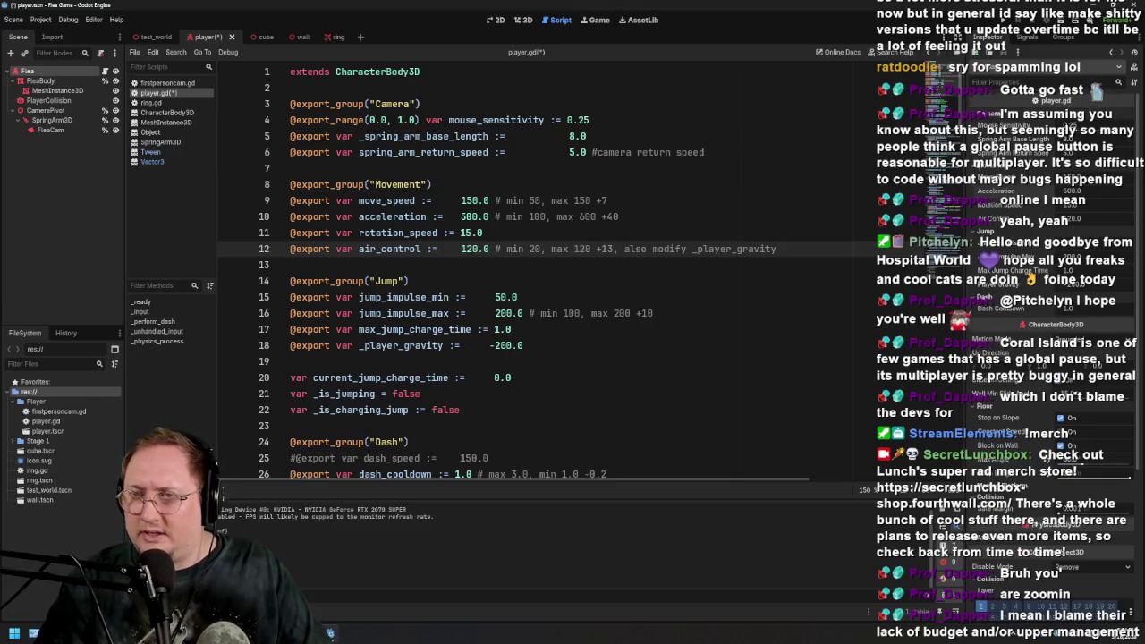
{"action": "left_click", "coordinate": [395, 281]}
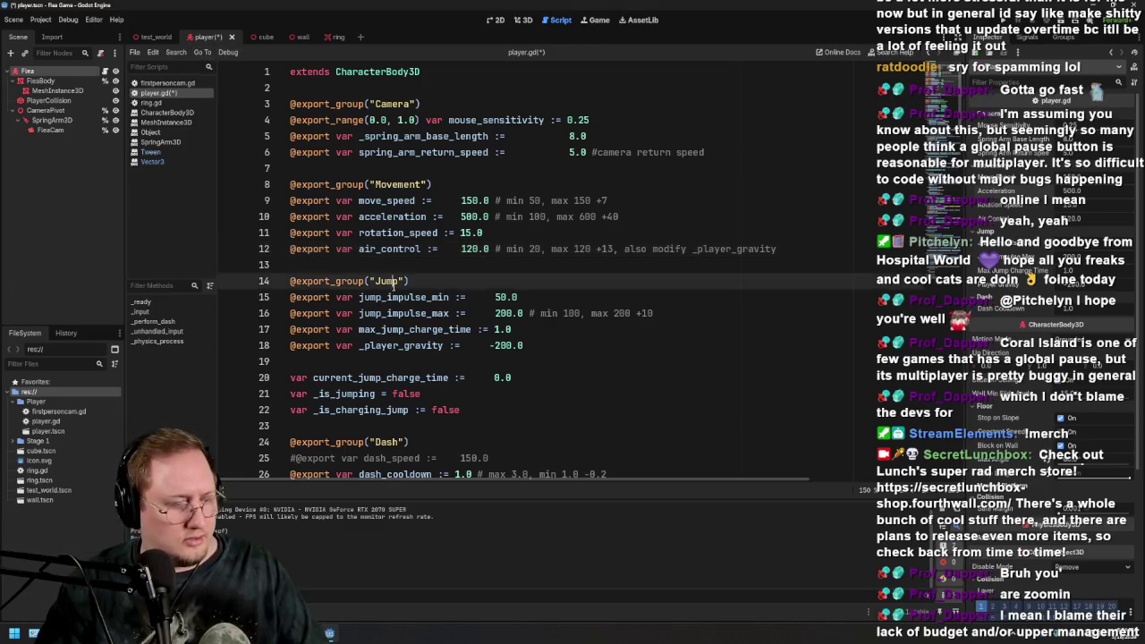
{"action": "key", "text": "ctrl+s"}
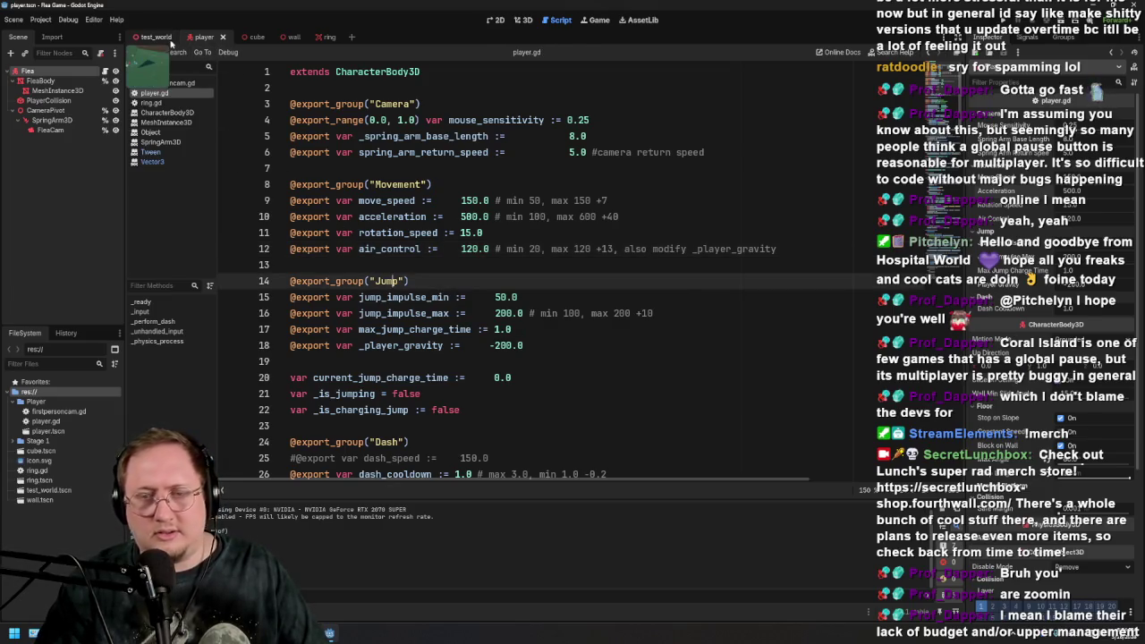
{"action": "left_click", "coordinate": [139, 37]}
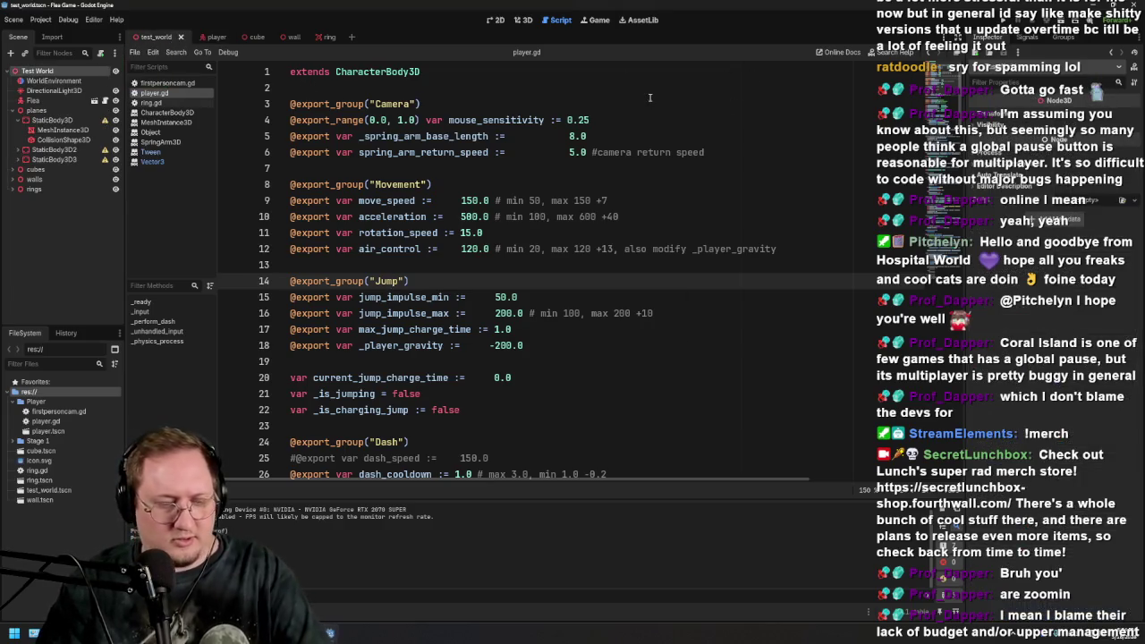
{"action": "key", "text": "F5"}
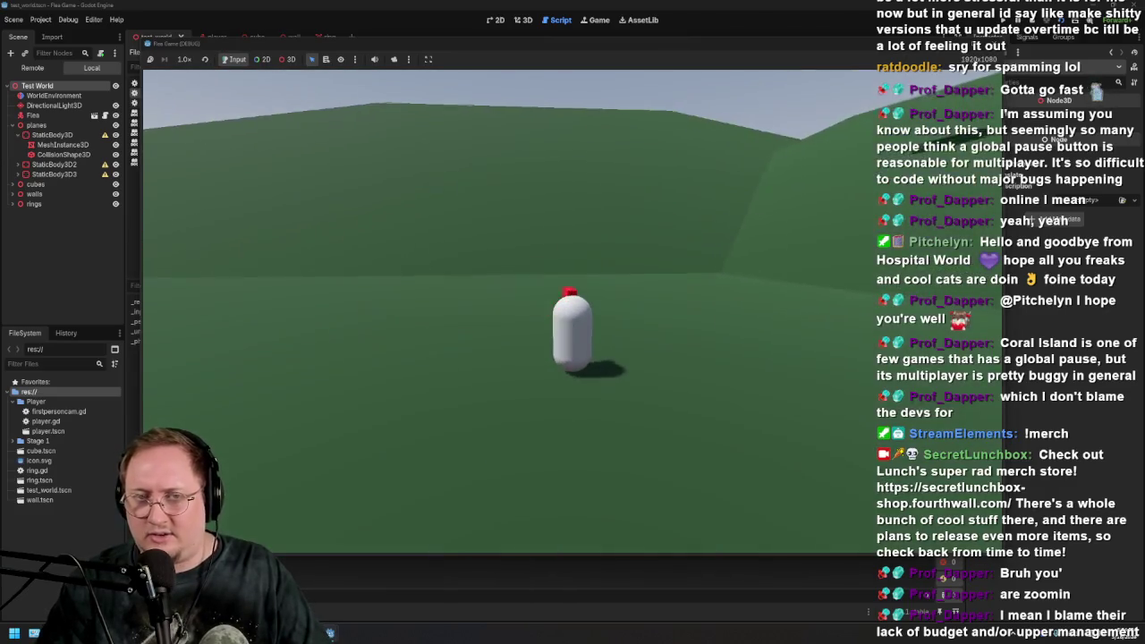
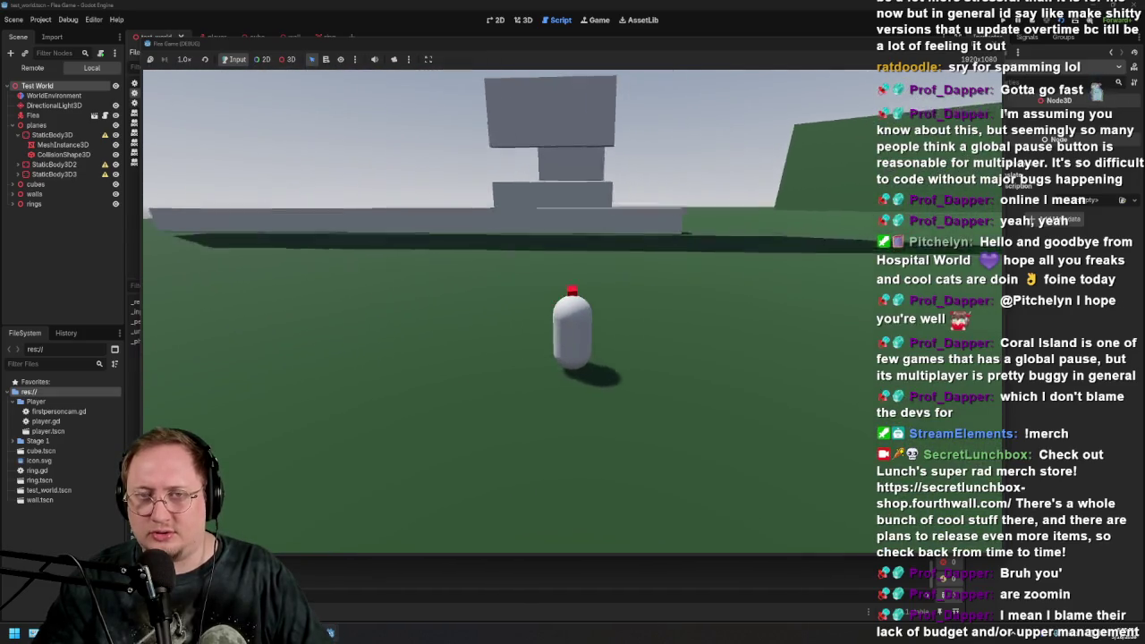
Make the player jump once more, then stop the game with F8 to return to player.gd
{"action": "key", "text": "space"}
{"action": "key", "text": "space"}
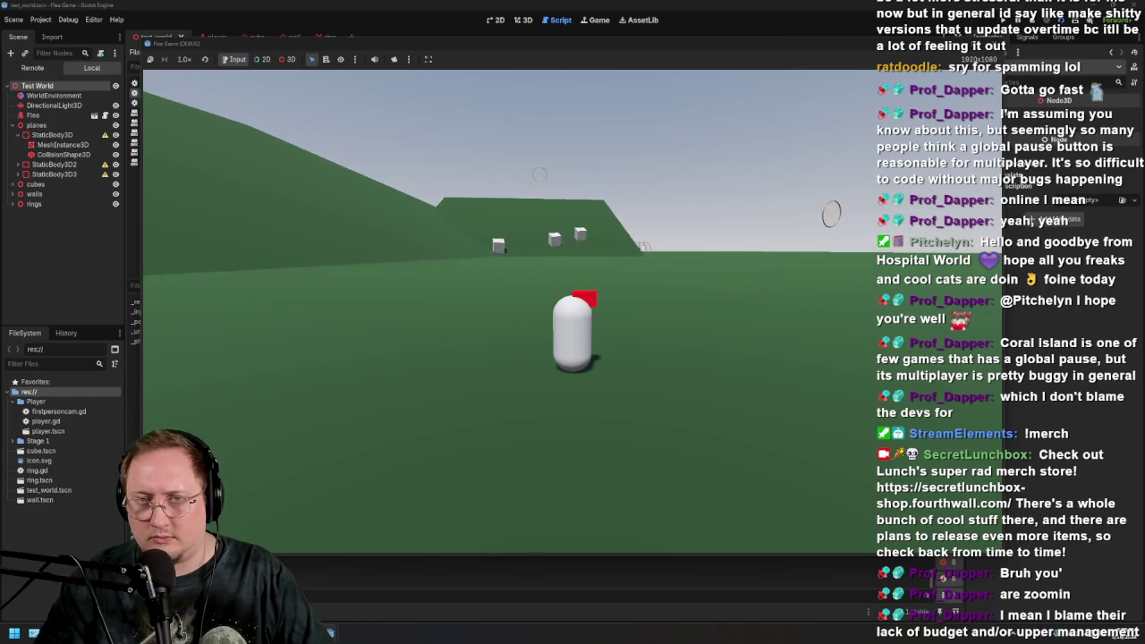
{"action": "key", "text": "F8"}
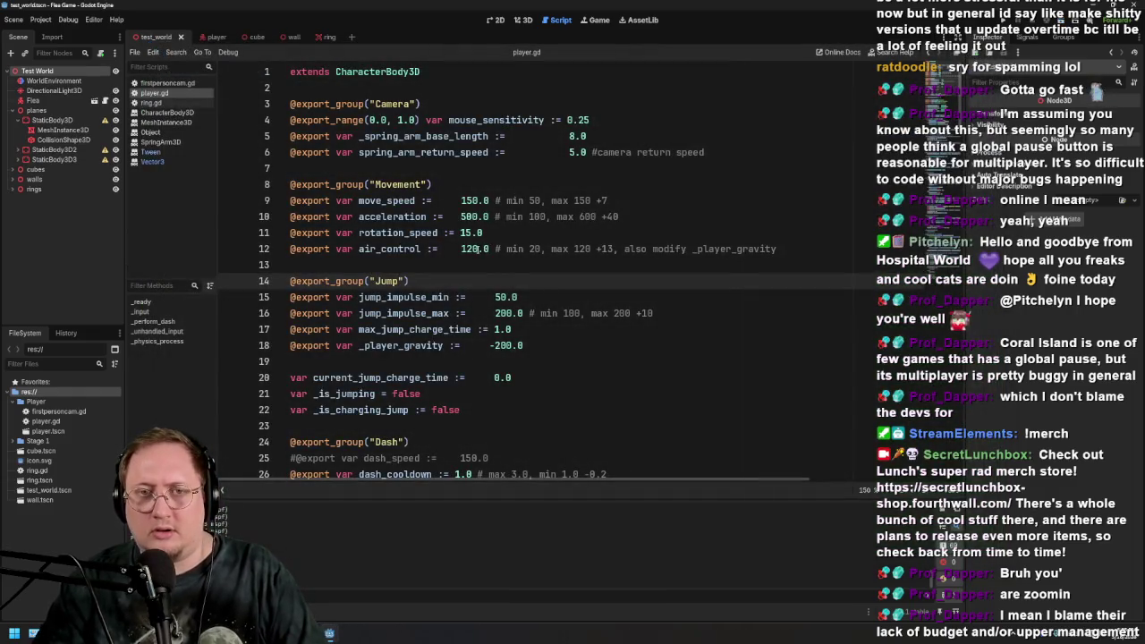
Change acceleration on line 10 from 500.0 to 600.0 and launch the project for a playtest
{"action": "left_click", "coordinate": [461, 216]}
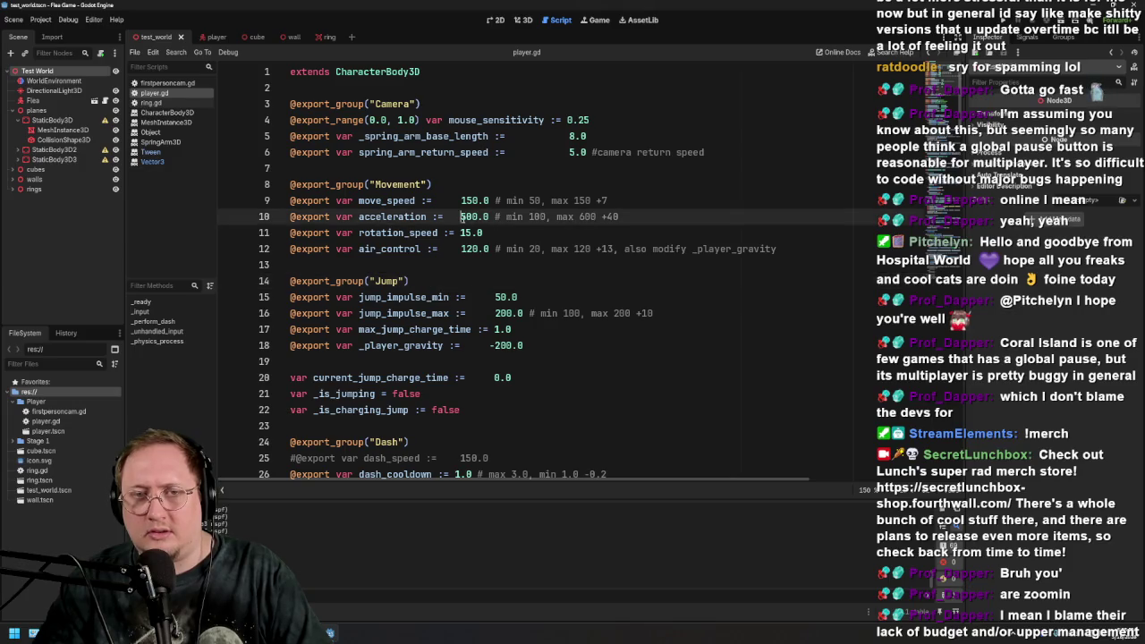
{"action": "type", "text": "6"}
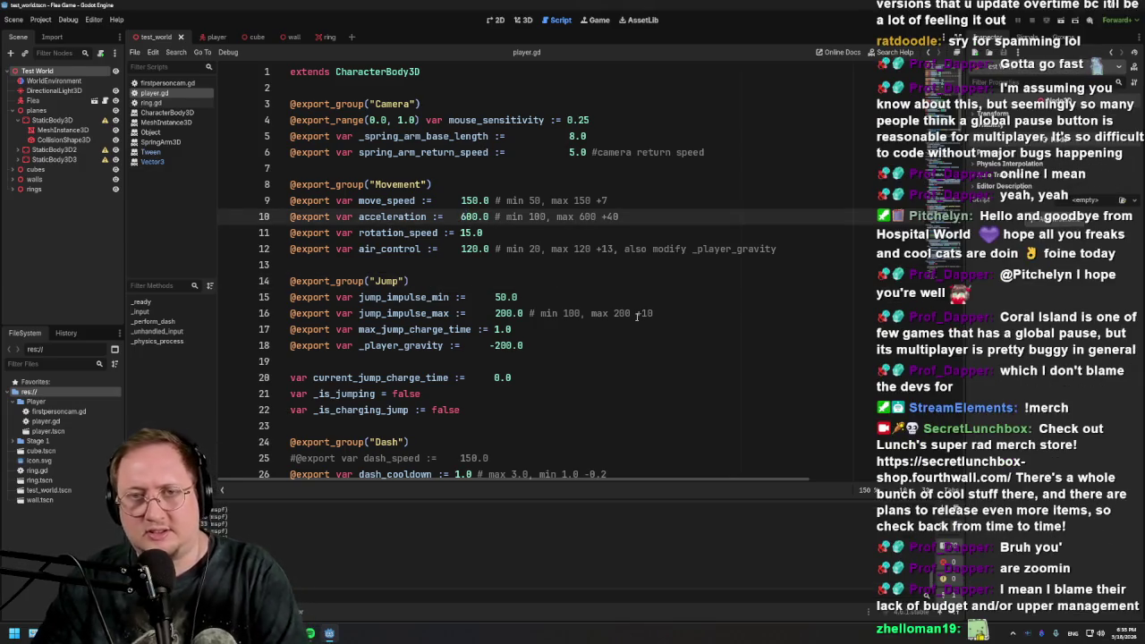
{"action": "left_click", "coordinate": [636, 314]}
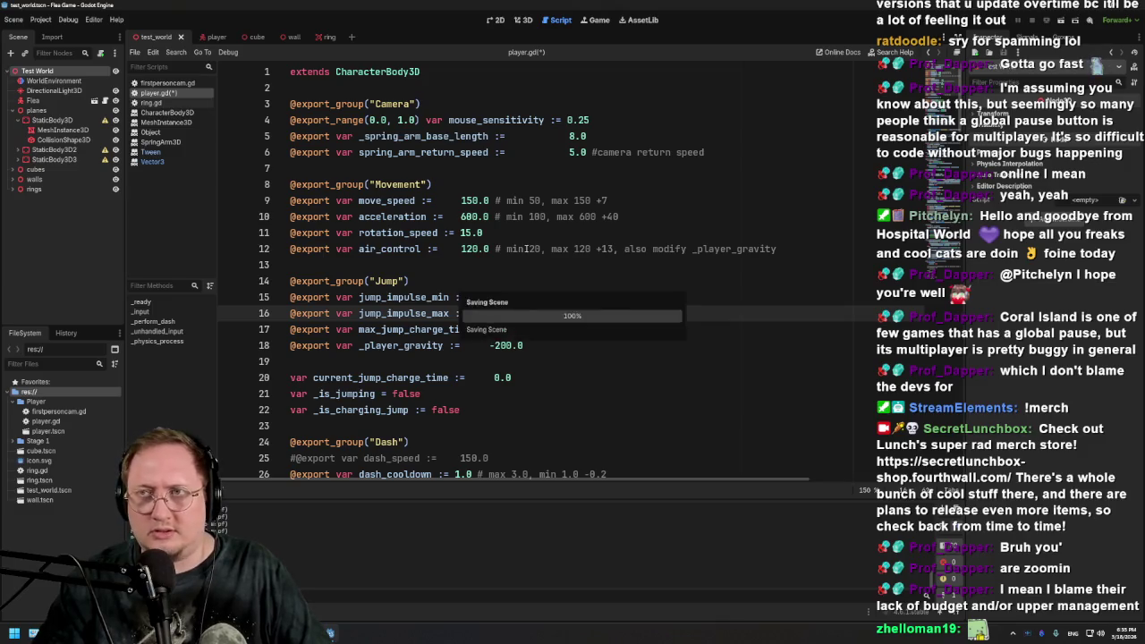
{"action": "left_click", "coordinate": [1060, 23]}
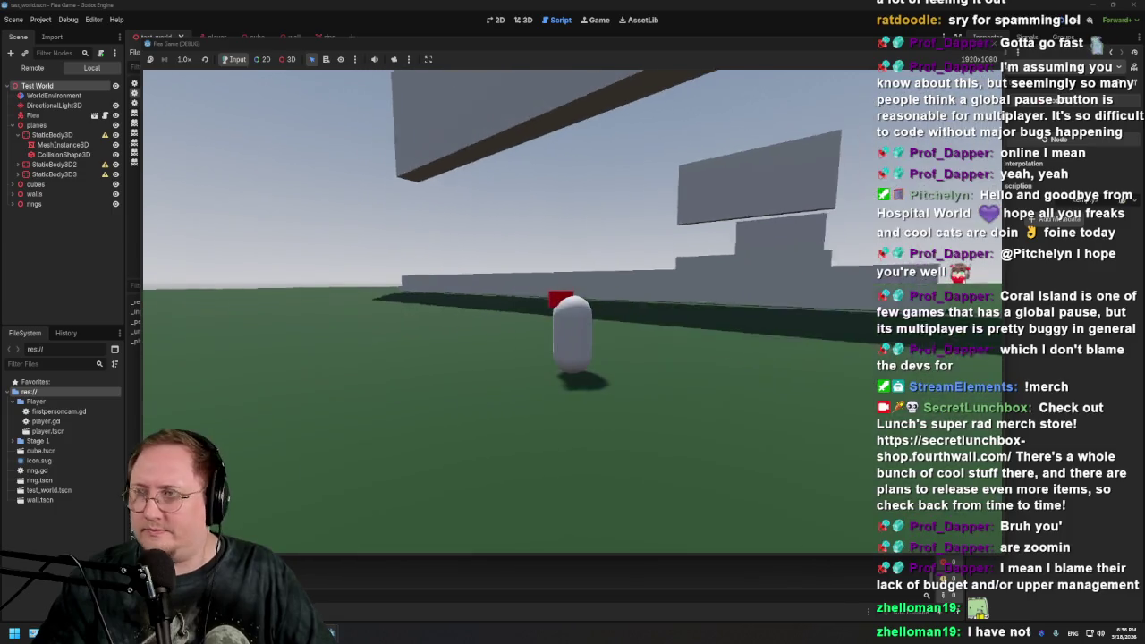
{"action": "key", "text": "super"}
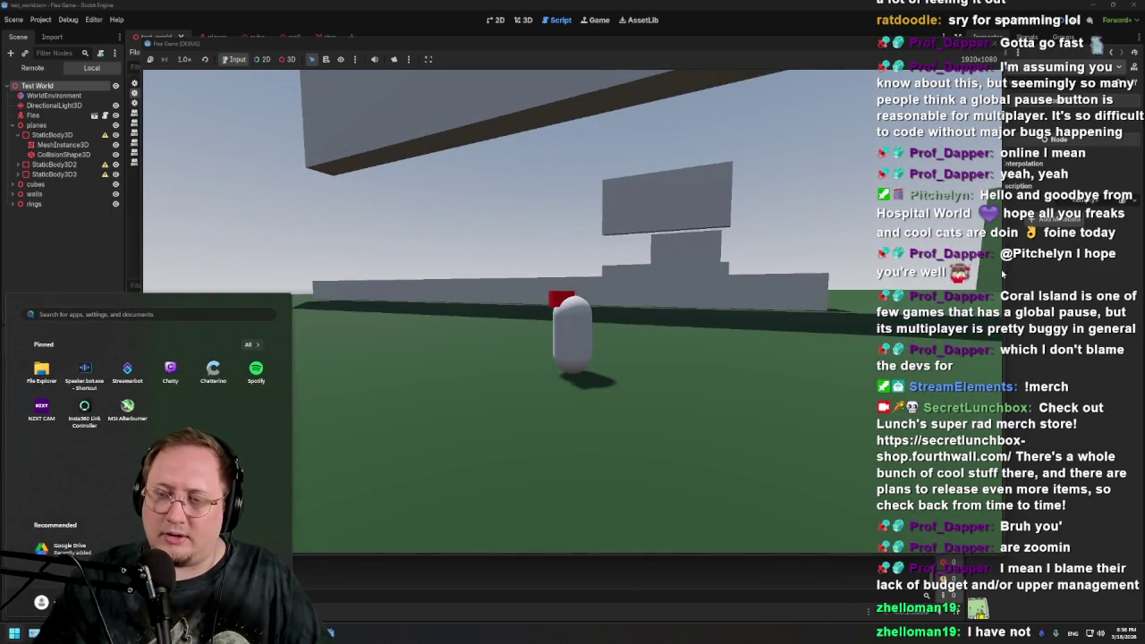
{"action": "left_click", "coordinate": [573, 315]}
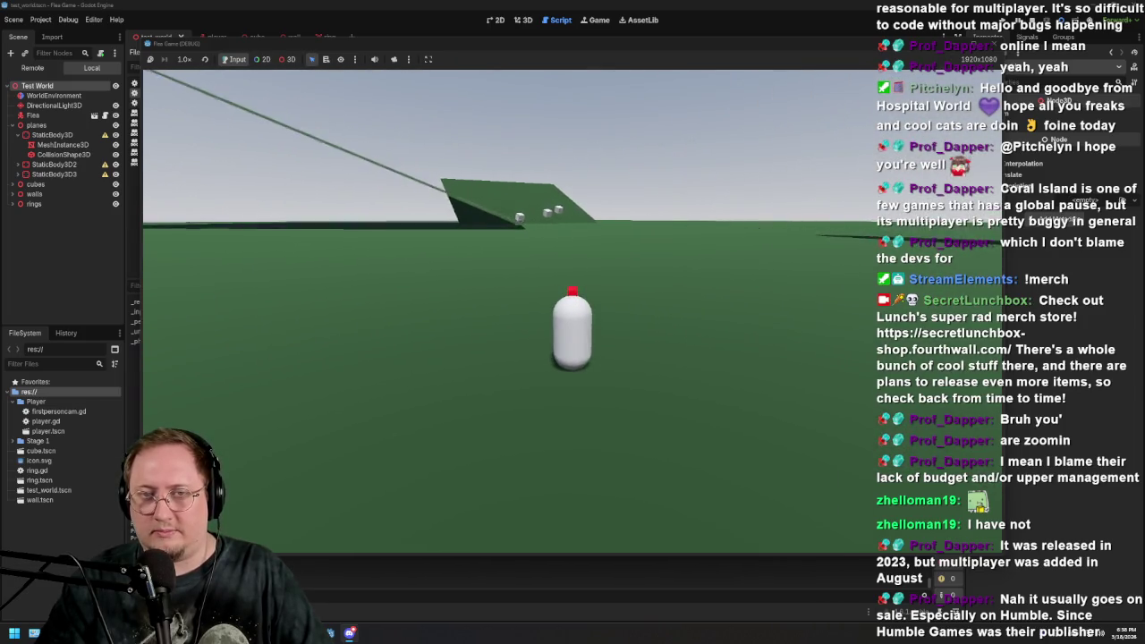
Run the capsule over the white wall, ramp and among the floating cubes, then stop the game
{"action": "key", "text": "w"}
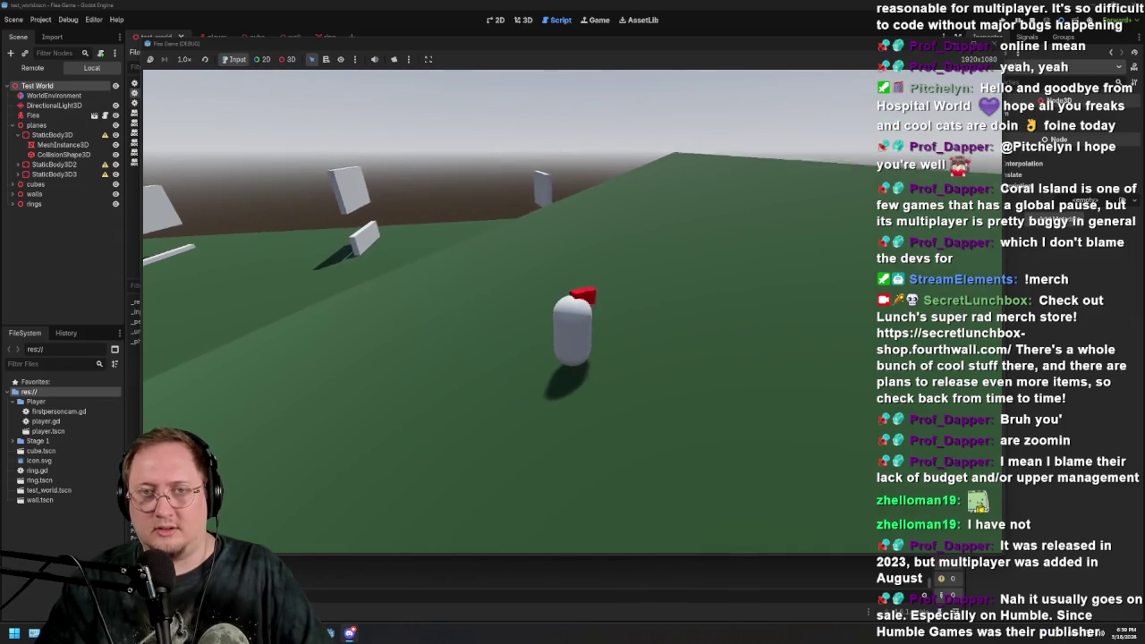
{"action": "key", "text": "w"}
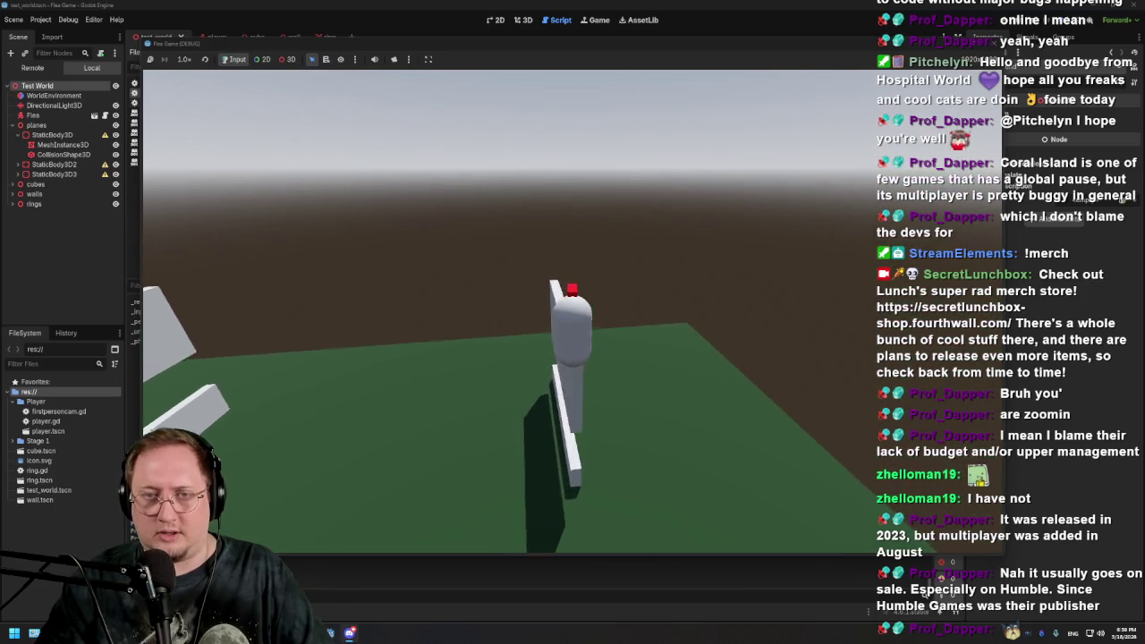
{"action": "key", "text": "space"}
{"action": "key", "text": "w"}
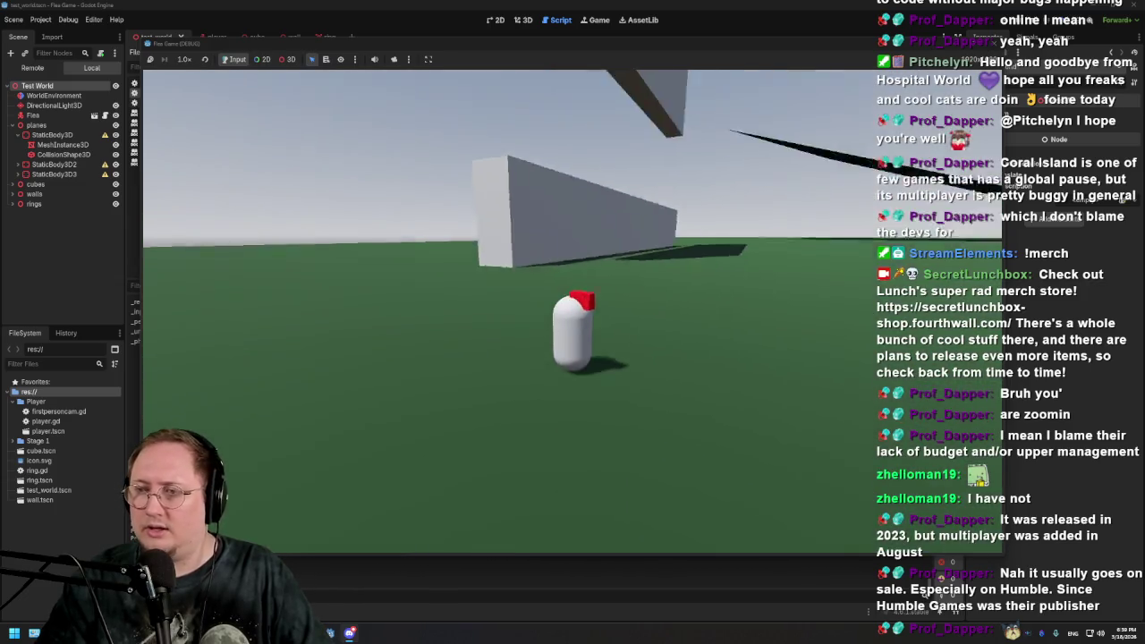
{"action": "key", "text": "space"}
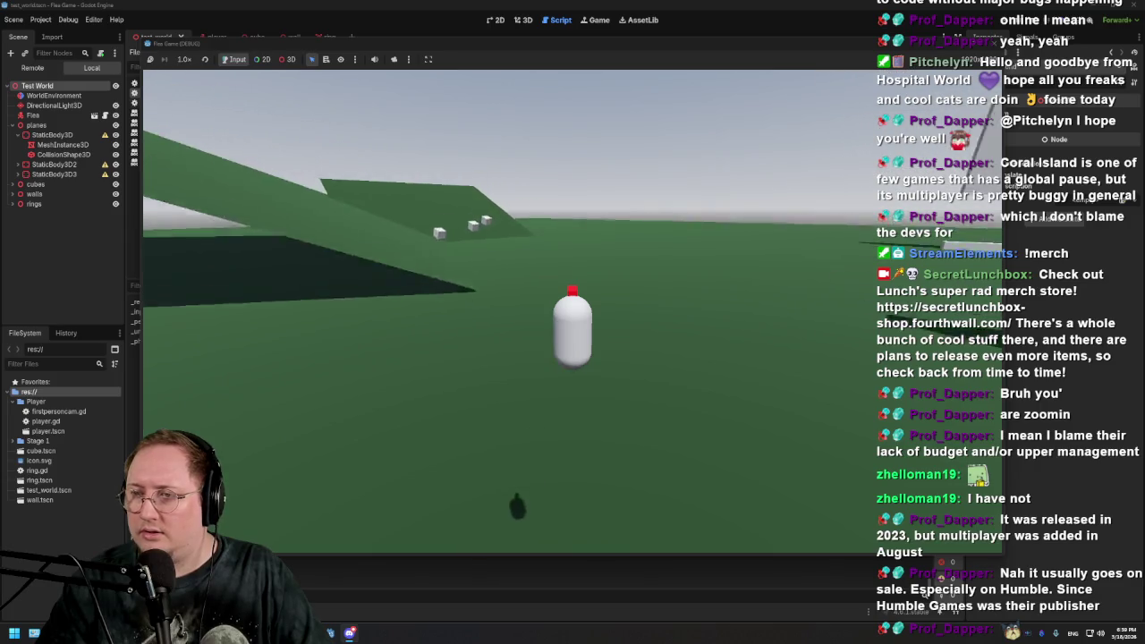
{"action": "key", "text": "w"}
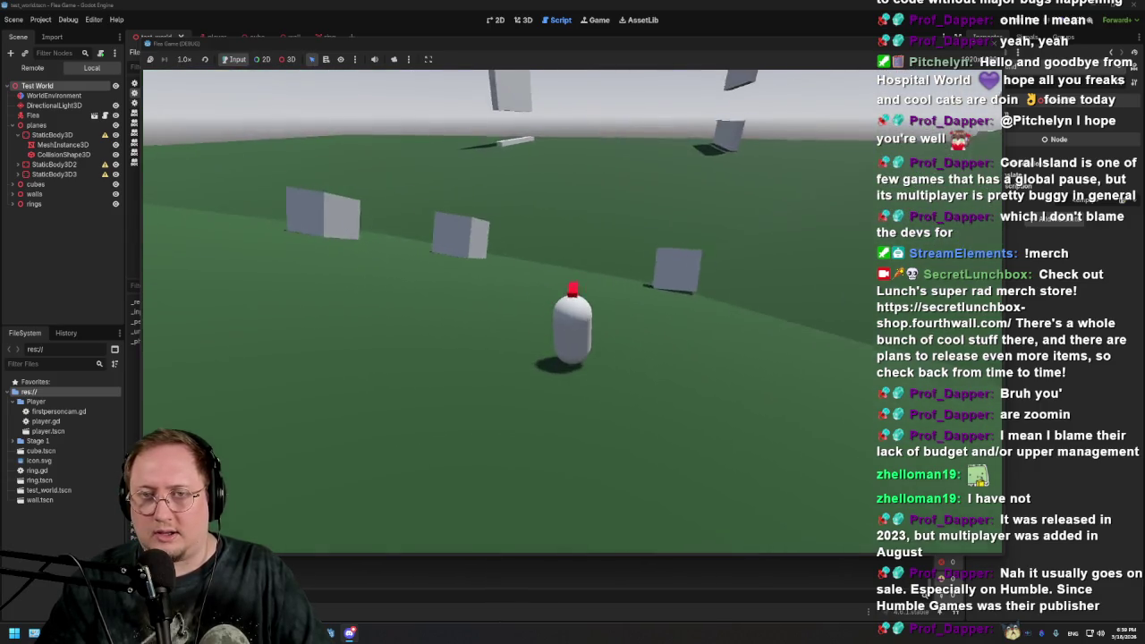
{"action": "key", "text": "w"}
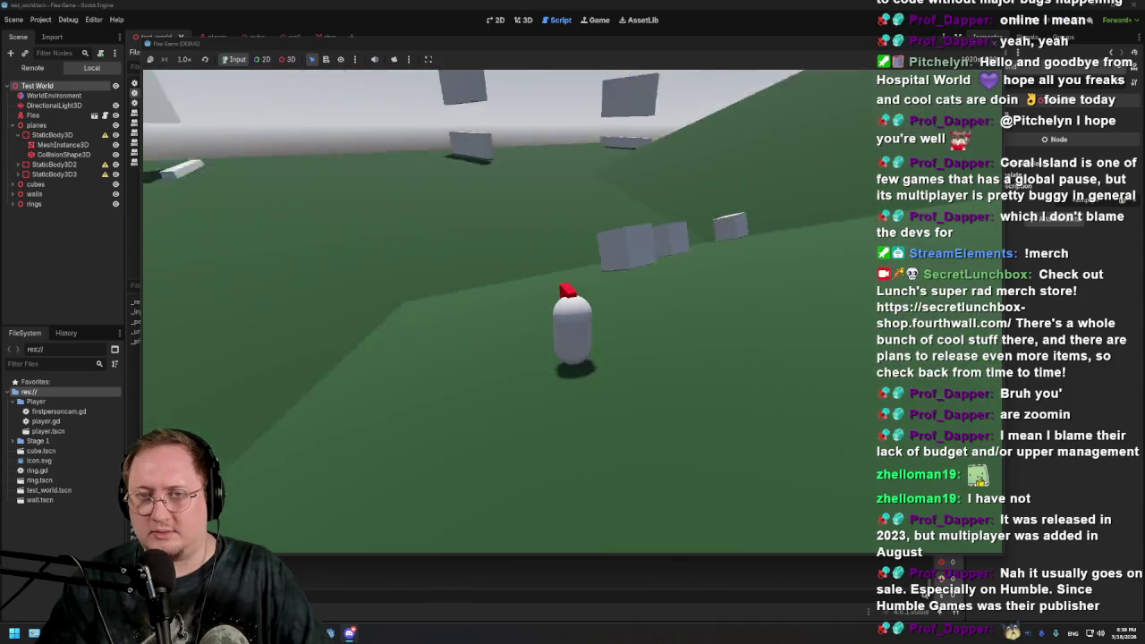
{"action": "key", "text": "w"}
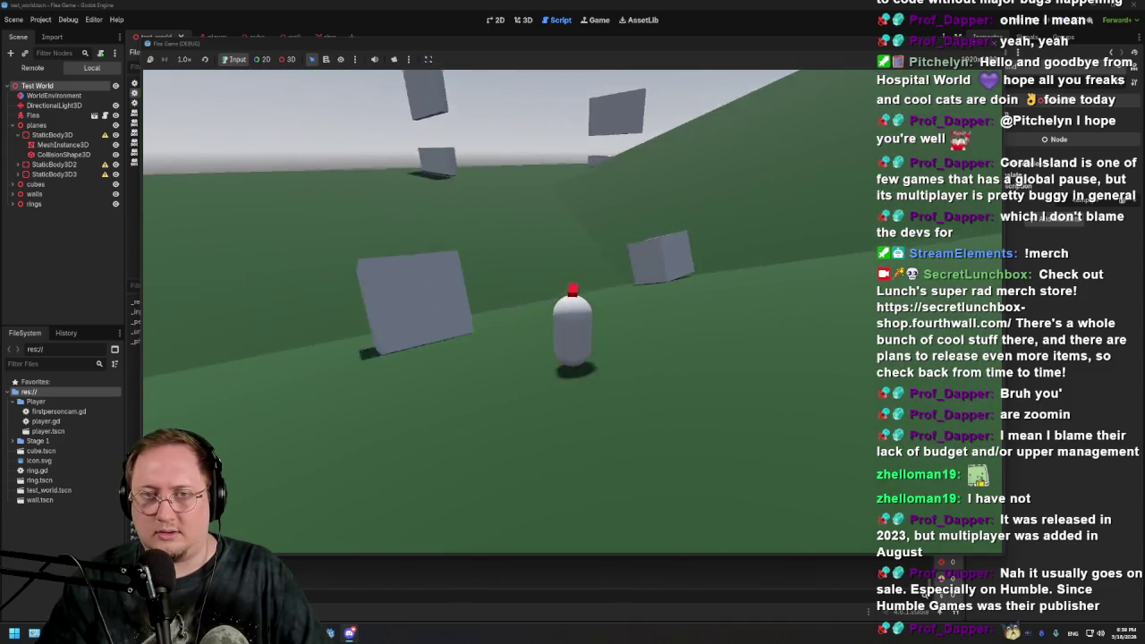
{"action": "key", "text": "w"}
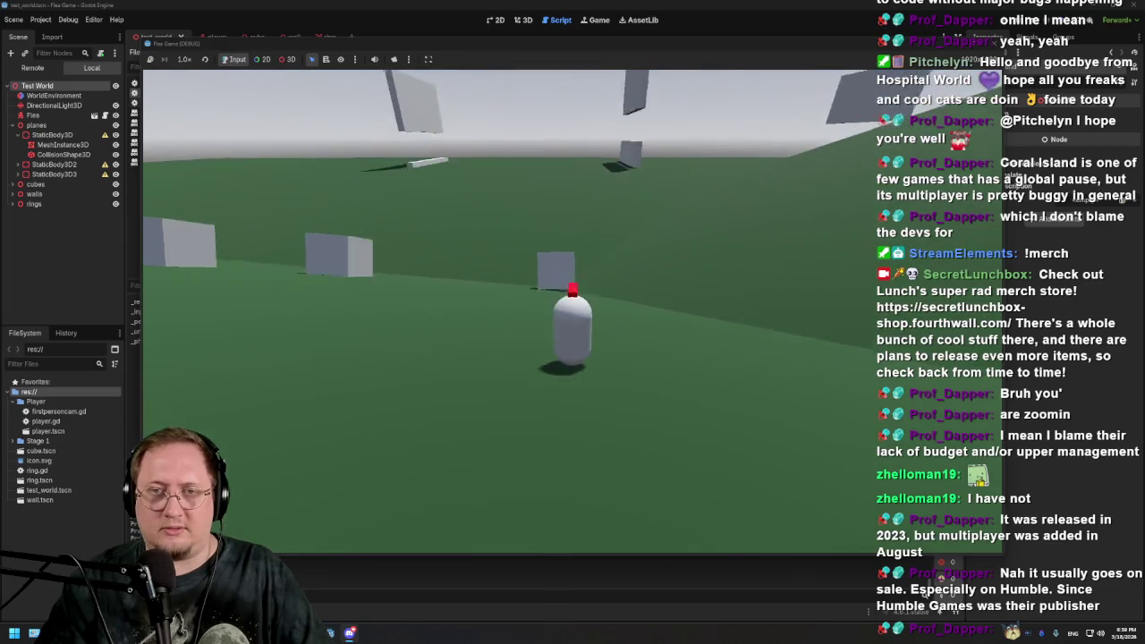
{"action": "key", "text": "w"}
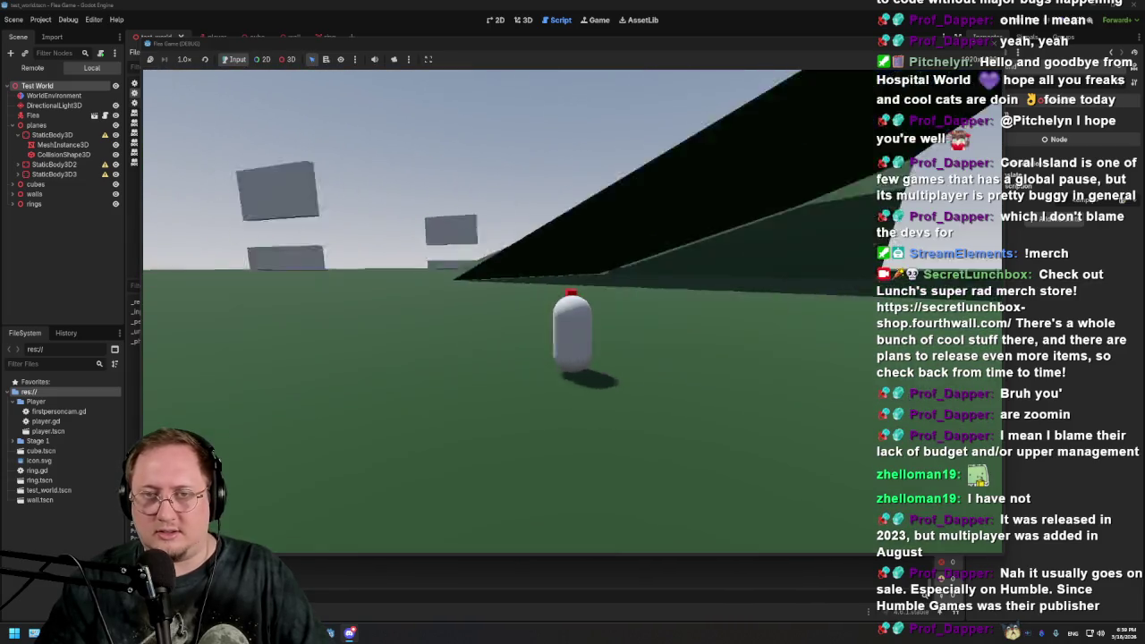
{"action": "key", "text": "w"}
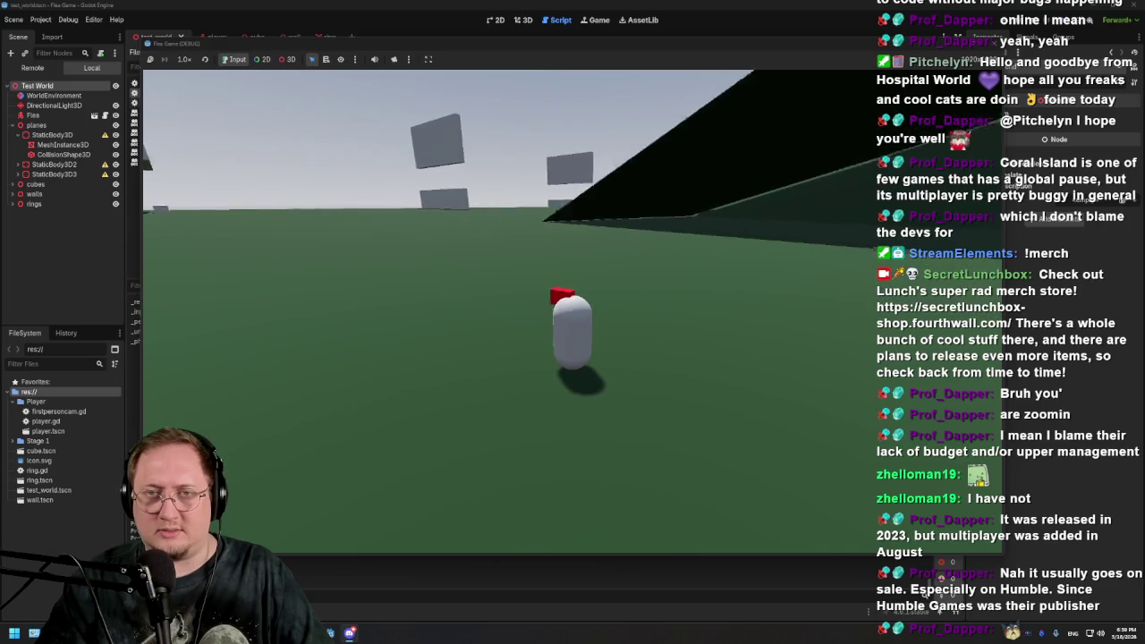
{"action": "key", "text": "w"}
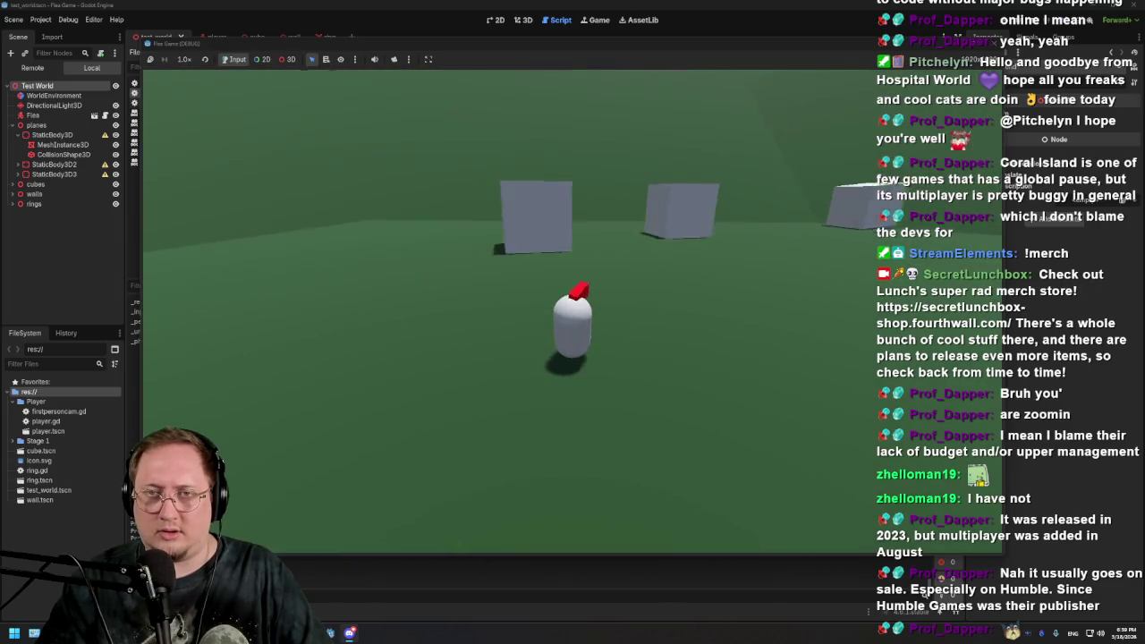
{"action": "key", "text": "w"}
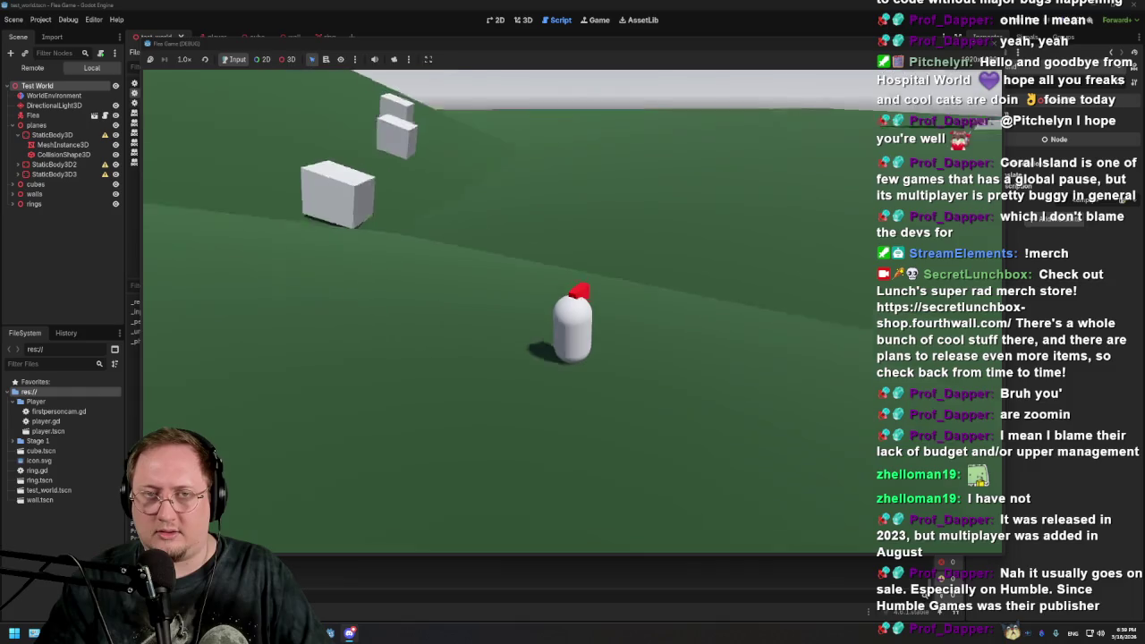
{"action": "key", "text": "w"}
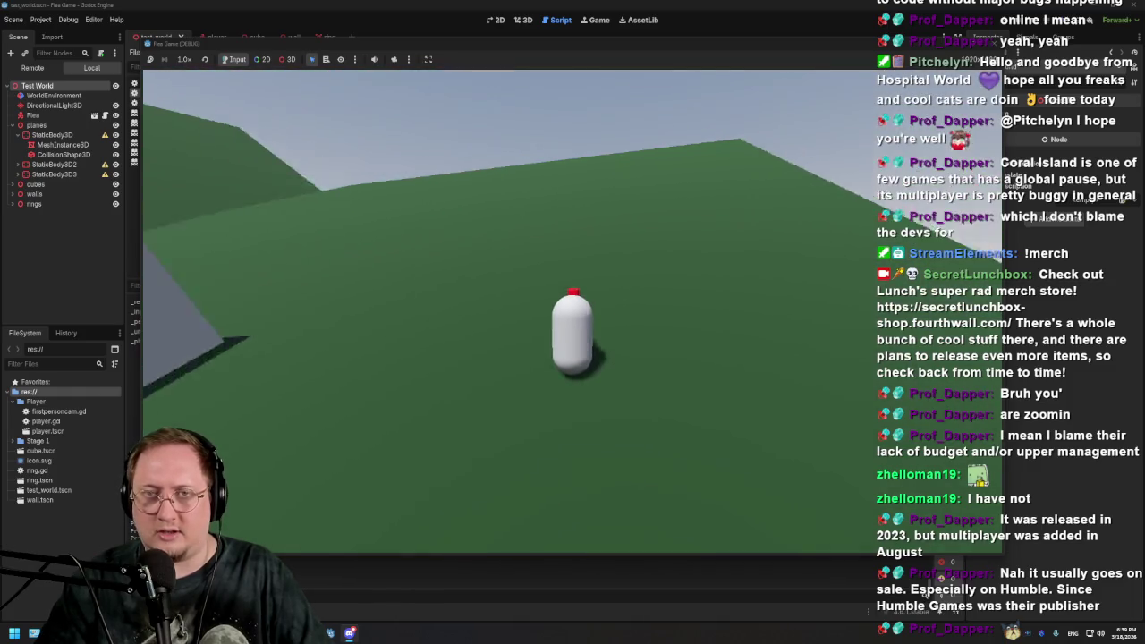
{"action": "key", "text": "w"}
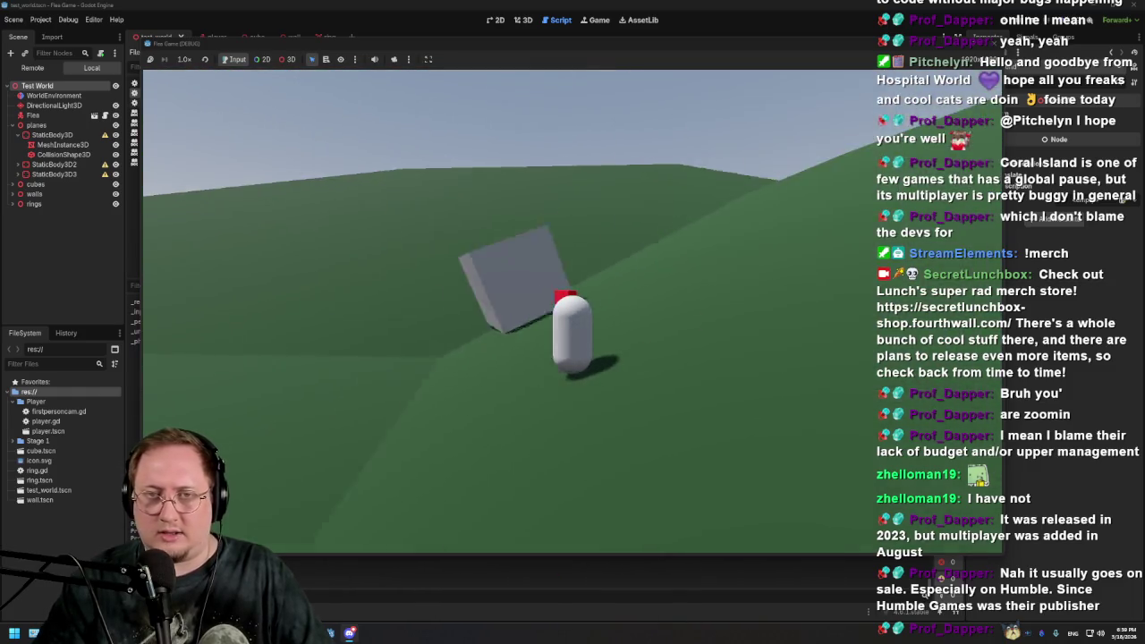
{"action": "key", "text": "w"}
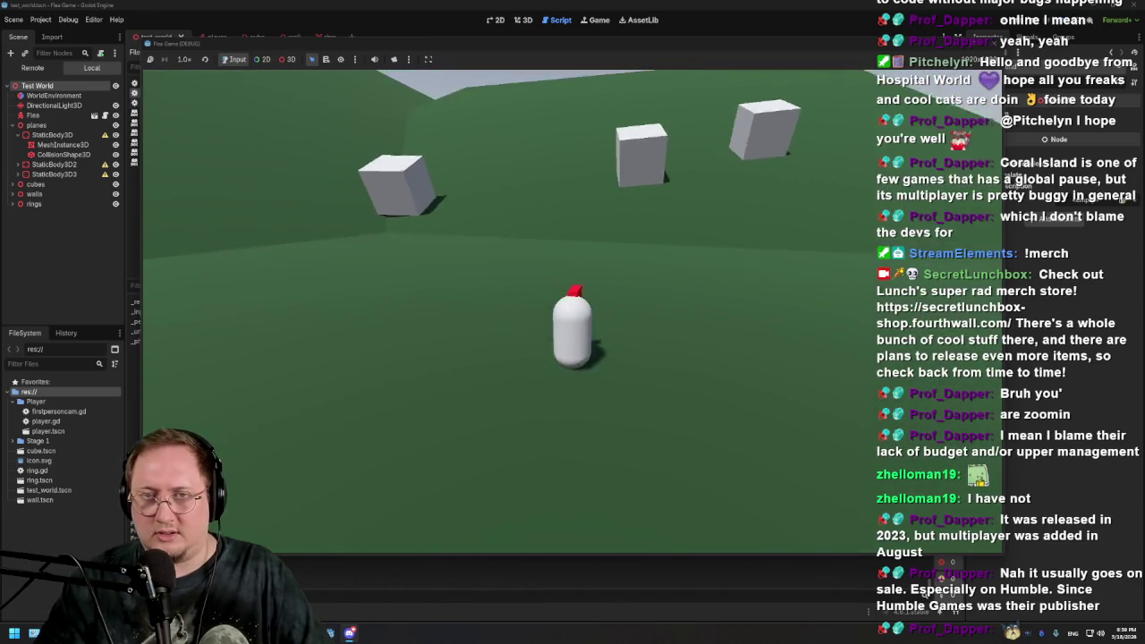
{"action": "key", "text": "w"}
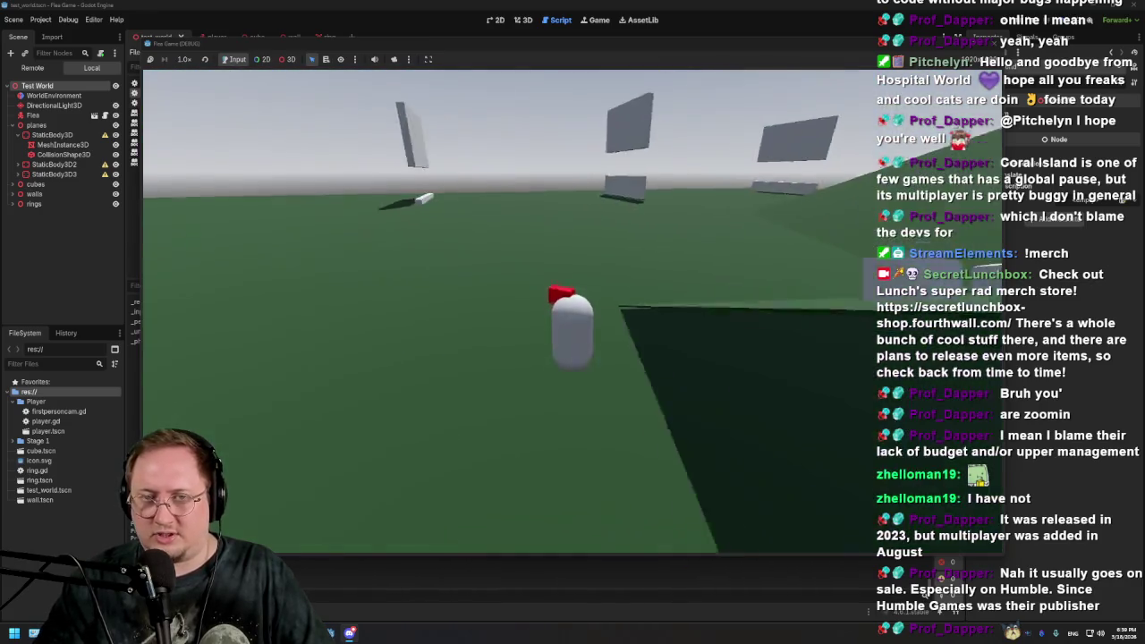
{"action": "key", "text": "w"}
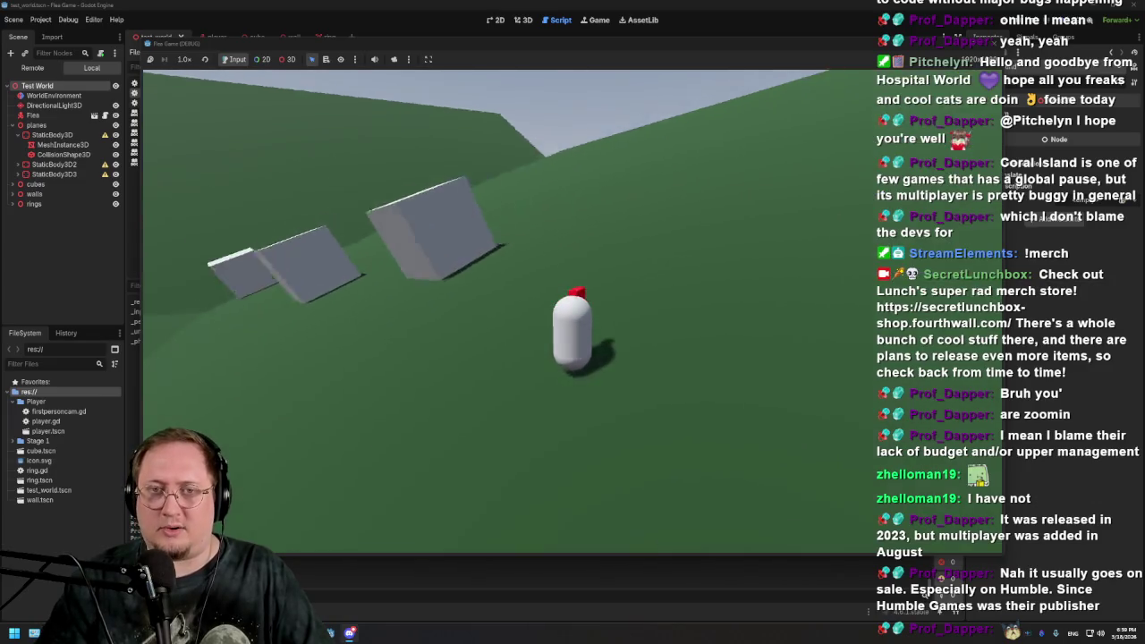
{"action": "key", "text": "w"}
{"action": "key", "text": "w"}
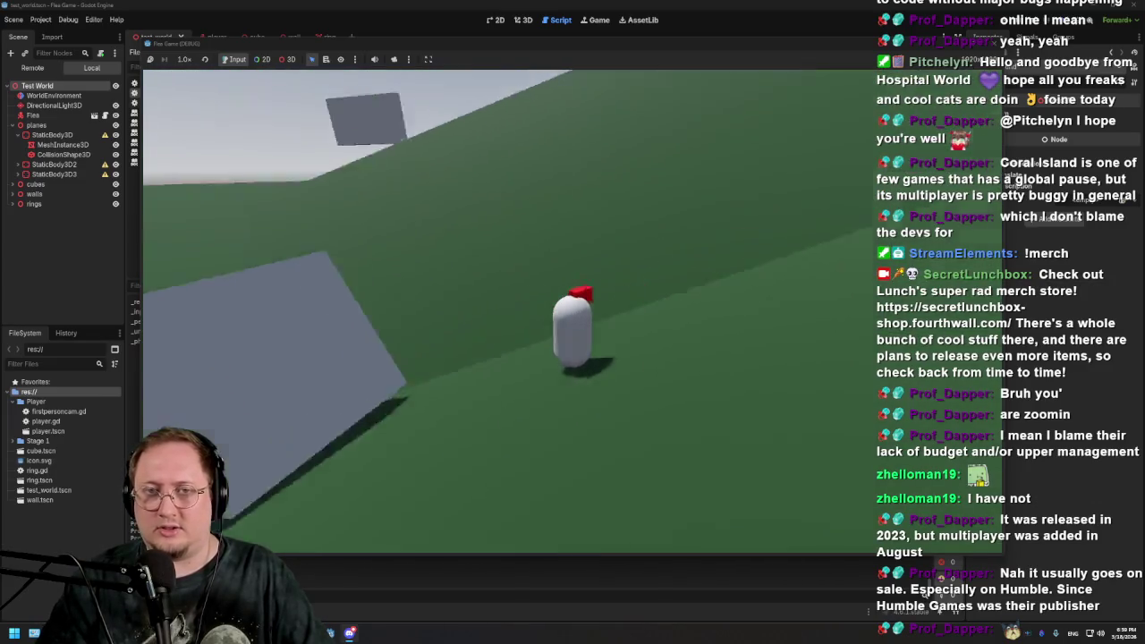
{"action": "key", "text": "w"}
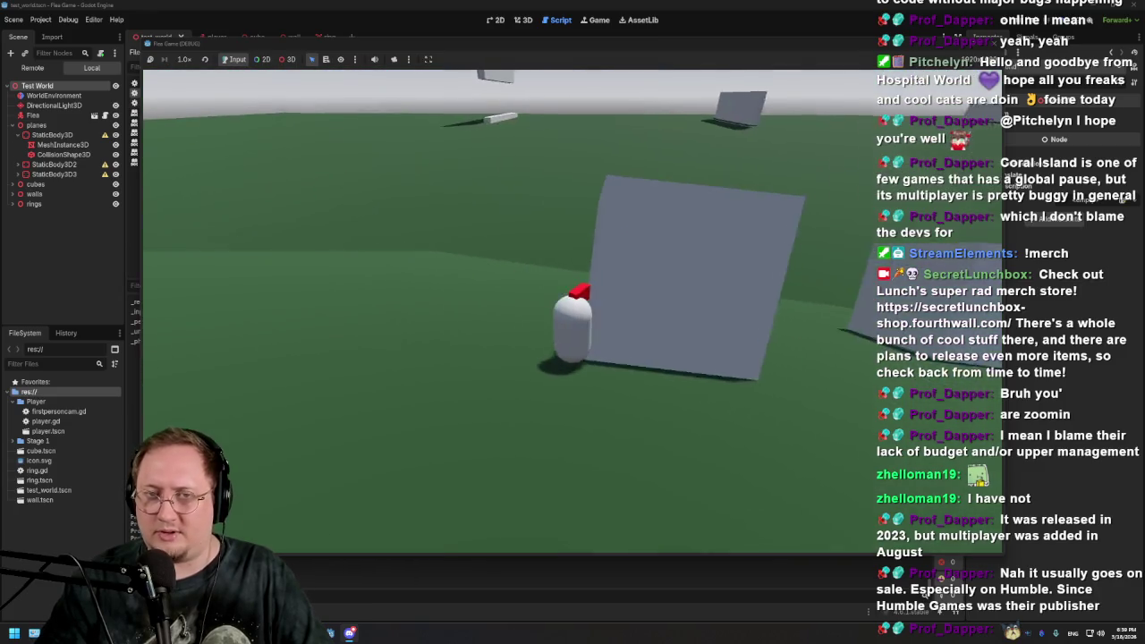
{"action": "key", "text": "w"}
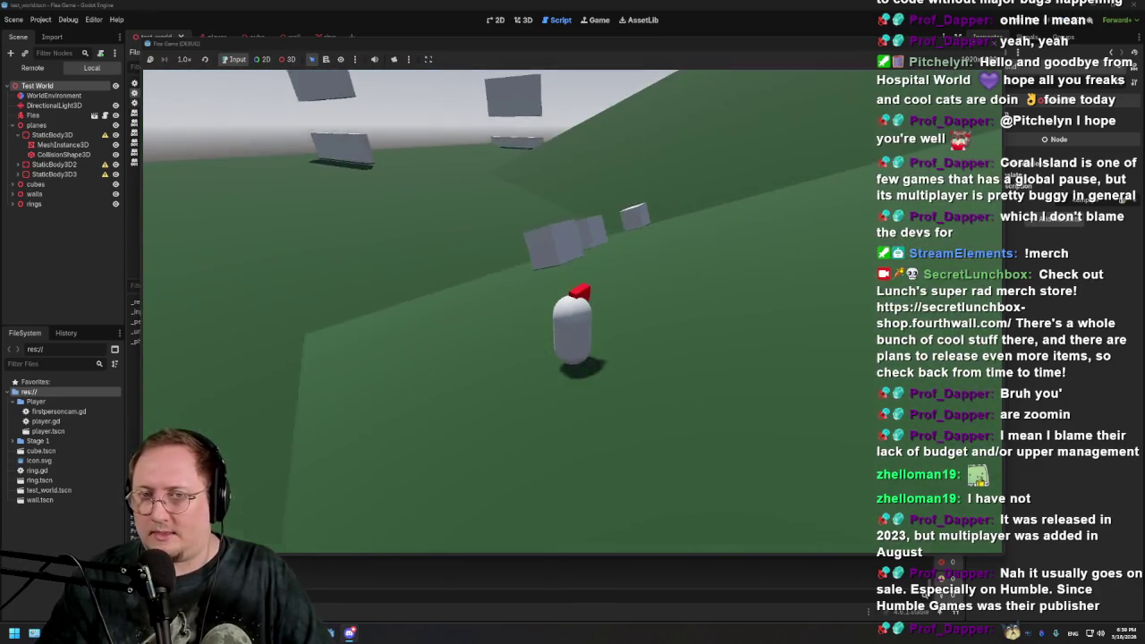
{"action": "key", "text": "w"}
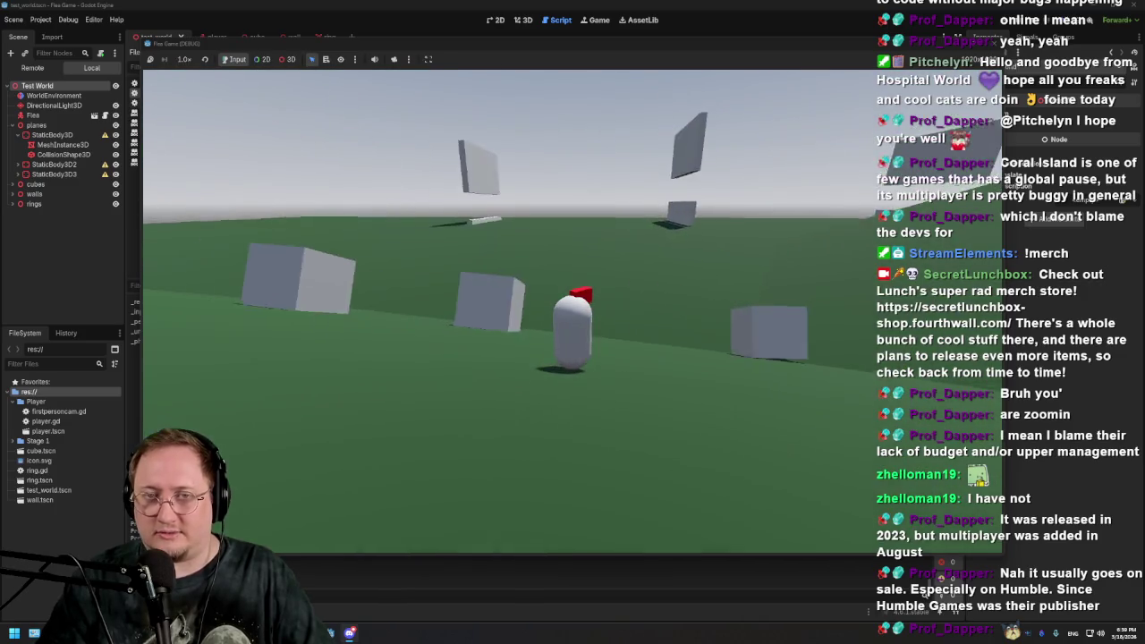
{"action": "key", "text": "w"}
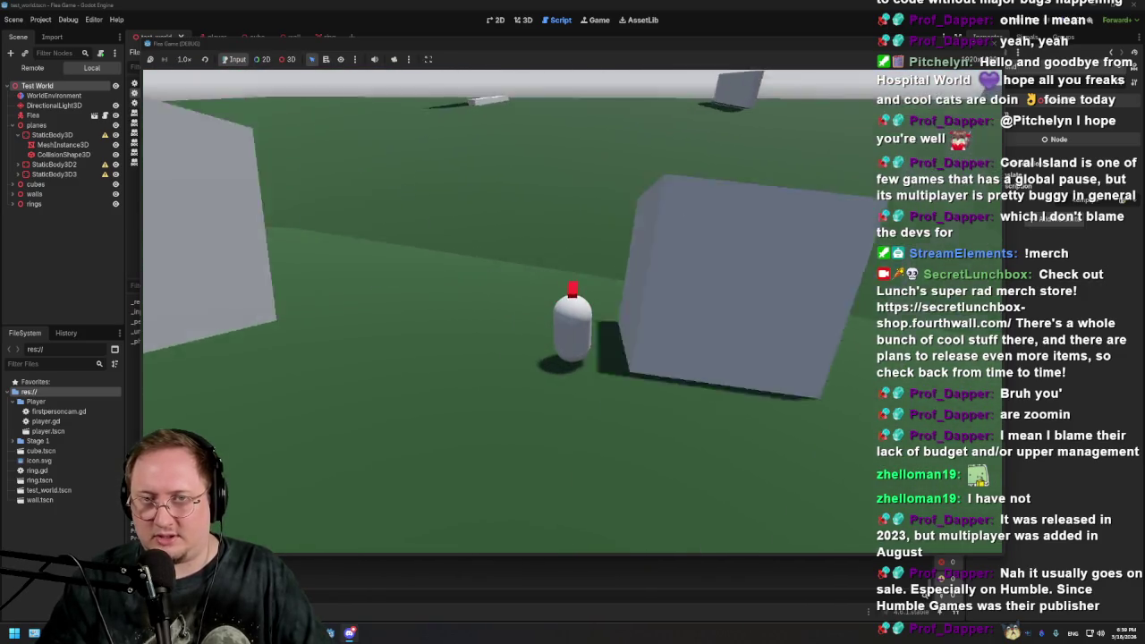
{"action": "key", "text": "w"}
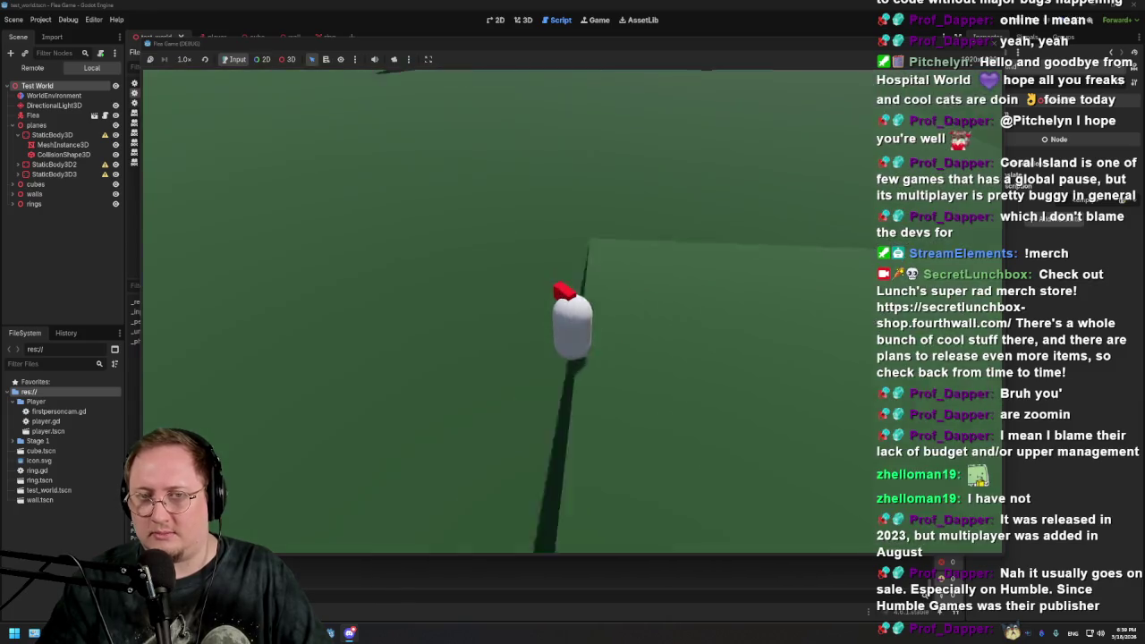
{"action": "key", "text": "w"}
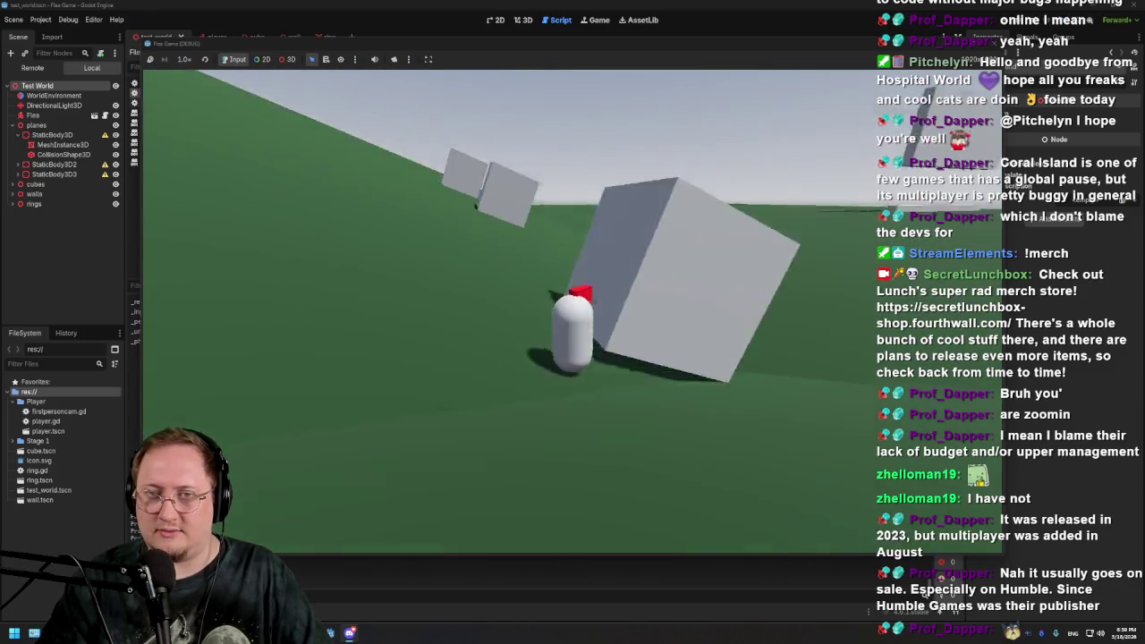
{"action": "key", "text": "w"}
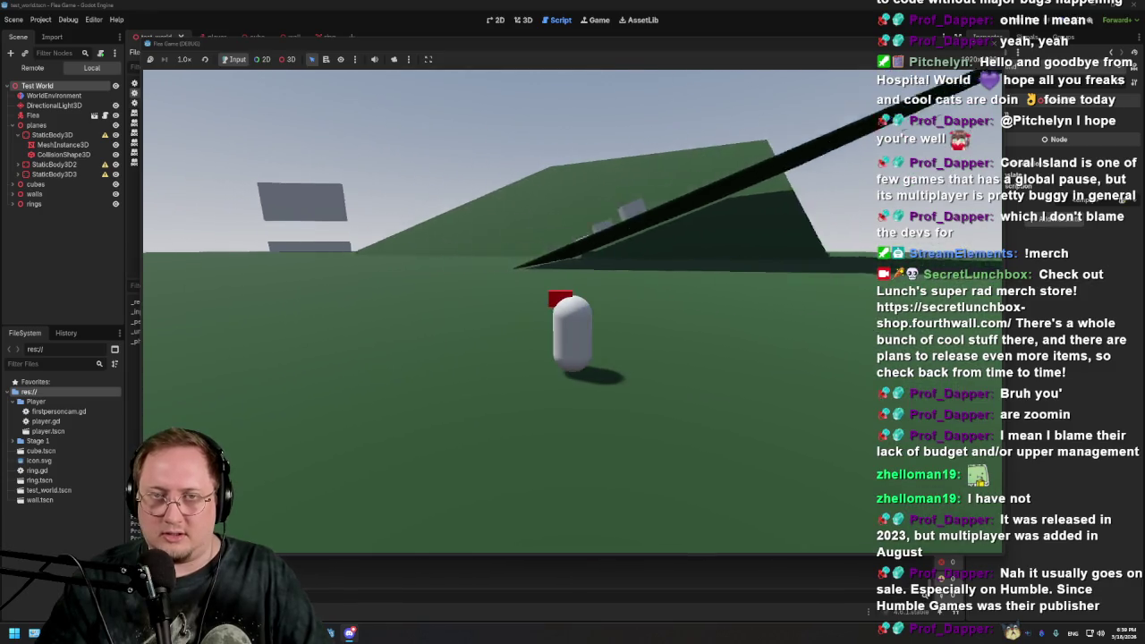
{"action": "key", "text": "w"}
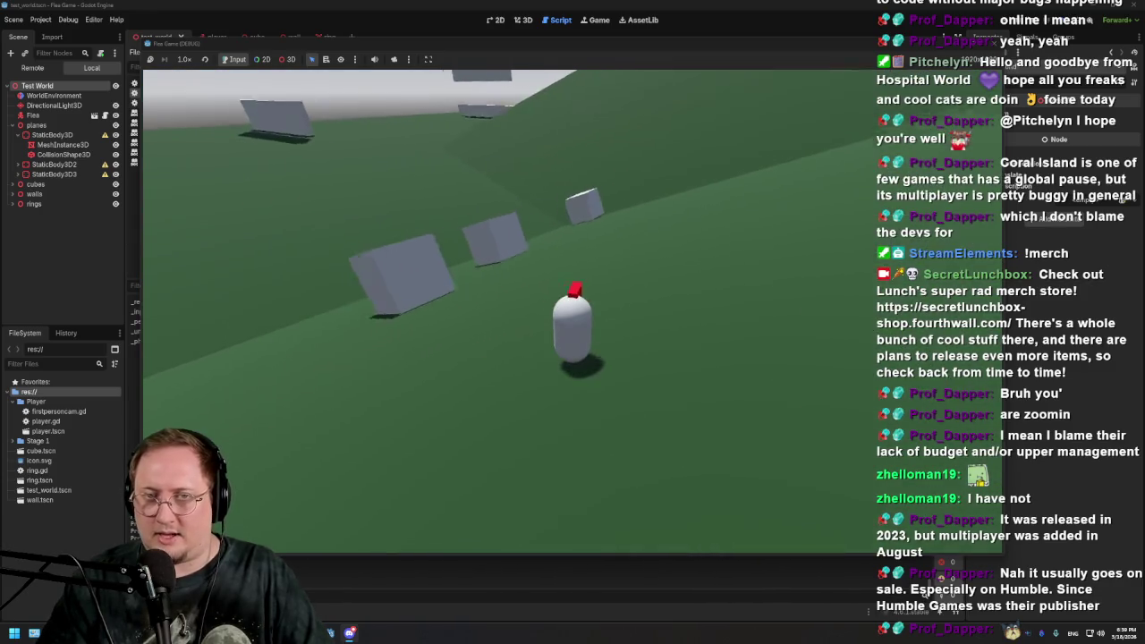
{"action": "key", "text": "w"}
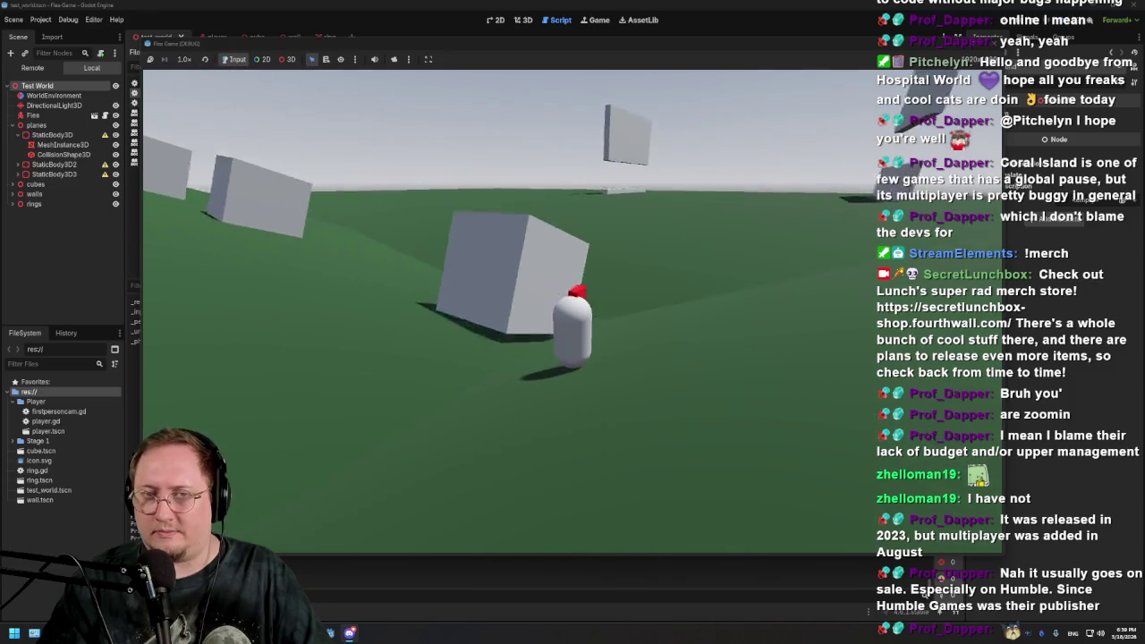
{"action": "key", "text": "w"}
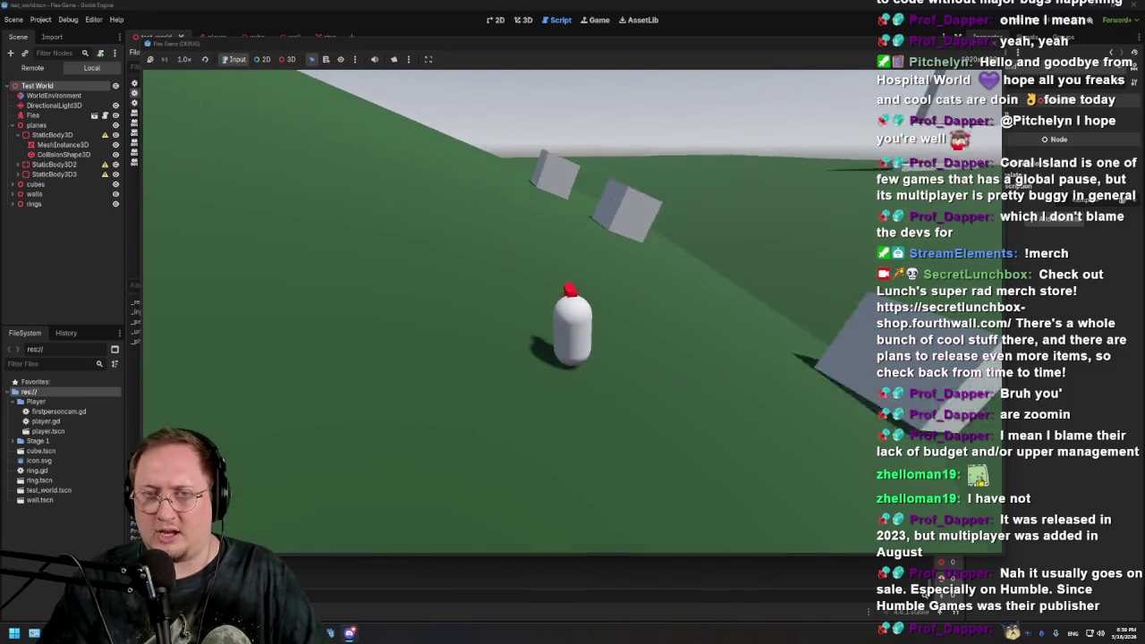
{"action": "key", "text": "w"}
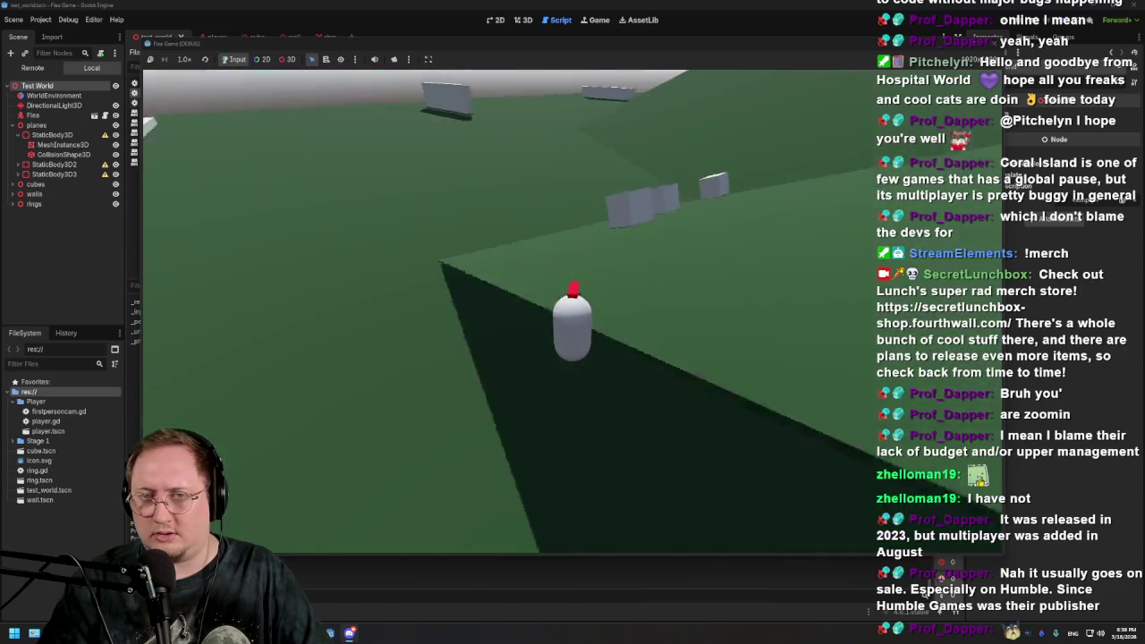
{"action": "key", "text": "w"}
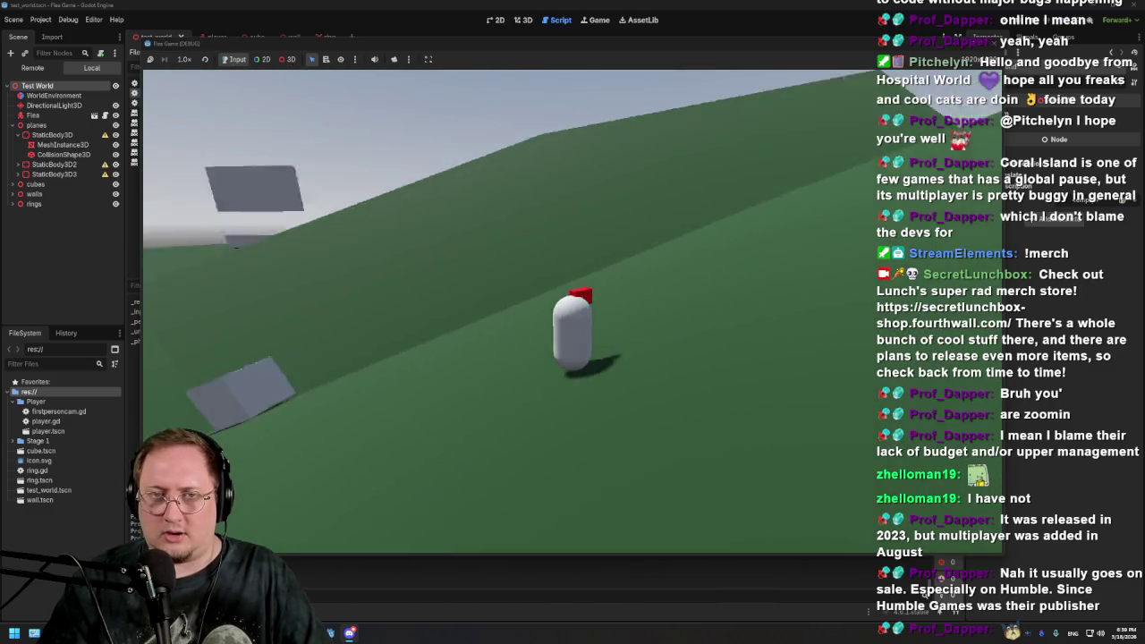
{"action": "key", "text": "w"}
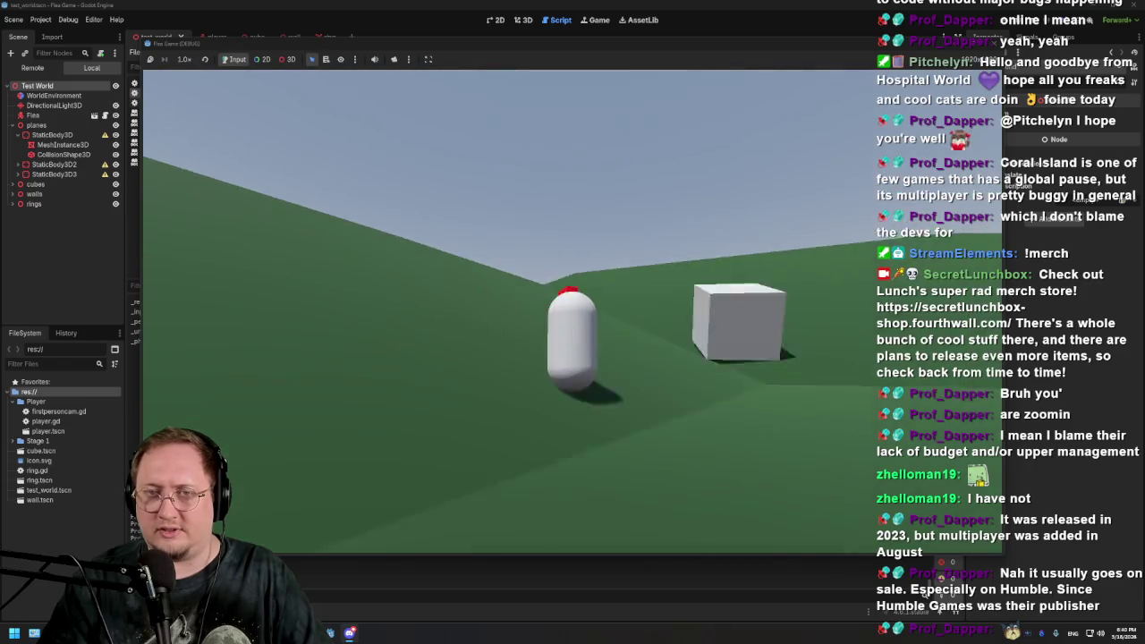
{"action": "key", "text": "w"}
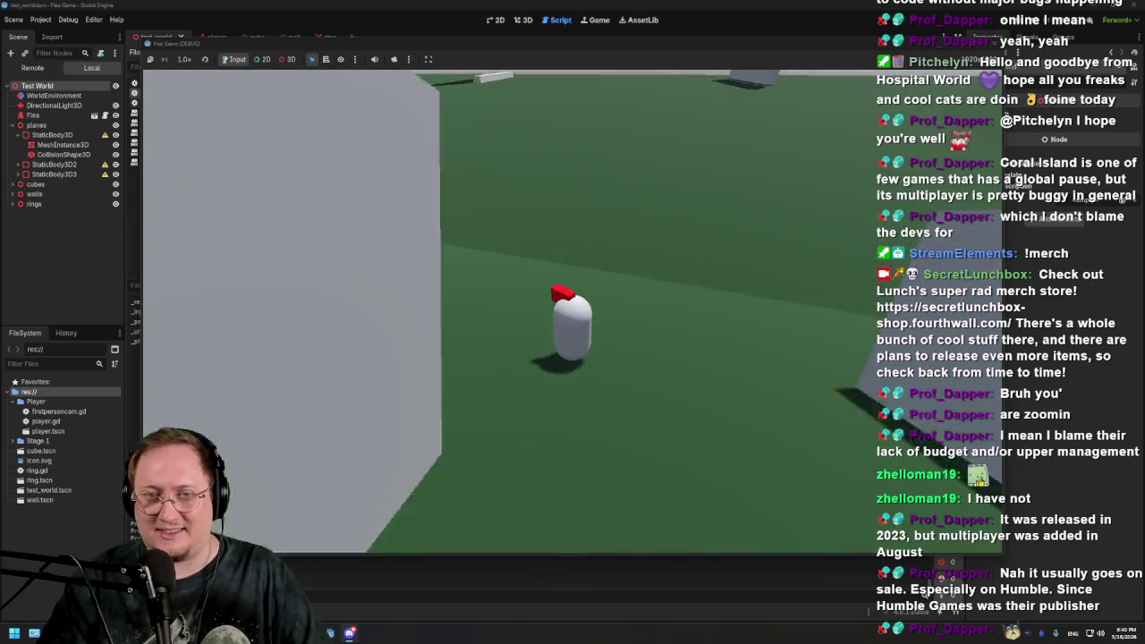
{"action": "key", "text": "w"}
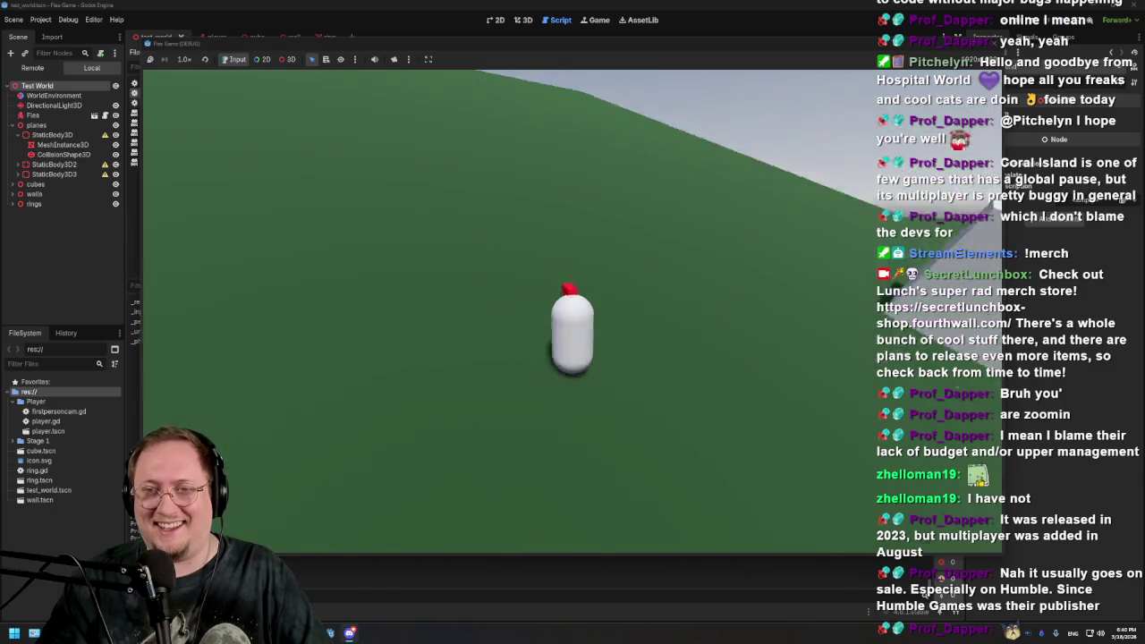
{"action": "key", "text": "w"}
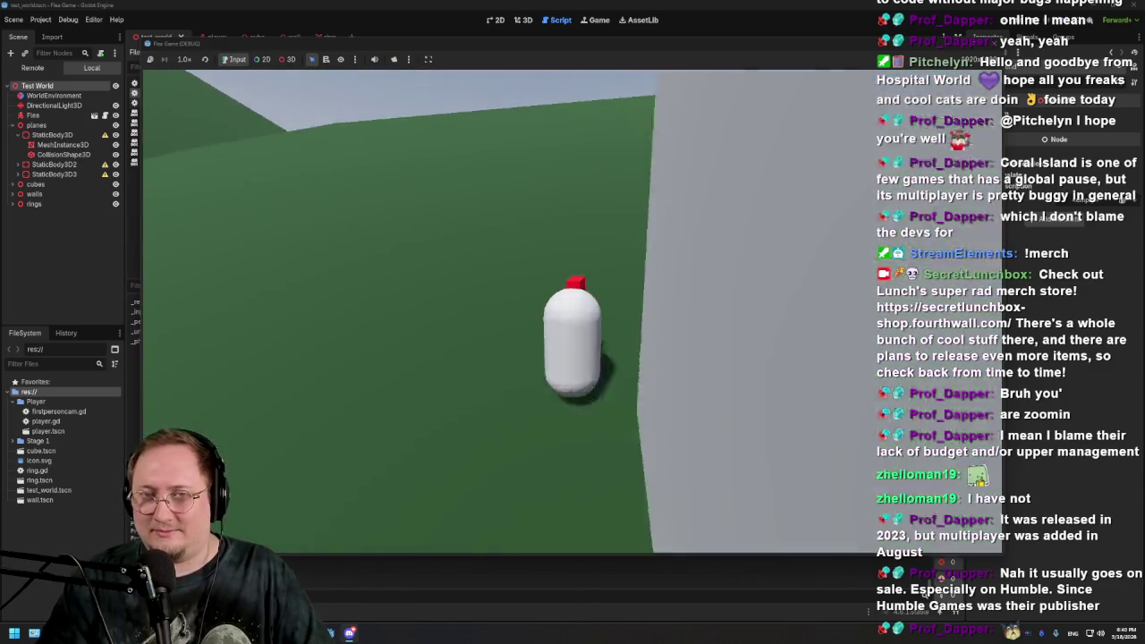
{"action": "key", "text": "w"}
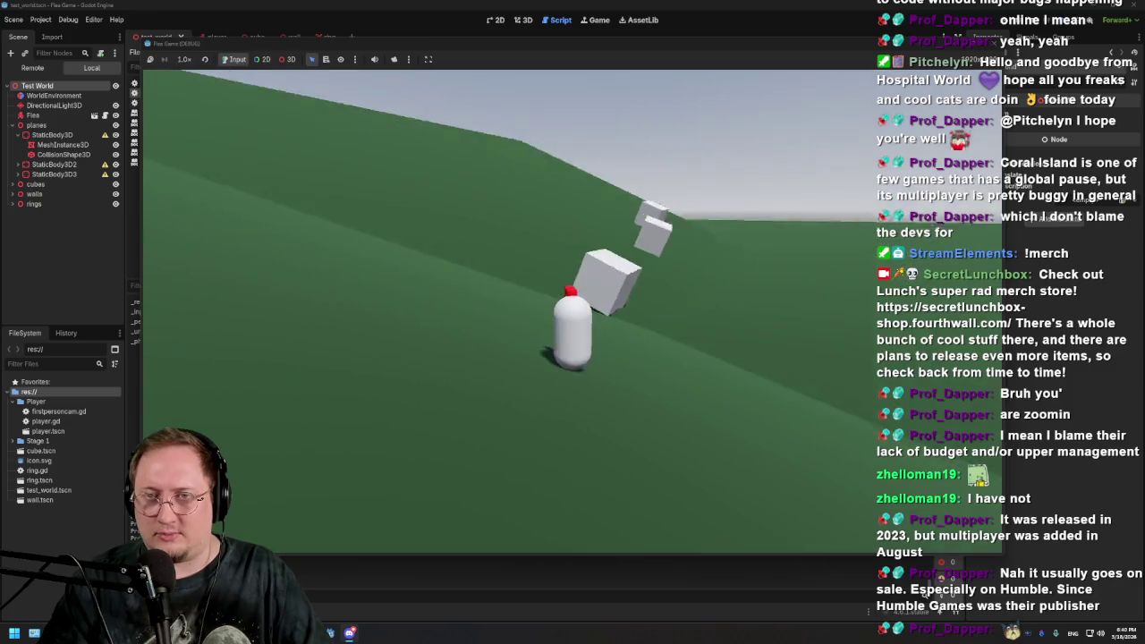
{"action": "key", "text": "w"}
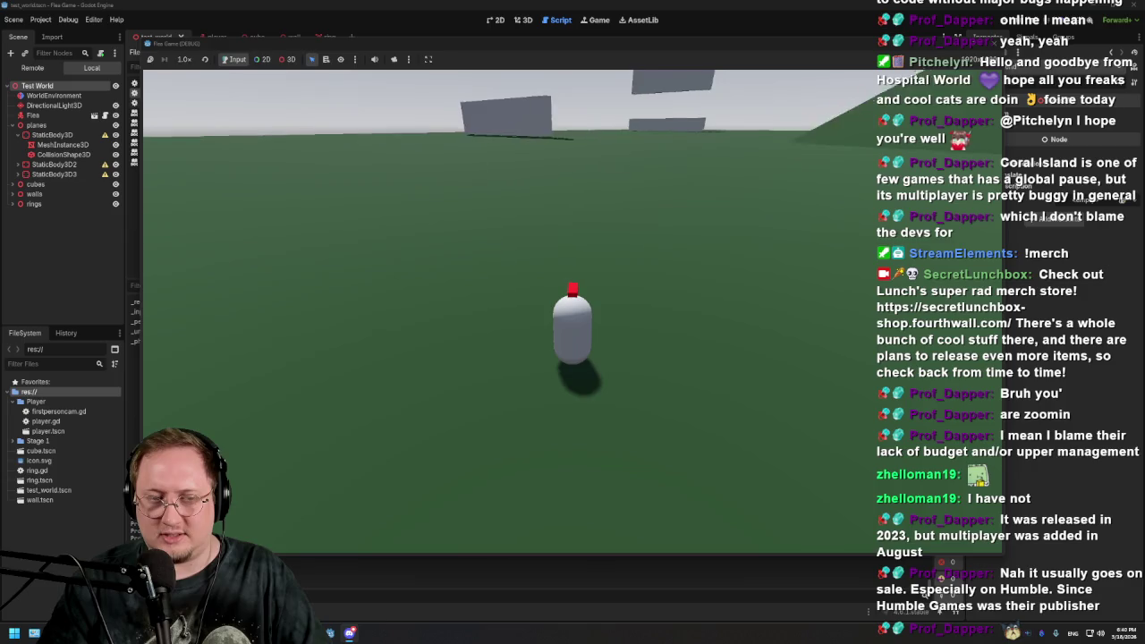
{"action": "key", "text": "w"}
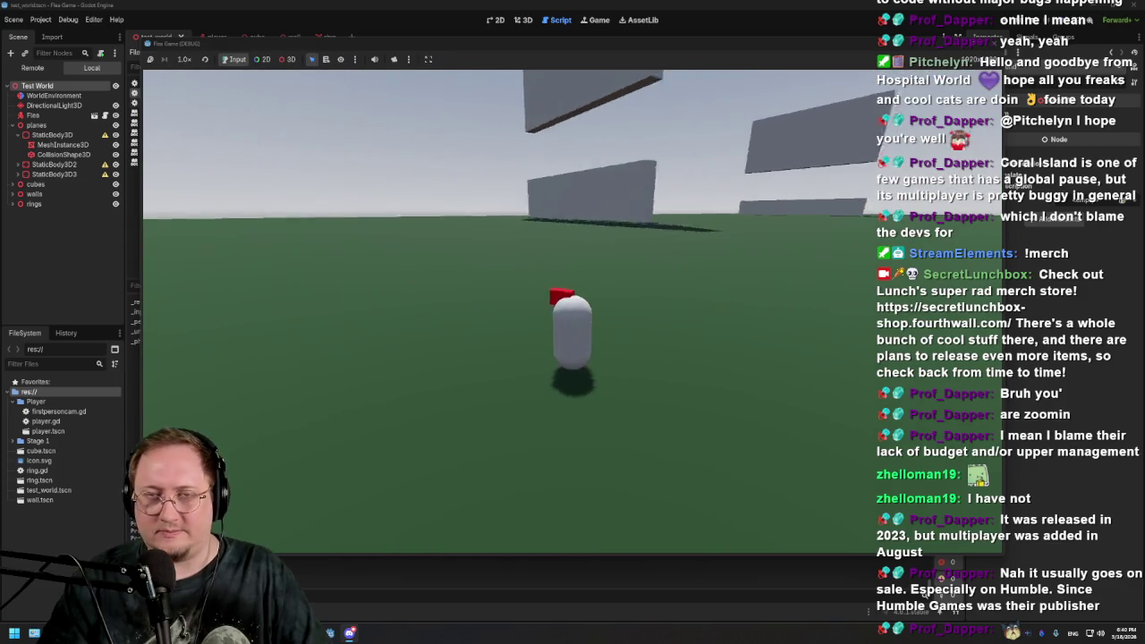
{"action": "key", "text": "w"}
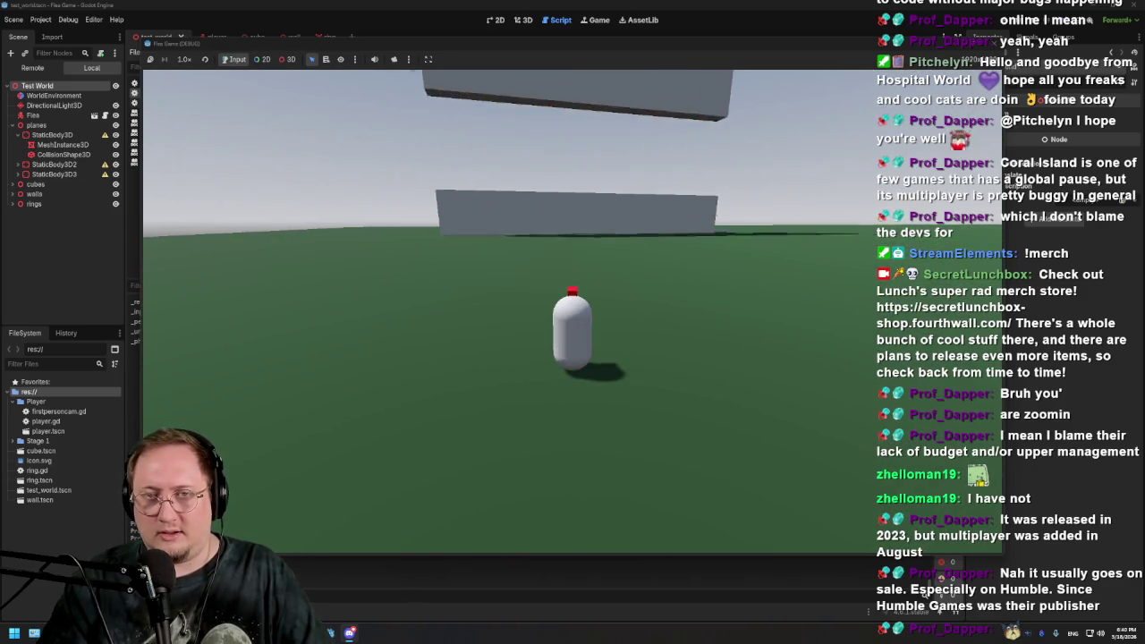
{"action": "key", "text": "w"}
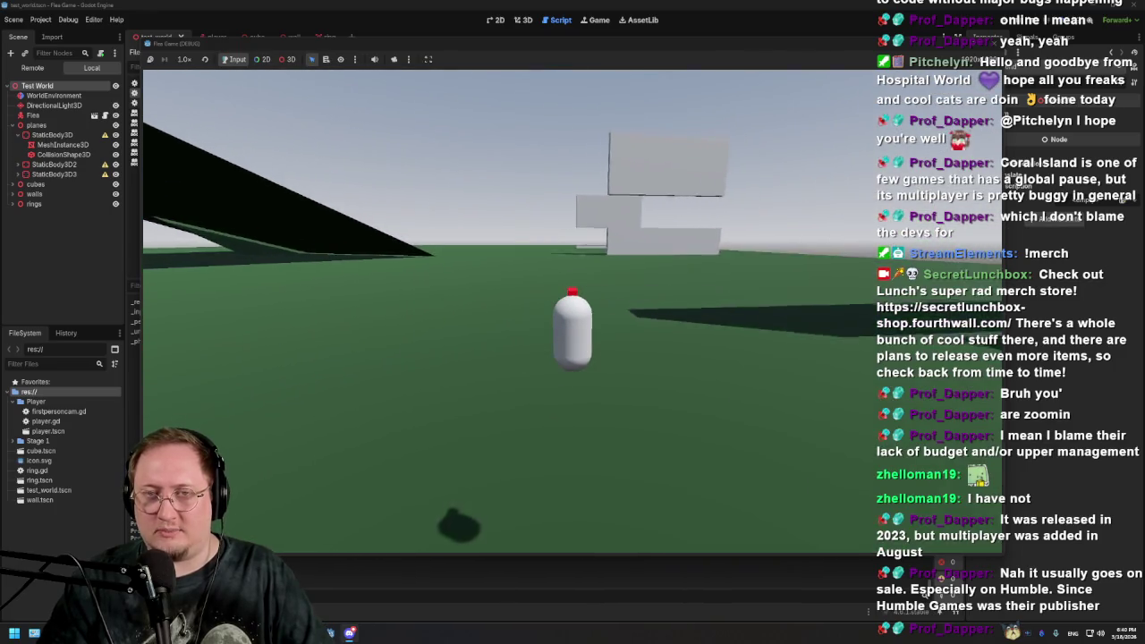
{"action": "key", "text": "w"}
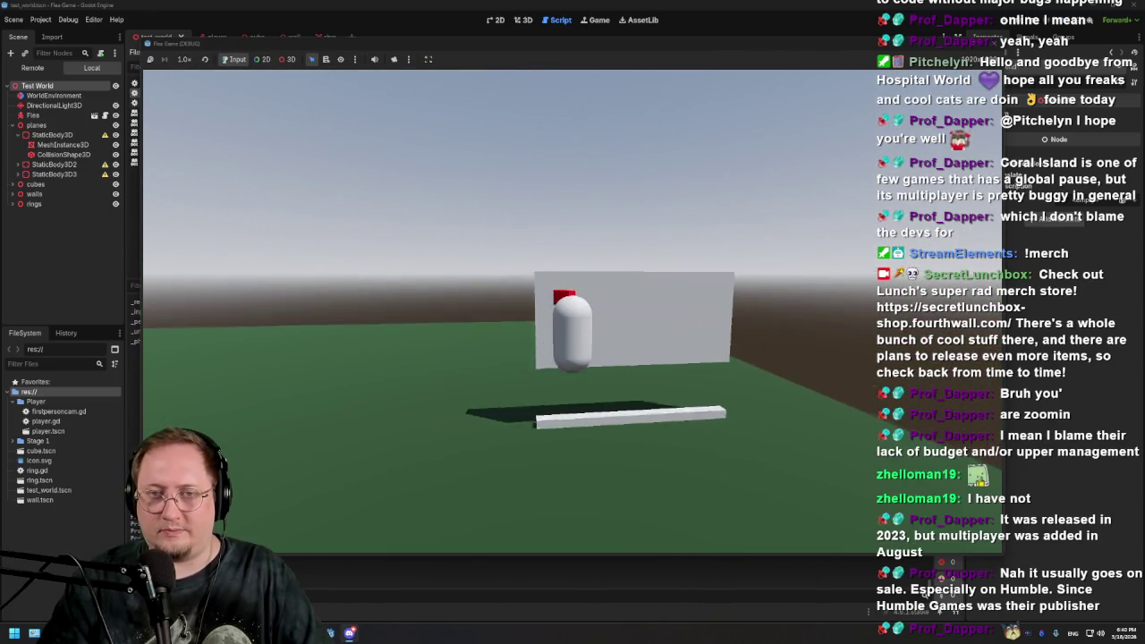
{"action": "key", "text": "w"}
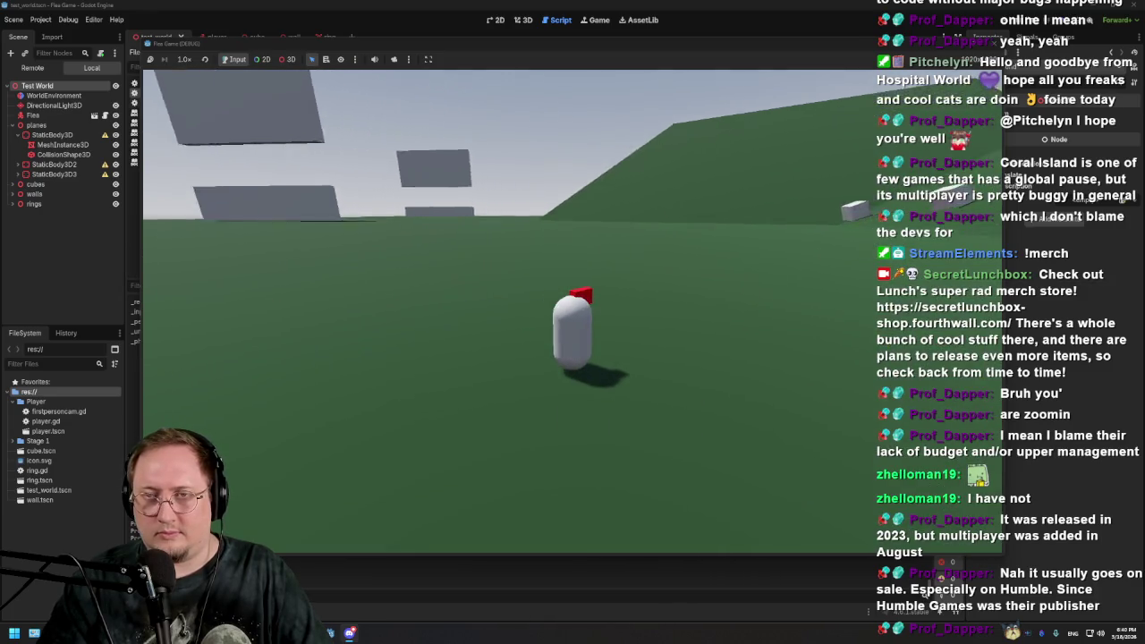
{"action": "key", "text": "w"}
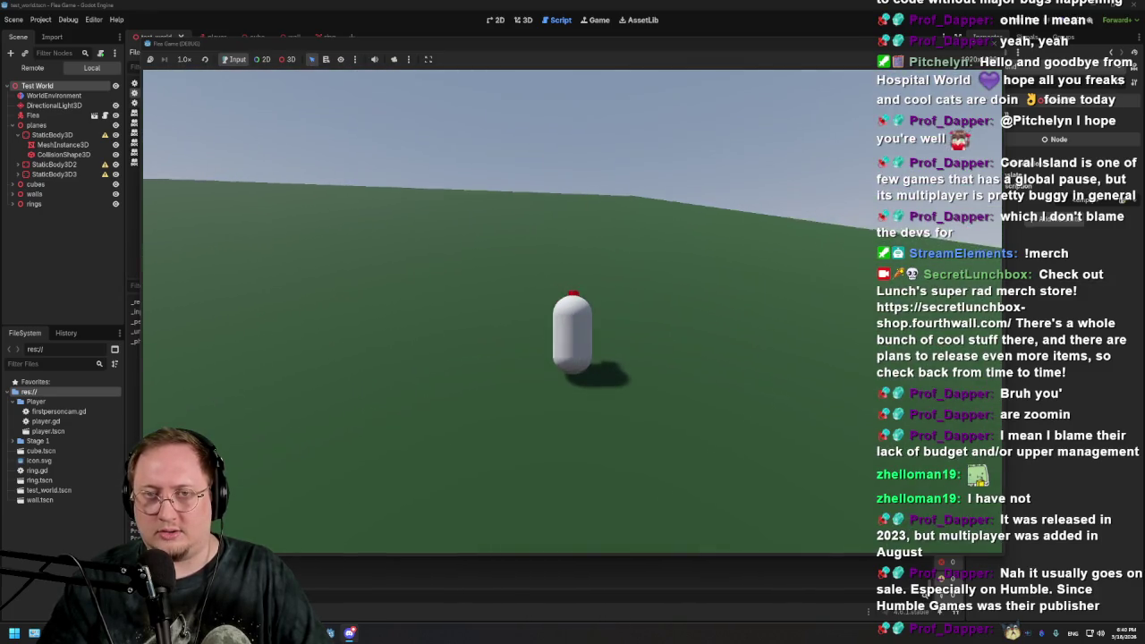
{"action": "key", "text": "w"}
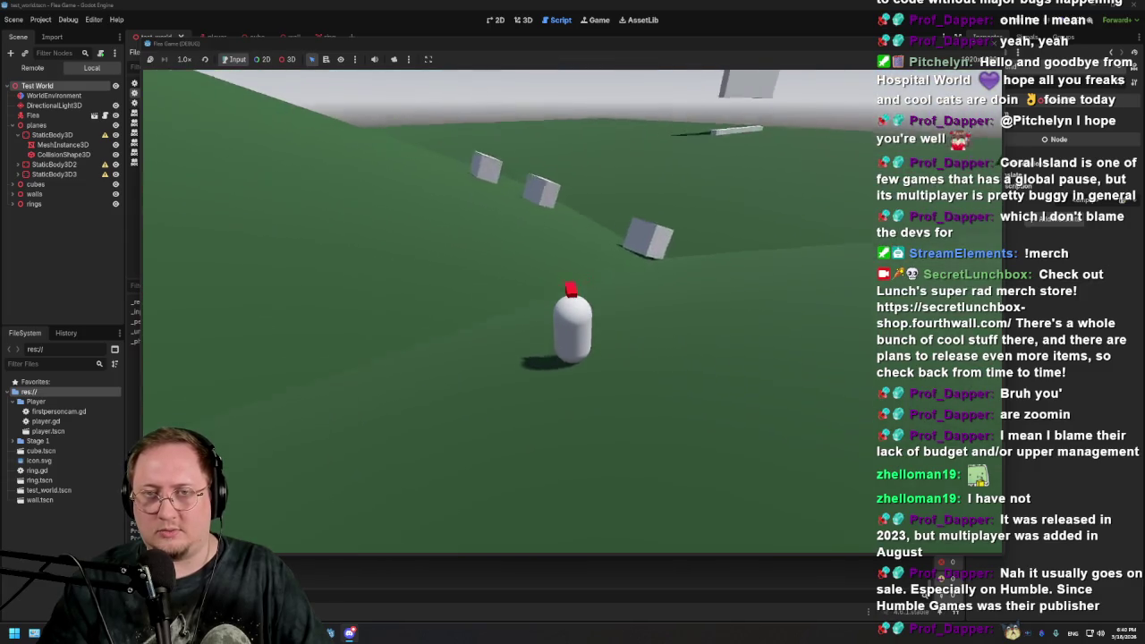
{"action": "key", "text": "w"}
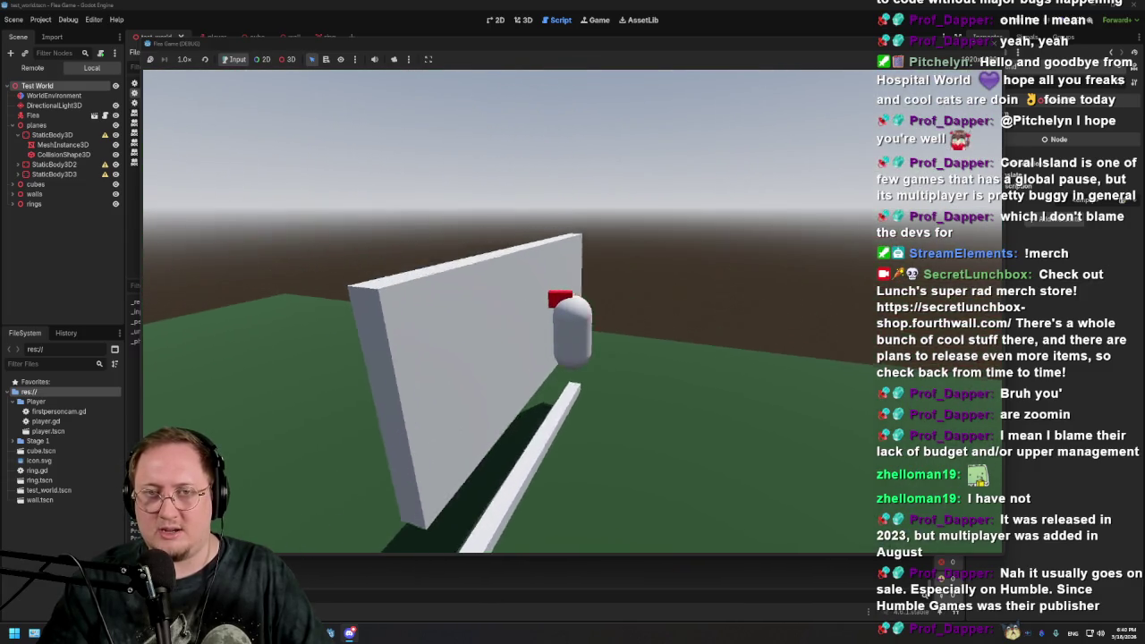
{"action": "key", "text": "w"}
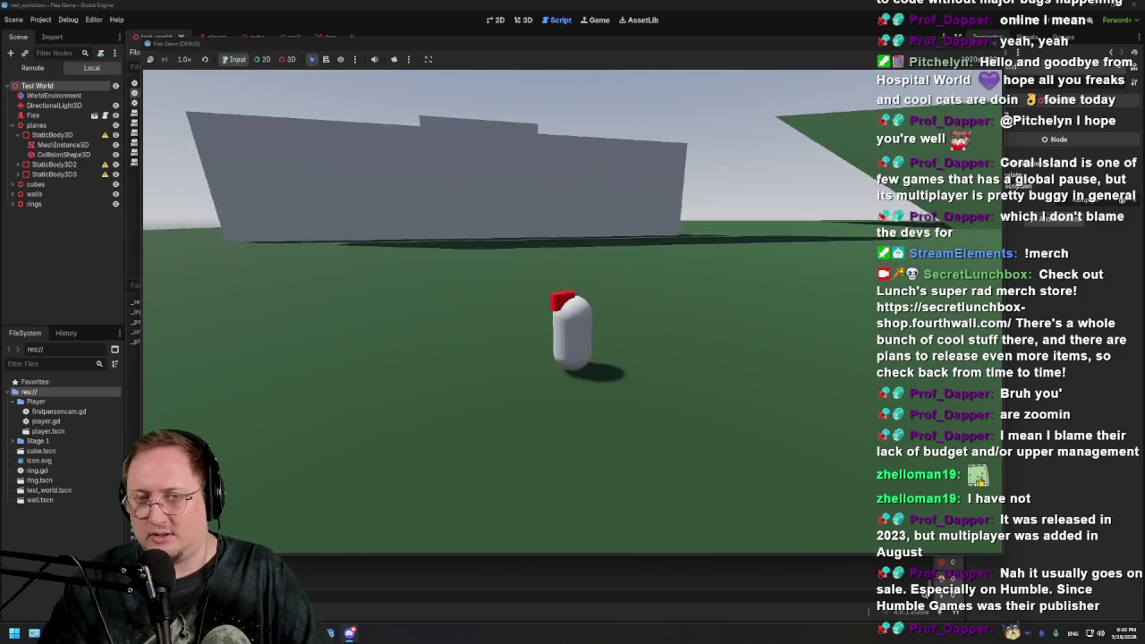
{"action": "key", "text": "w"}
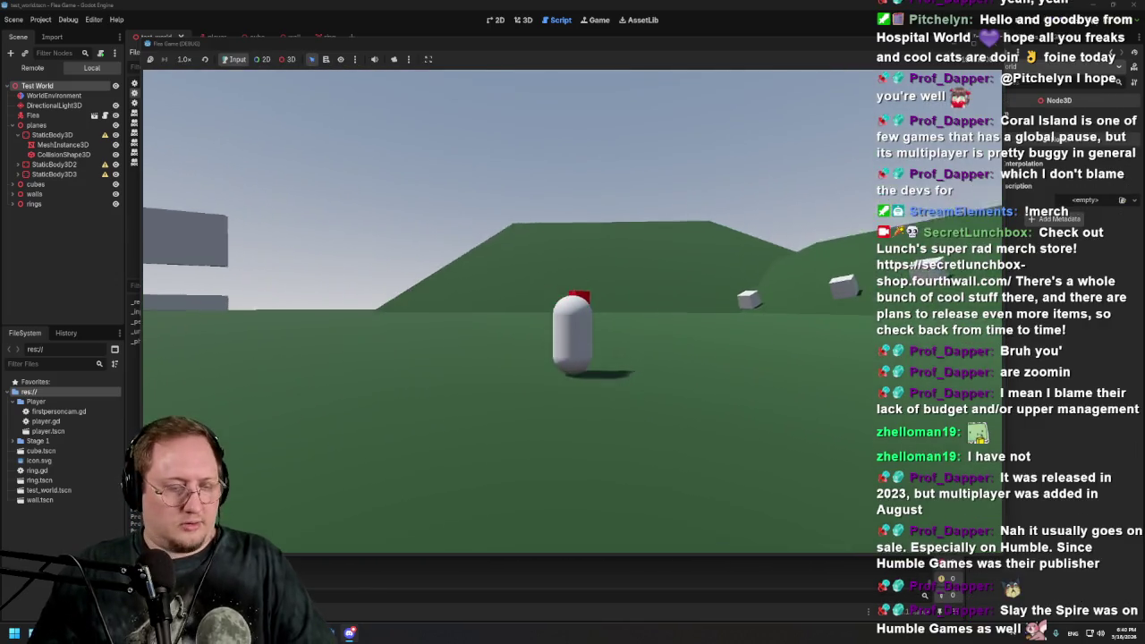
{"action": "key", "text": "F8"}
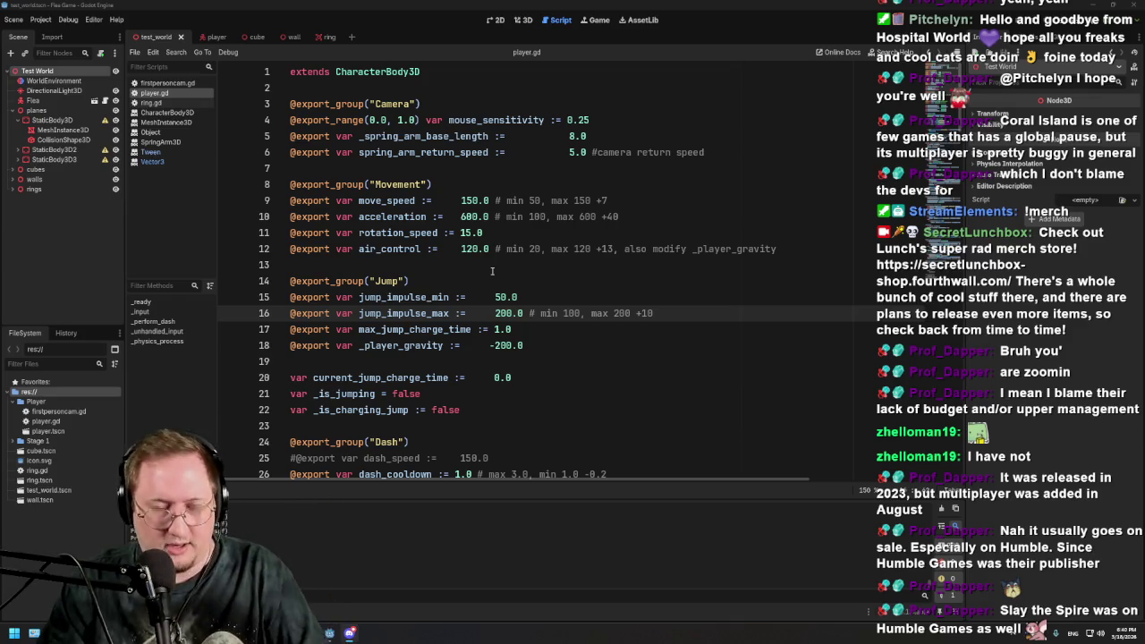
{"action": "left_click", "coordinate": [313, 136]}
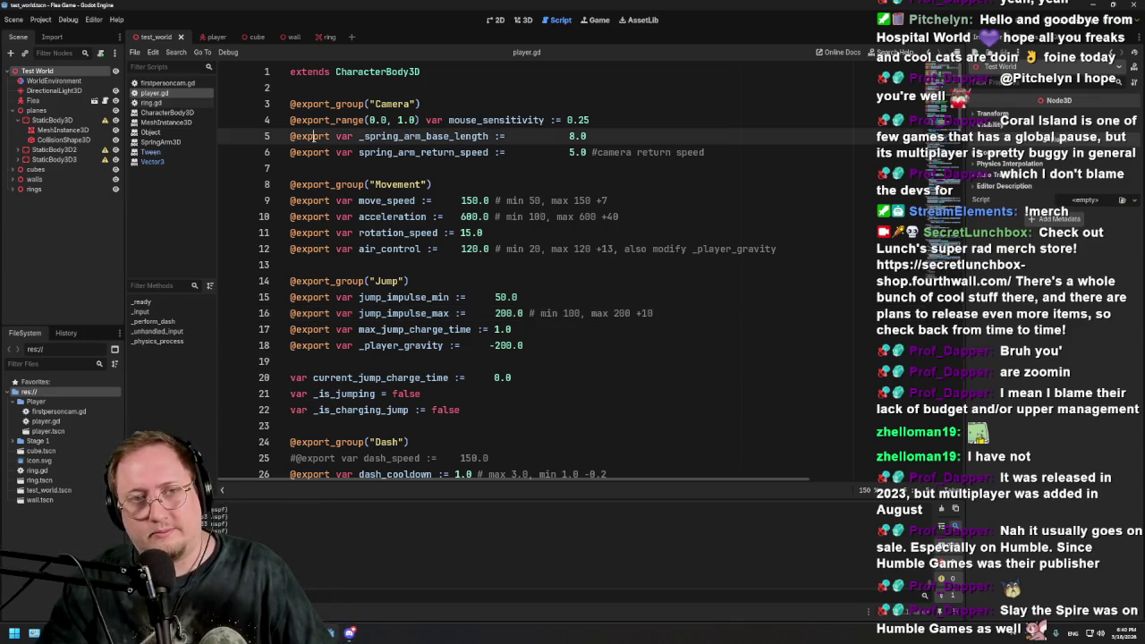
{"action": "left_click_drag", "start_coordinate": [313, 136], "coordinate": [524, 345]}
{"action": "left_click", "coordinate": [459, 409]}
{"action": "left_click_drag", "start_coordinate": [460, 410], "coordinate": [499, 249]}
{"action": "mouse_move", "coordinate": [527, 345]}
{"action": "left_mouse_down"}
{"action": "mouse_move", "coordinate": [536, 249]}
{"action": "mouse_move", "coordinate": [626, 184]}
{"action": "mouse_move", "coordinate": [626, 228]}
{"action": "left_mouse_up"}
{"action": "left_click", "coordinate": [626, 228]}
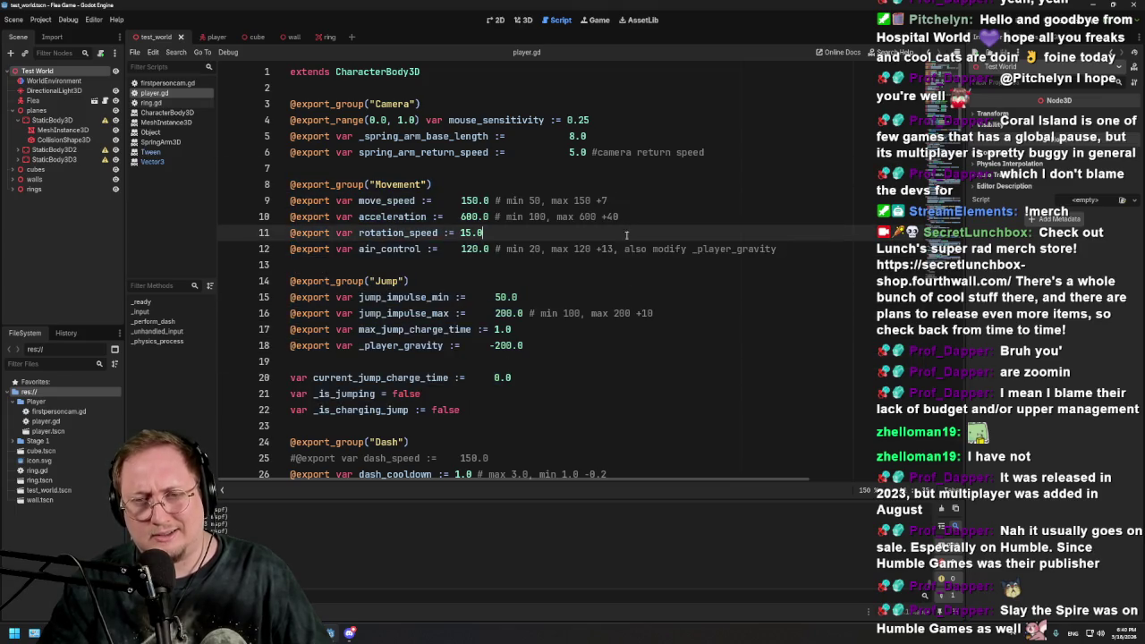
{"action": "left_click_drag", "start_coordinate": [626, 313], "coordinate": [630, 184]}
{"action": "left_click", "coordinate": [630, 184]}
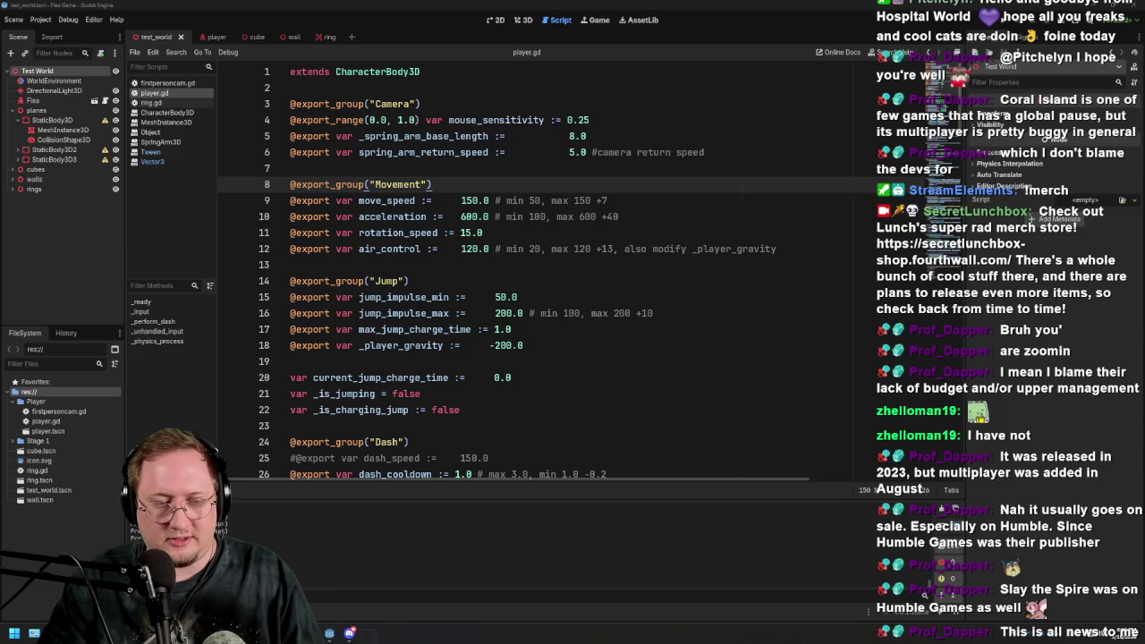
Bring Steam forward, select Slay the Spire in the Library, and open its store page
{"action": "left_click", "coordinate": [367, 632]}
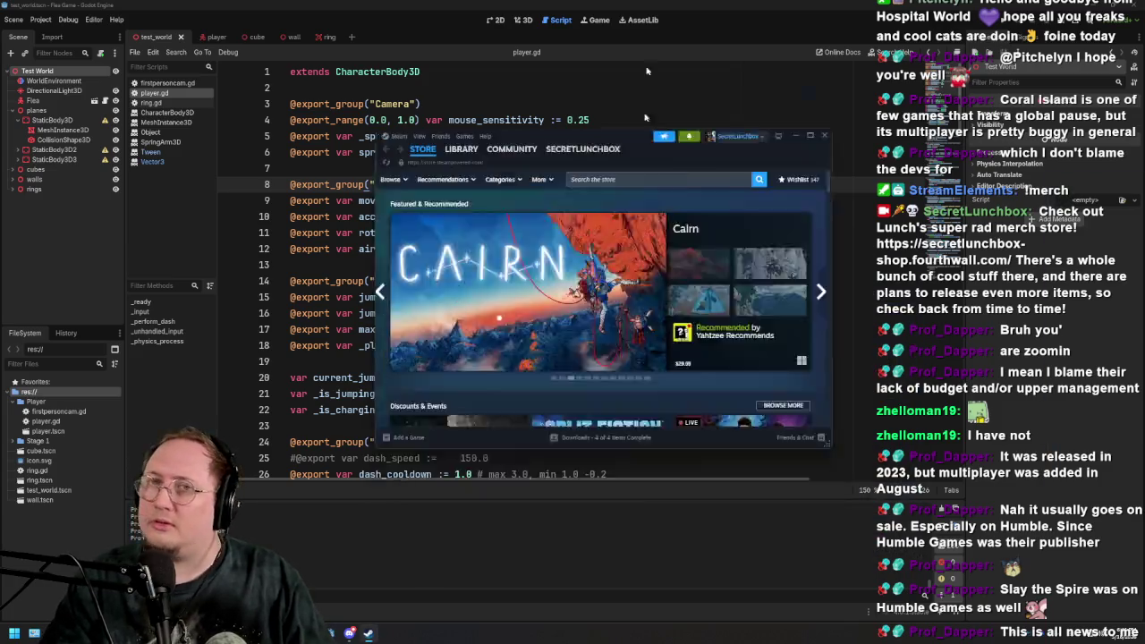
{"action": "left_click", "coordinate": [83, 21]}
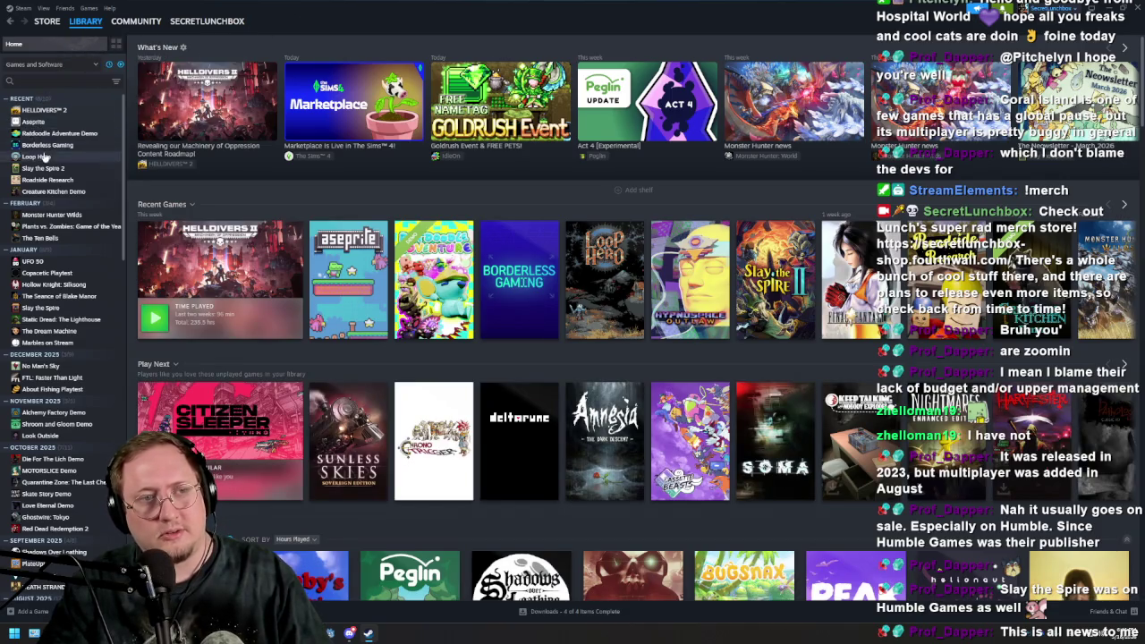
{"action": "left_click", "coordinate": [41, 307]}
{"action": "left_click", "coordinate": [166, 219]}
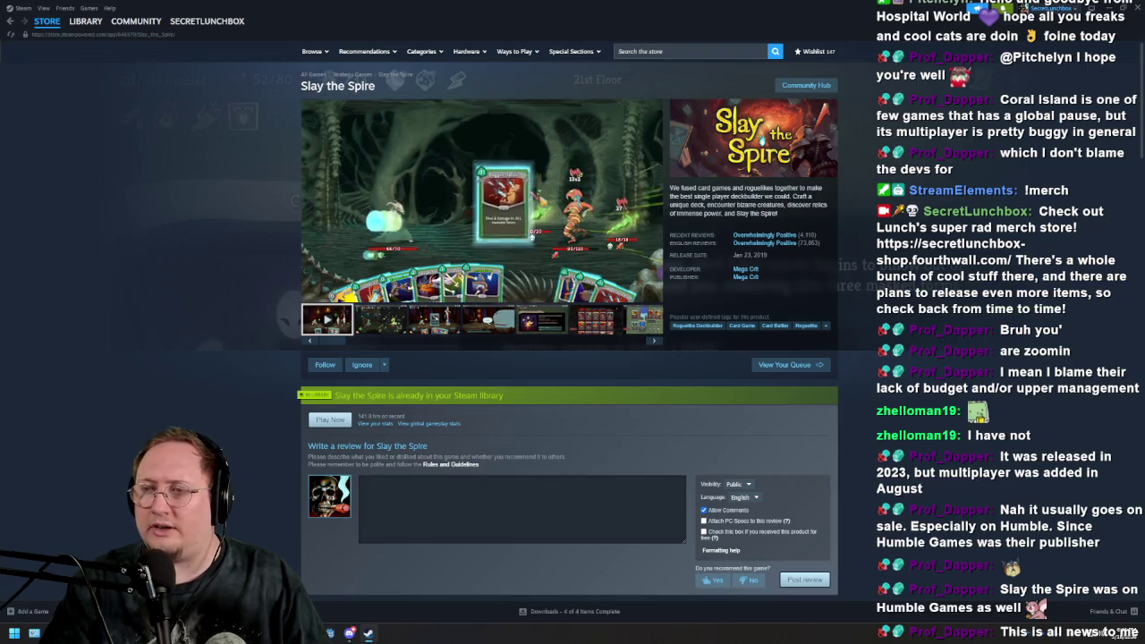
Search the store for 'coral' to reach the Coral Island page and pause its live broadcast
{"action": "left_click", "coordinate": [728, 51]}
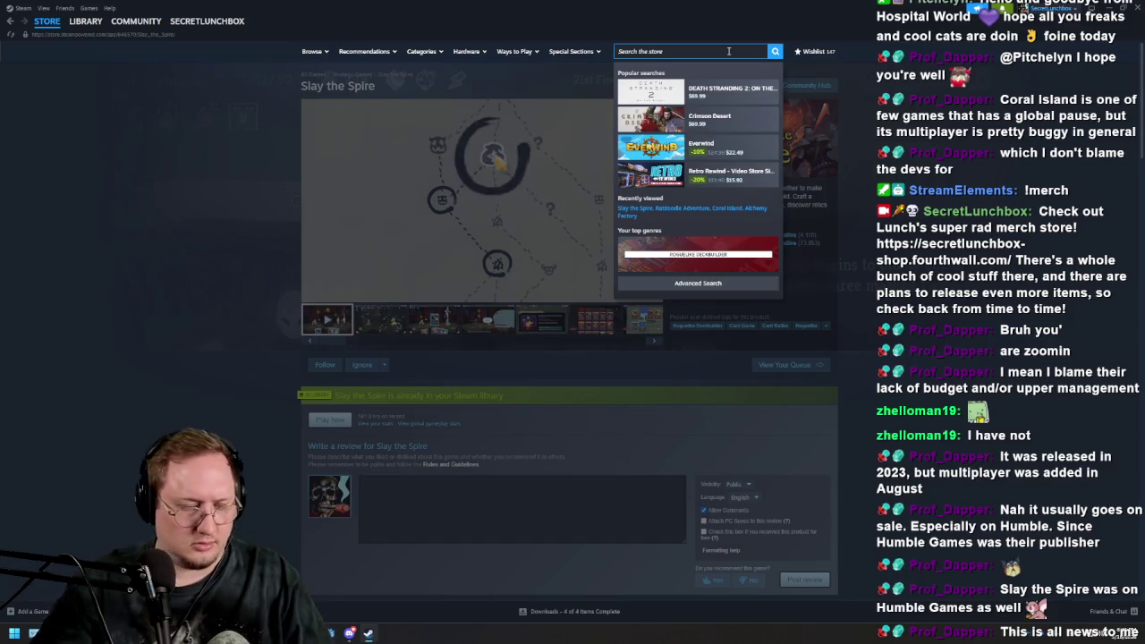
{"action": "type", "text": "coral"}
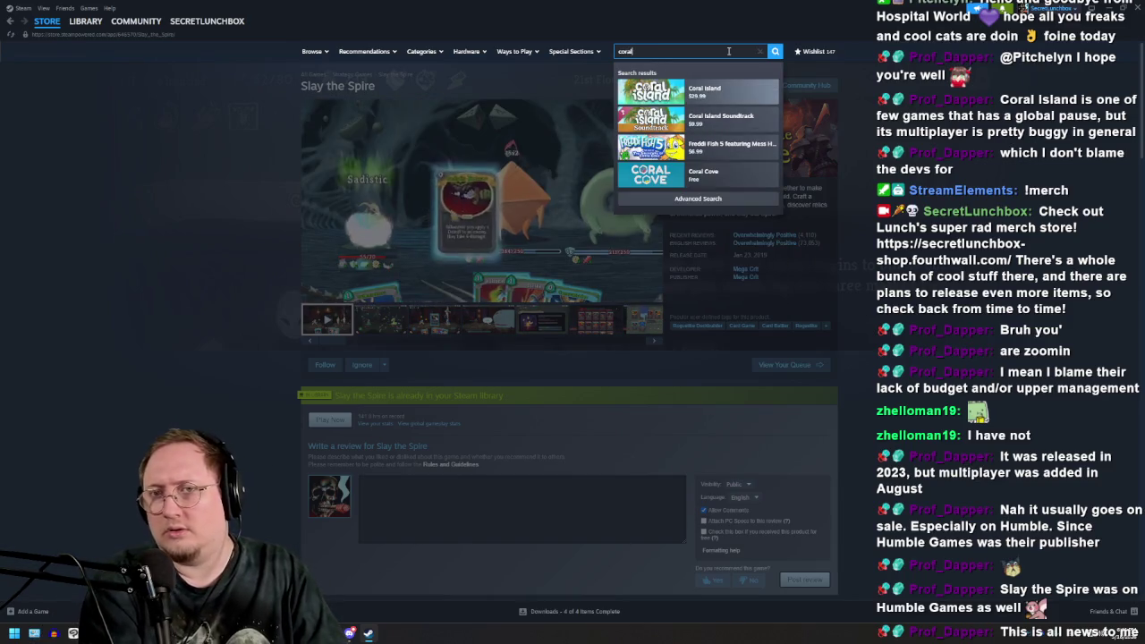
{"action": "key", "text": "Return"}
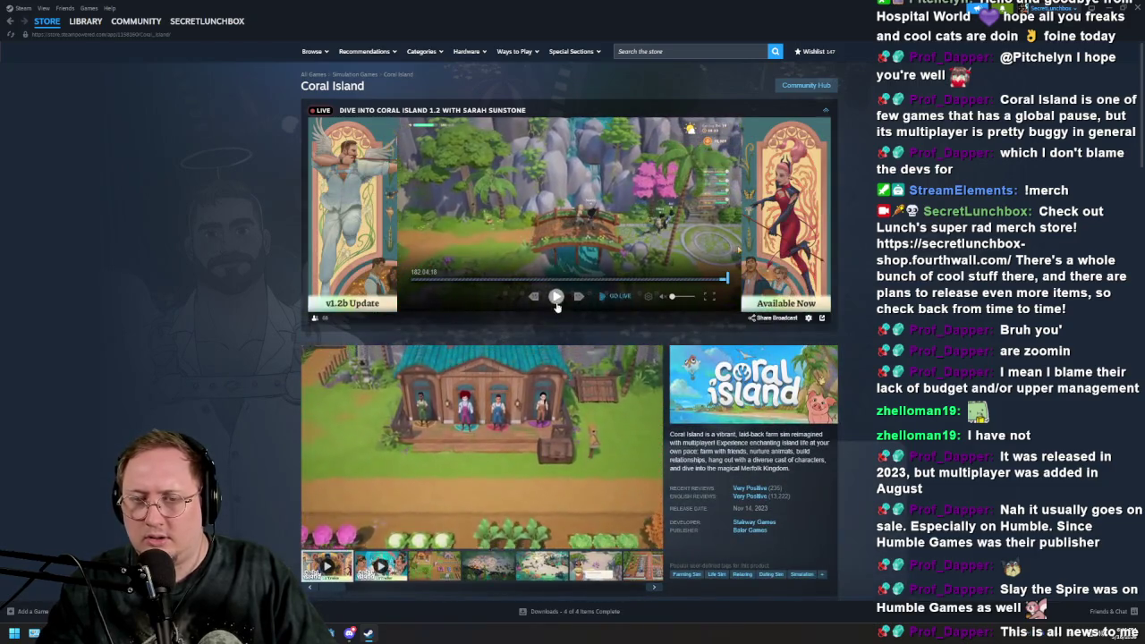
{"action": "left_click", "coordinate": [556, 299]}
{"action": "scroll", "coordinate": [793, 347], "scroll_direction": "down", "scroll_amount": 2}
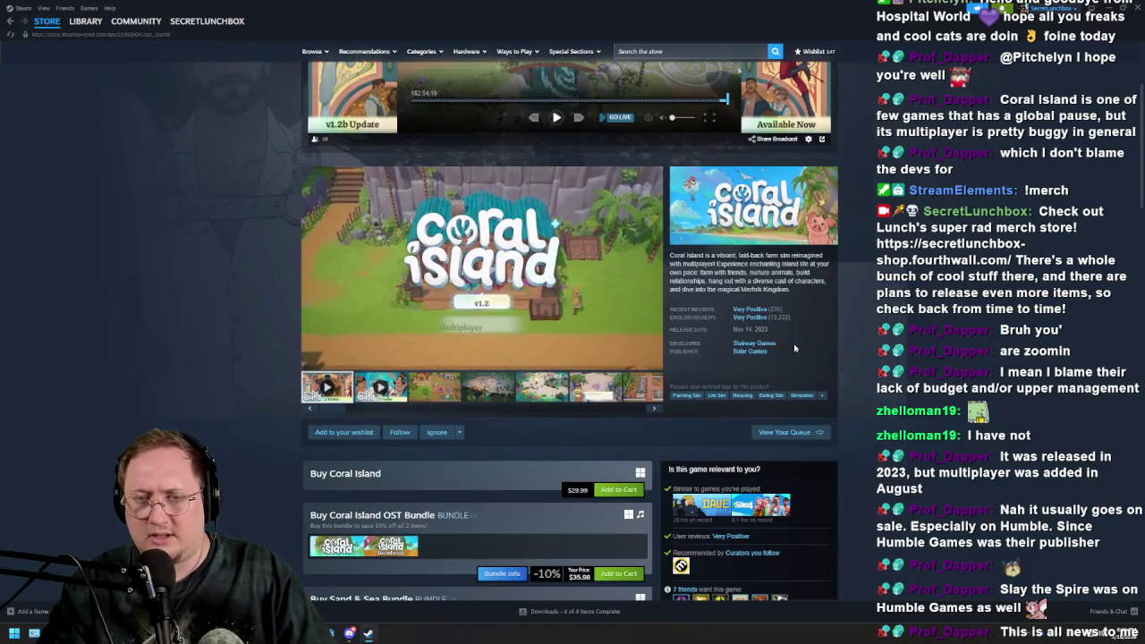
Open the Balor Games publisher page and filter its New Releases to games only
{"action": "left_click", "coordinate": [747, 351]}
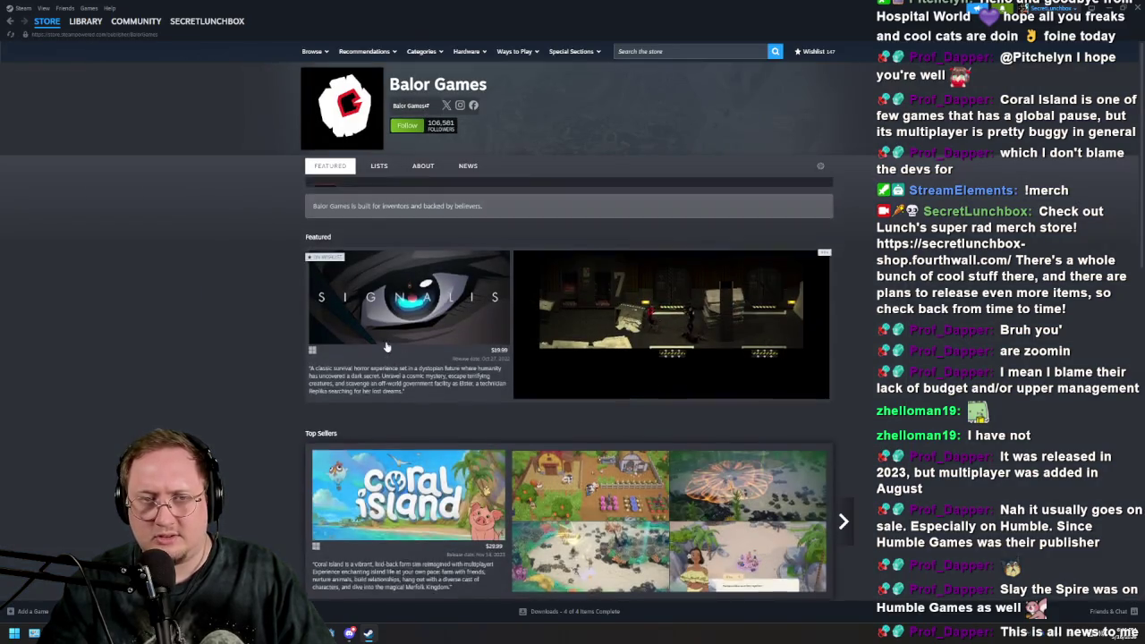
{"action": "scroll", "coordinate": [263, 360], "scroll_direction": "down", "scroll_amount": 2}
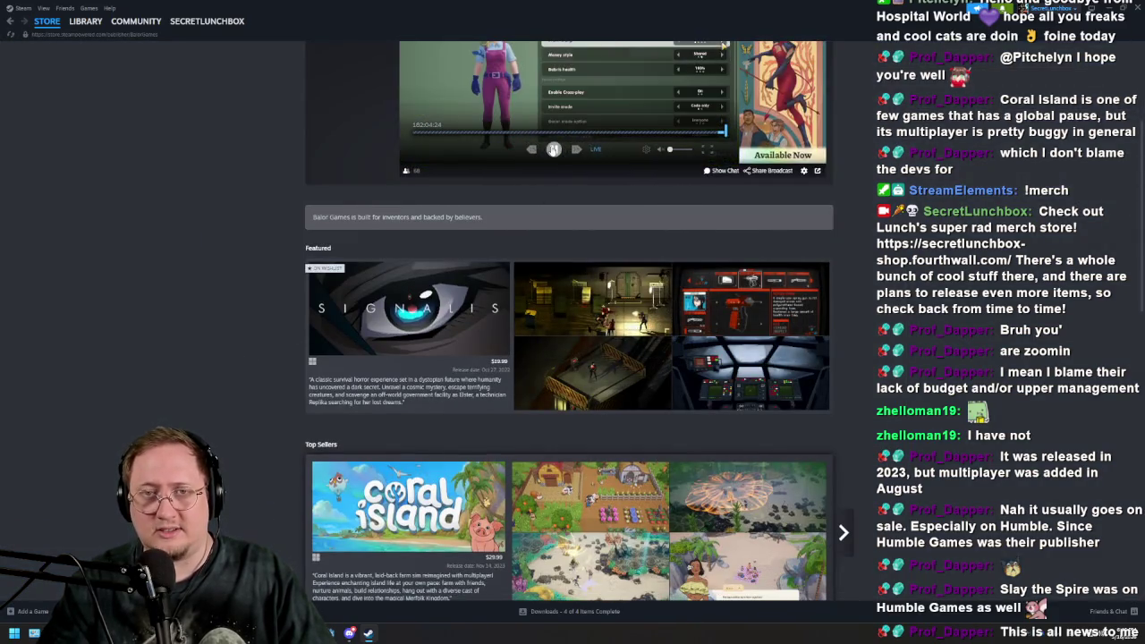
{"action": "scroll", "coordinate": [173, 286], "scroll_direction": "down", "scroll_amount": 5}
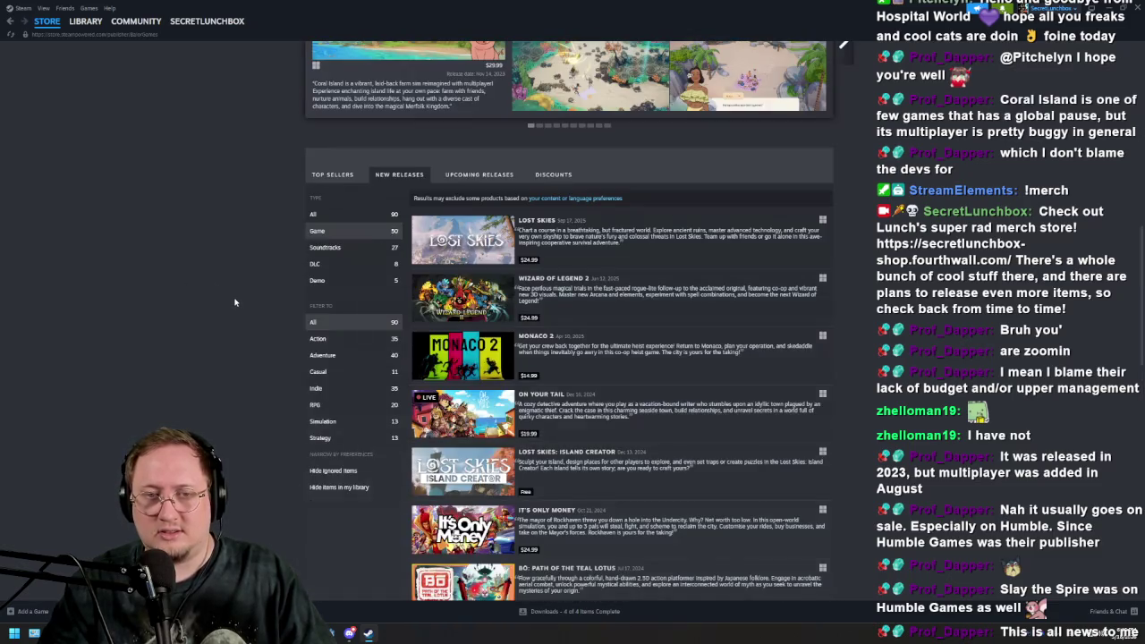
{"action": "scroll", "coordinate": [241, 302], "scroll_direction": "down", "scroll_amount": 2}
{"action": "scroll", "coordinate": [296, 297], "scroll_direction": "up", "scroll_amount": 2}
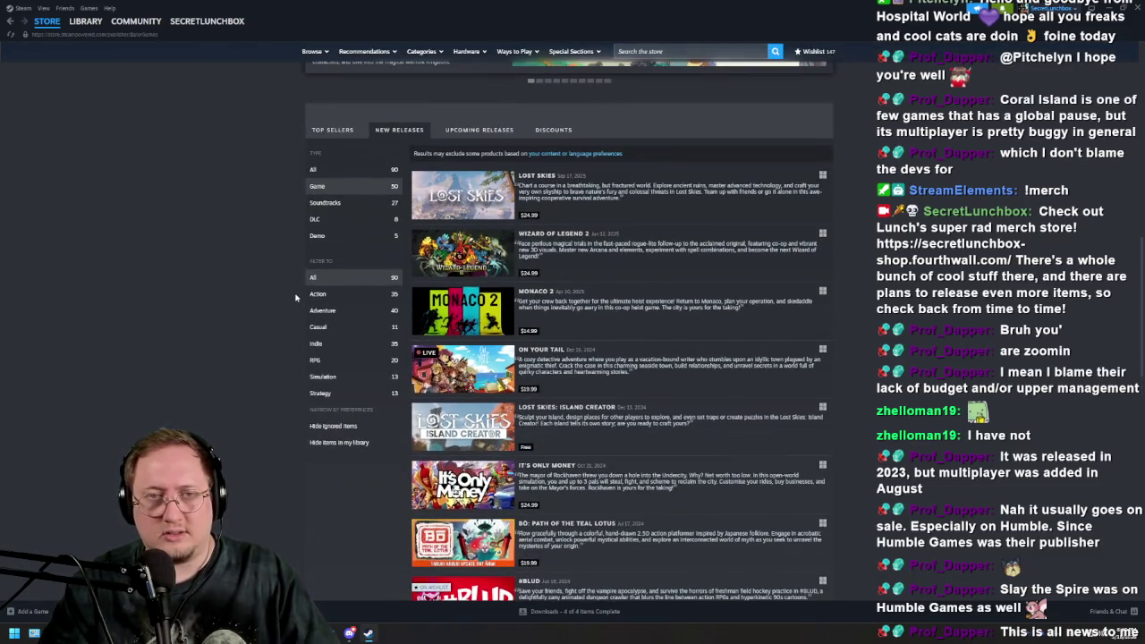
{"action": "left_click", "coordinate": [338, 177]}
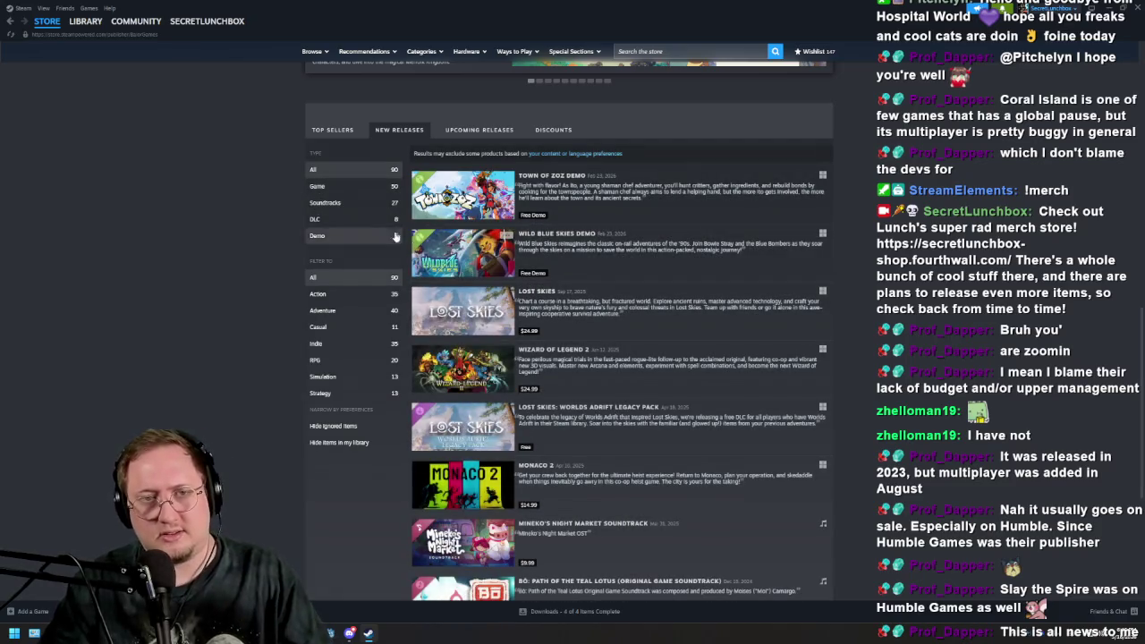
{"action": "left_click", "coordinate": [372, 193]}
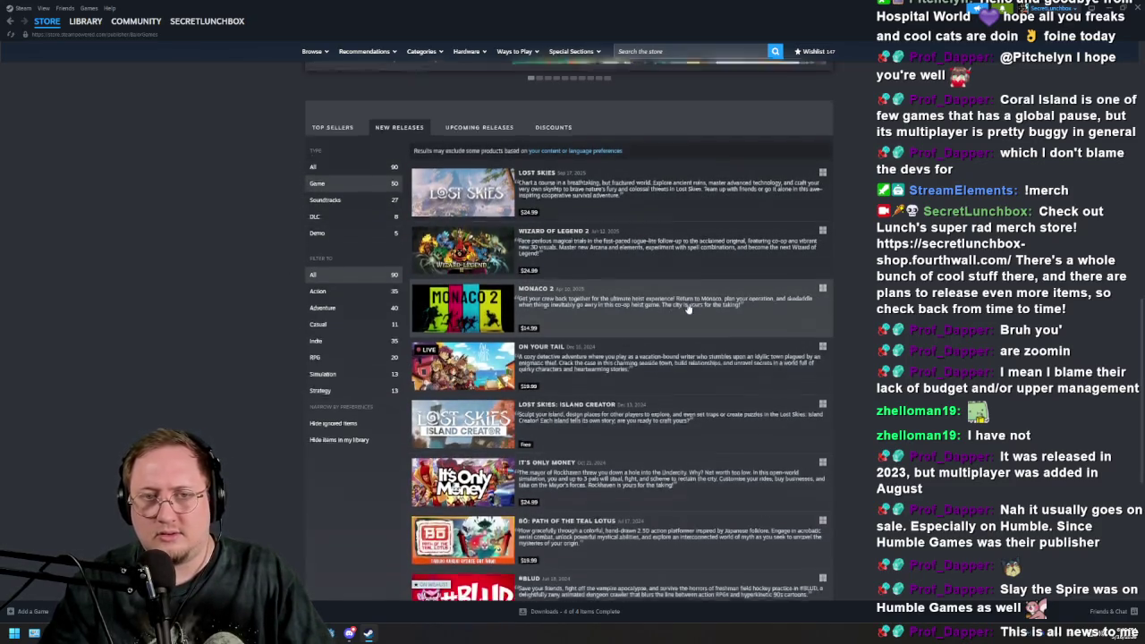
Scroll through the filtered releases, viewing the options menu for the #BLUD entry
{"action": "scroll", "coordinate": [681, 300], "scroll_direction": "down", "scroll_amount": 2}
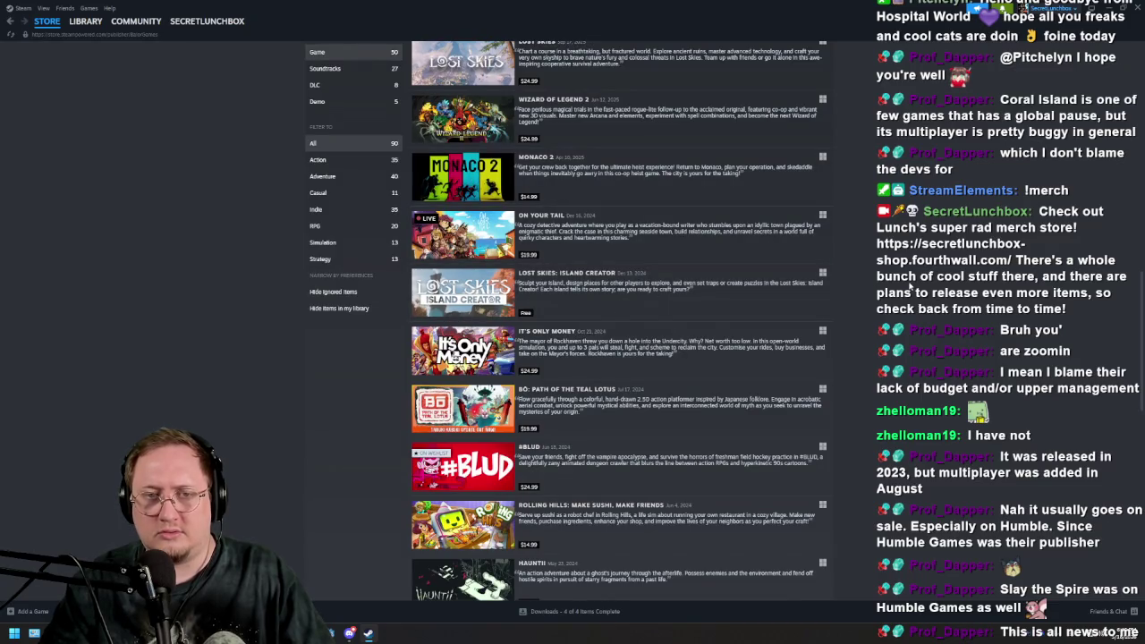
{"action": "scroll", "coordinate": [501, 246], "scroll_direction": "down", "scroll_amount": 3}
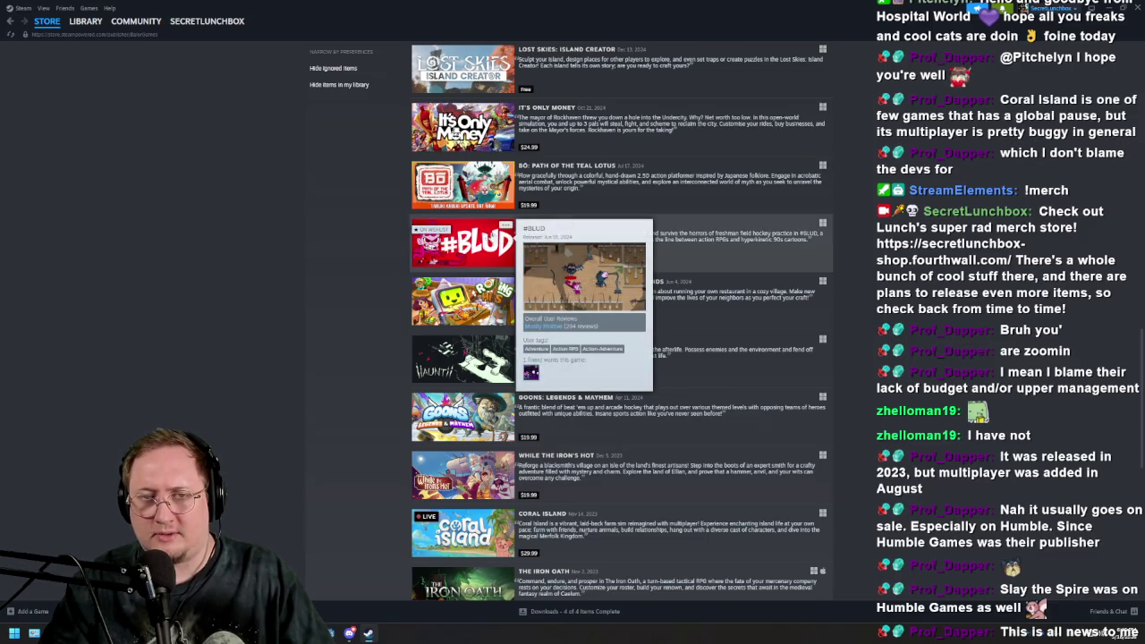
{"action": "right_click", "coordinate": [501, 227]}
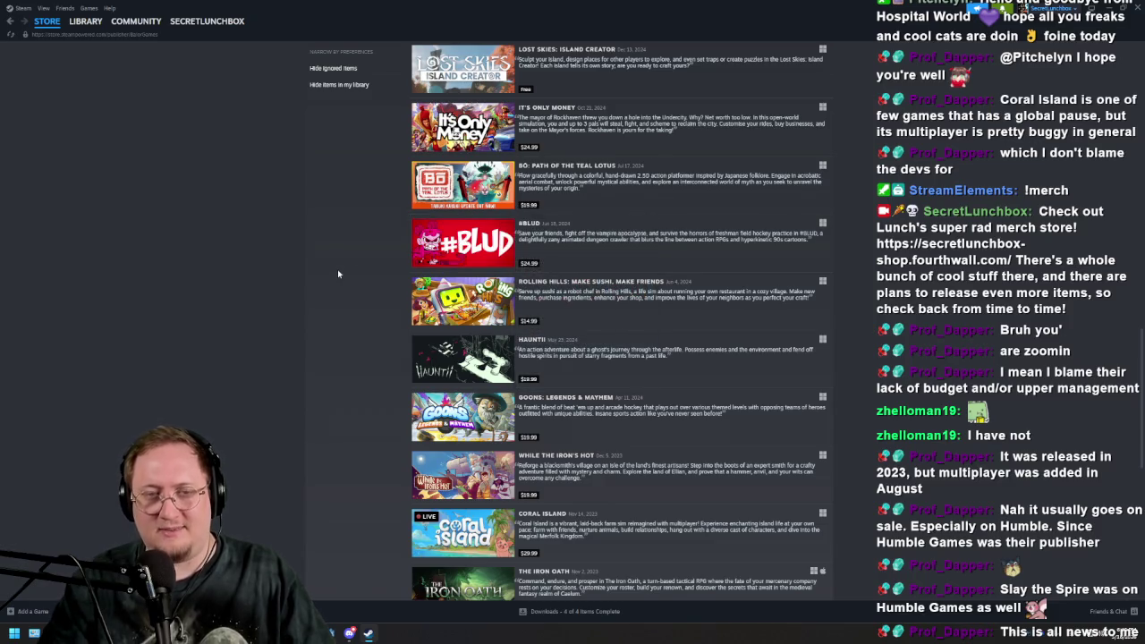
{"action": "mouse_move", "coordinate": [453, 246]}
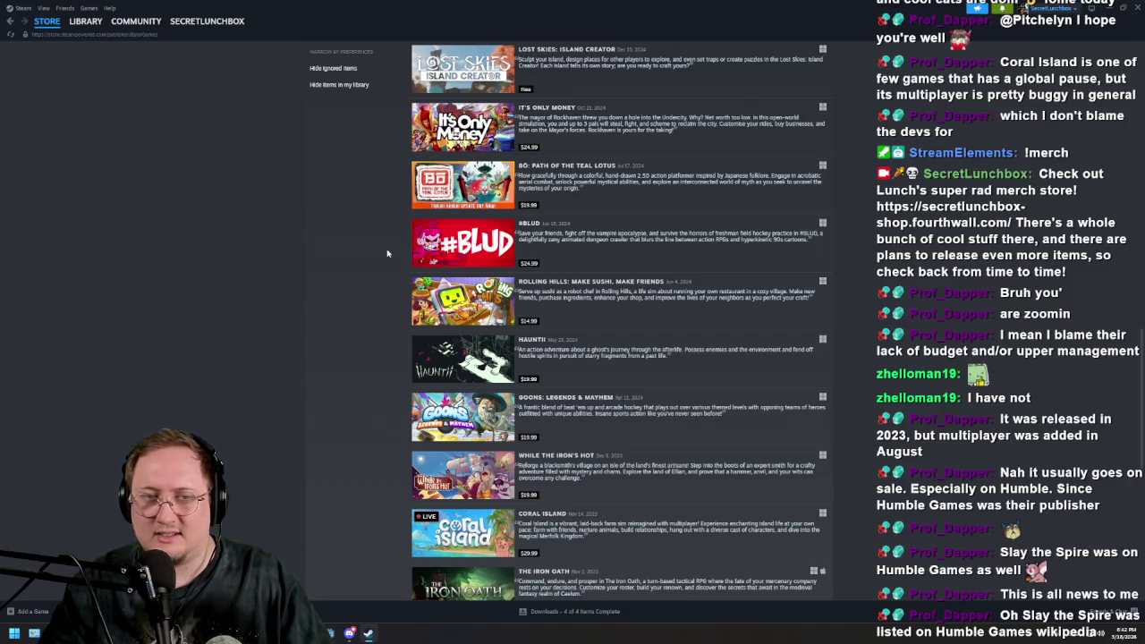
{"action": "scroll", "coordinate": [387, 253], "scroll_direction": "down", "scroll_amount": 5}
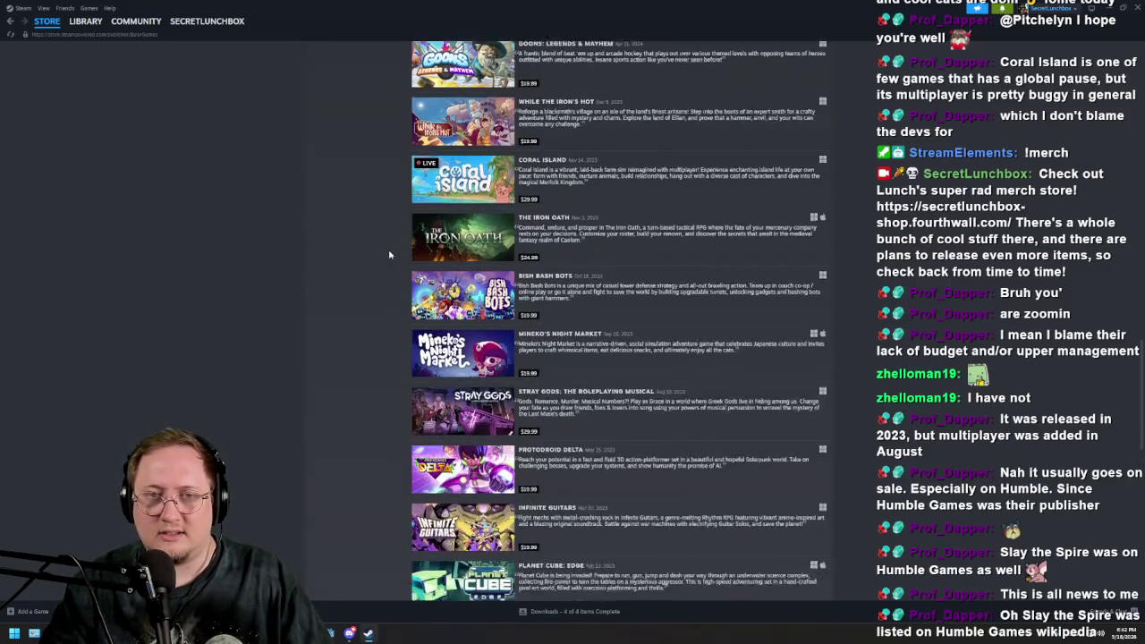
{"action": "scroll", "coordinate": [389, 255], "scroll_direction": "down", "scroll_amount": 3}
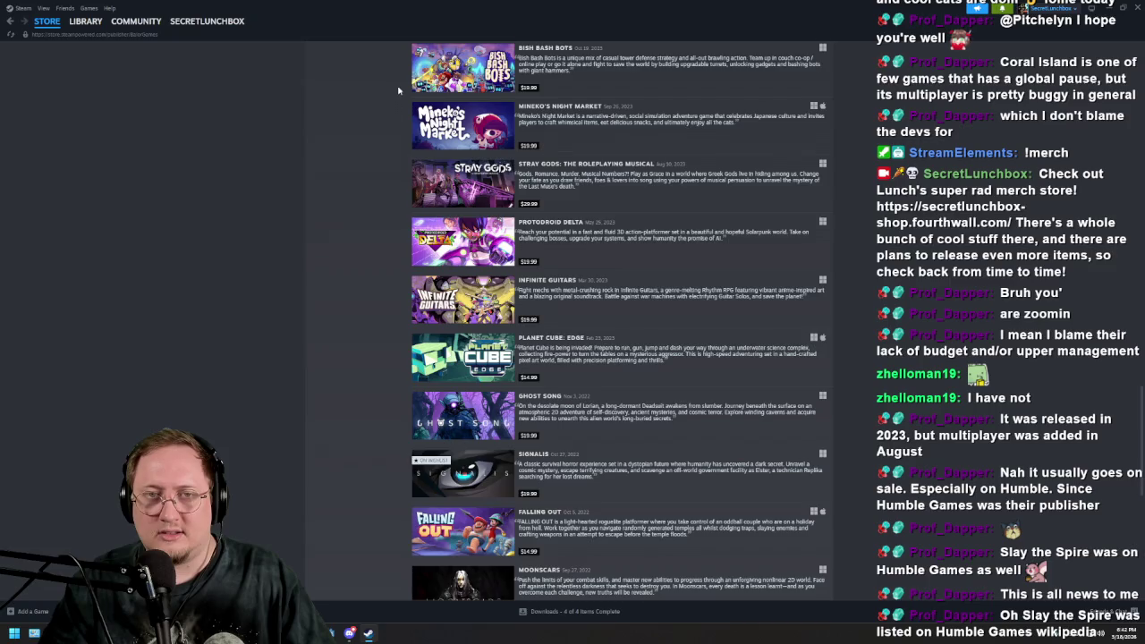
{"action": "scroll", "coordinate": [398, 90], "scroll_direction": "down", "scroll_amount": 1}
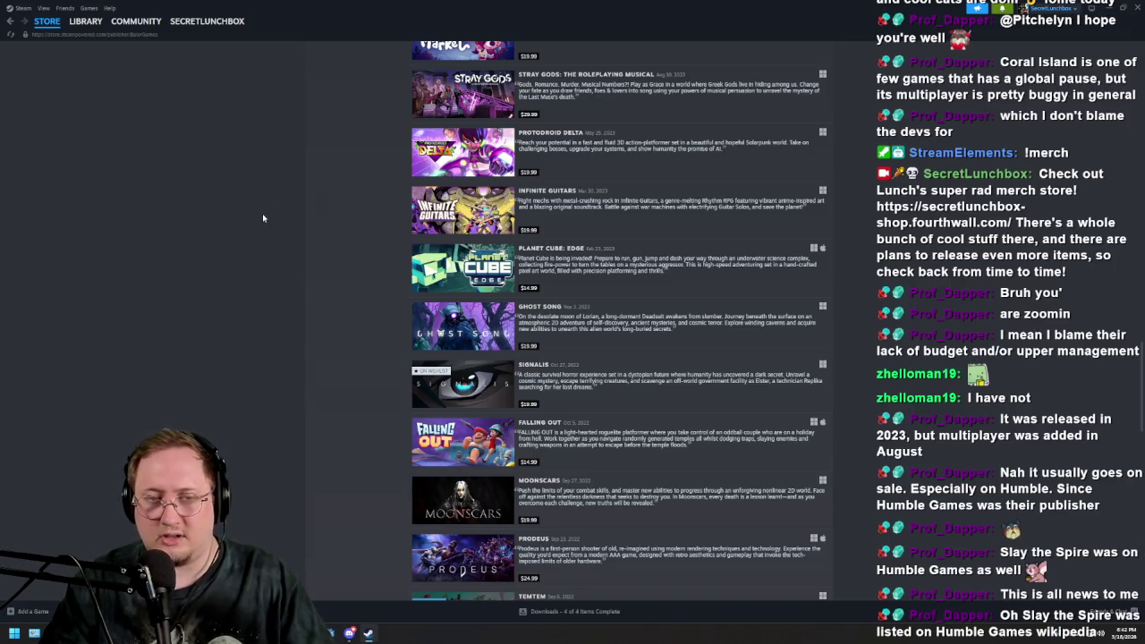
{"action": "scroll", "coordinate": [263, 216], "scroll_direction": "down", "scroll_amount": 2}
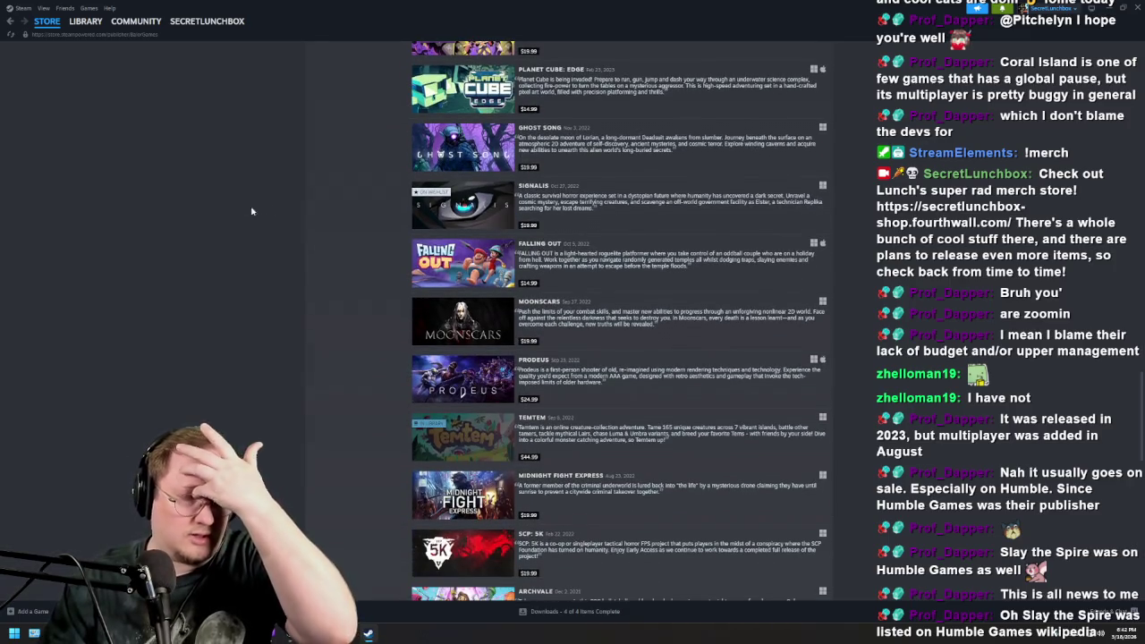
{"action": "scroll", "coordinate": [238, 176], "scroll_direction": "down", "scroll_amount": 4}
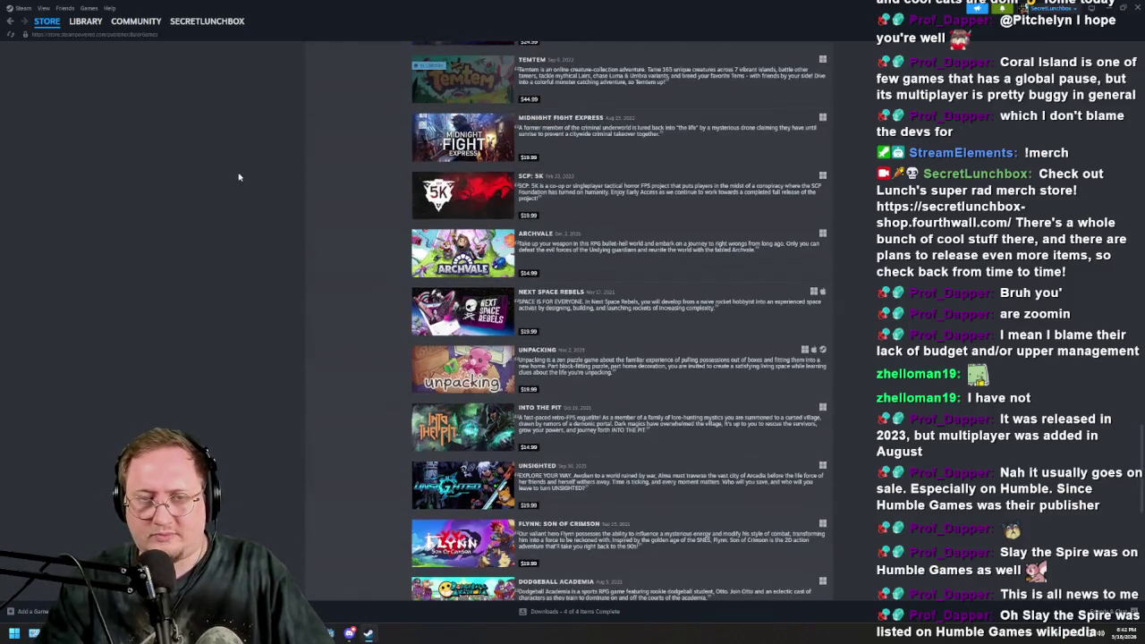
{"action": "scroll", "coordinate": [349, 278], "scroll_direction": "down", "scroll_amount": 10}
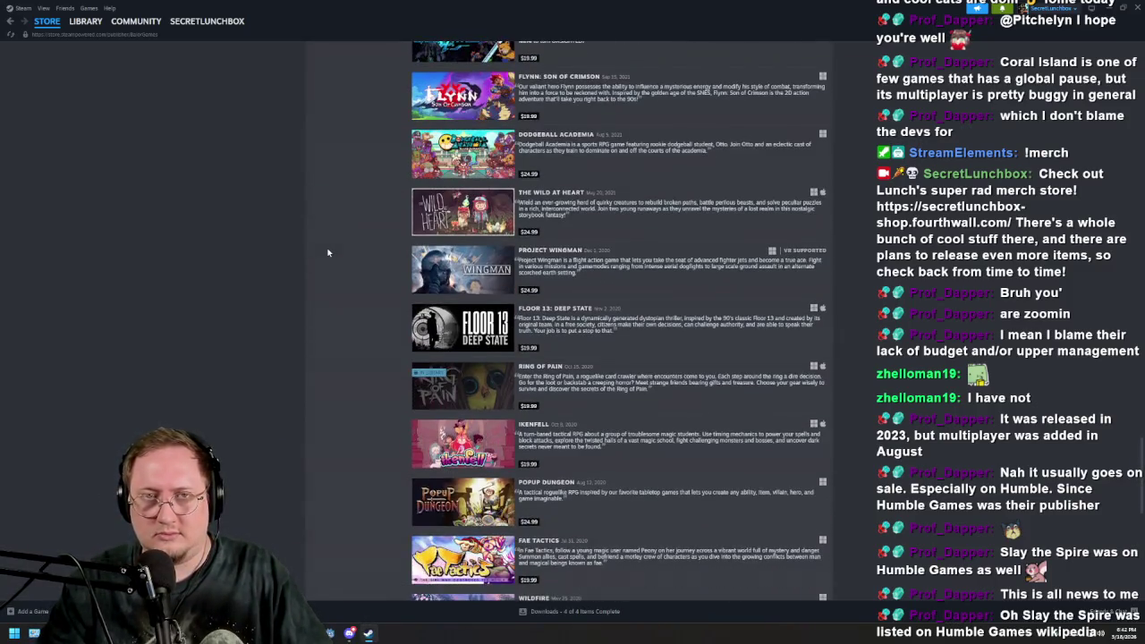
{"action": "scroll", "coordinate": [331, 273], "scroll_direction": "down", "scroll_amount": 3}
{"action": "scroll", "coordinate": [340, 282], "scroll_direction": "up", "scroll_amount": 5}
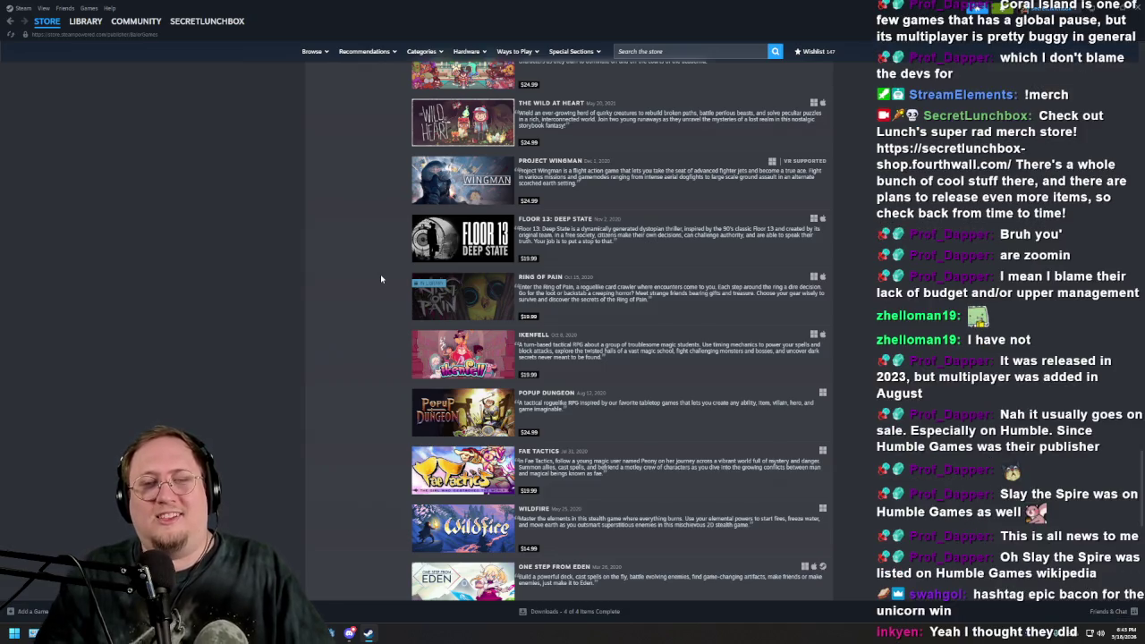
{"action": "scroll", "coordinate": [339, 282], "scroll_direction": "up", "scroll_amount": 3}
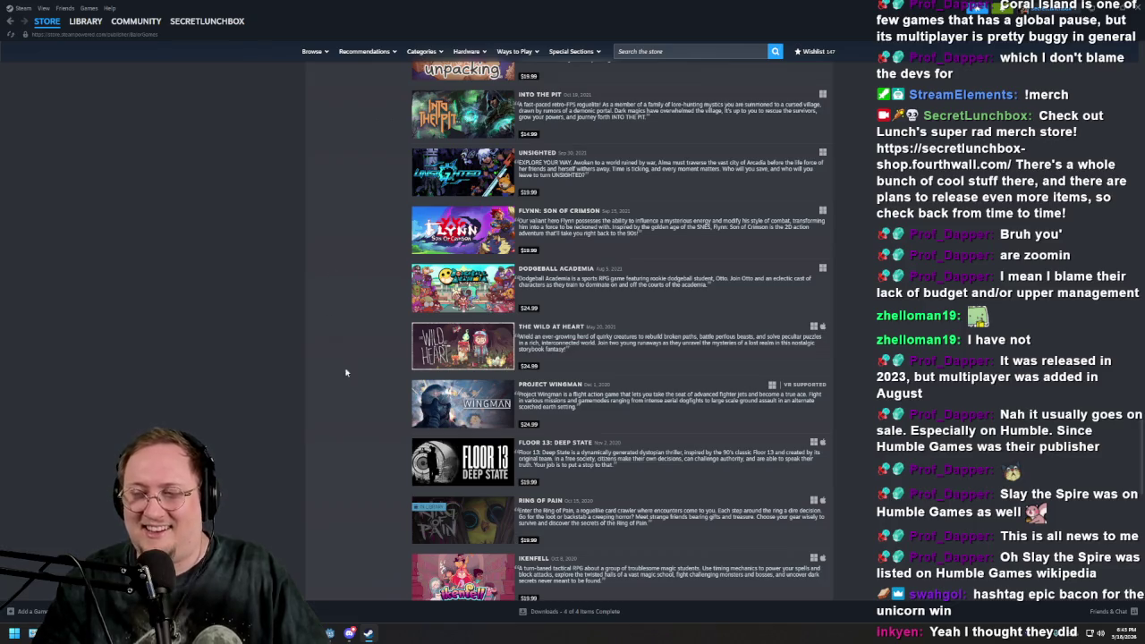
{"action": "scroll", "coordinate": [354, 389], "scroll_direction": "up", "scroll_amount": 3}
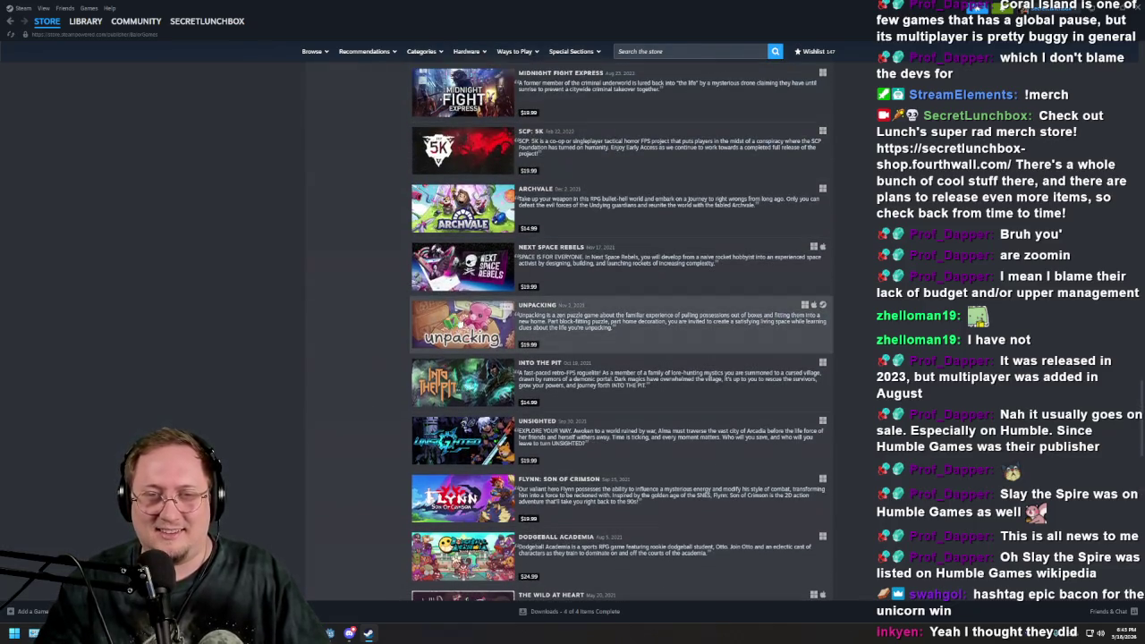
{"action": "mouse_move", "coordinate": [461, 323]}
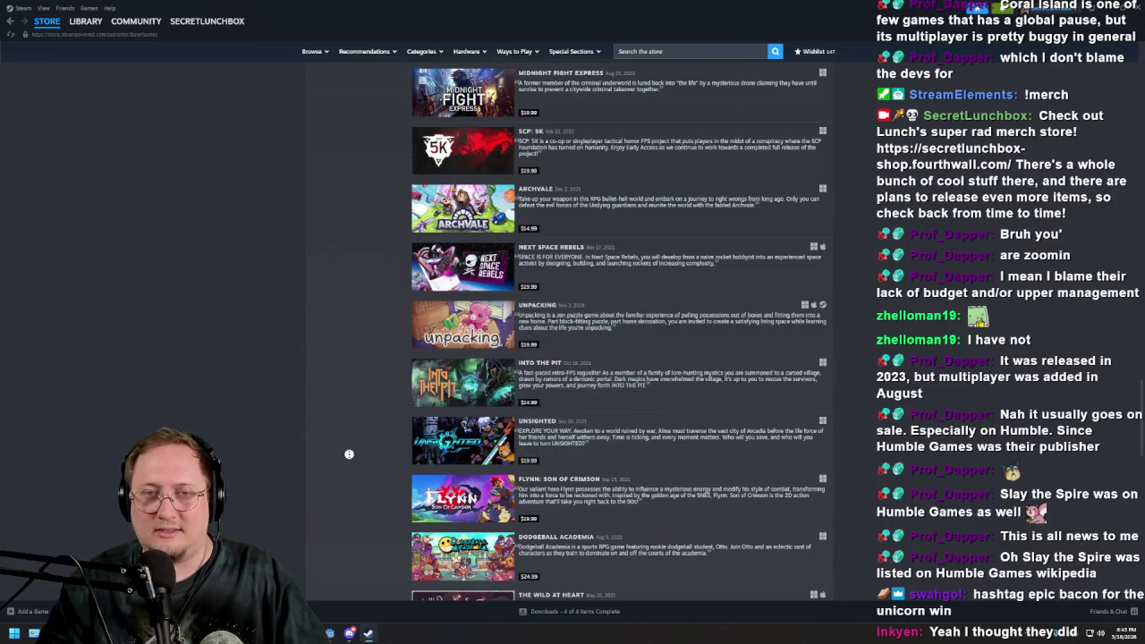
{"action": "scroll", "coordinate": [349, 453], "scroll_direction": "up", "scroll_amount": 4}
Search 'th' to reach What Remains of Edith Finch, then open the Annapurna Interactive publisher page
{"action": "left_click", "coordinate": [705, 50]}
{"action": "type", "text": "wil"}
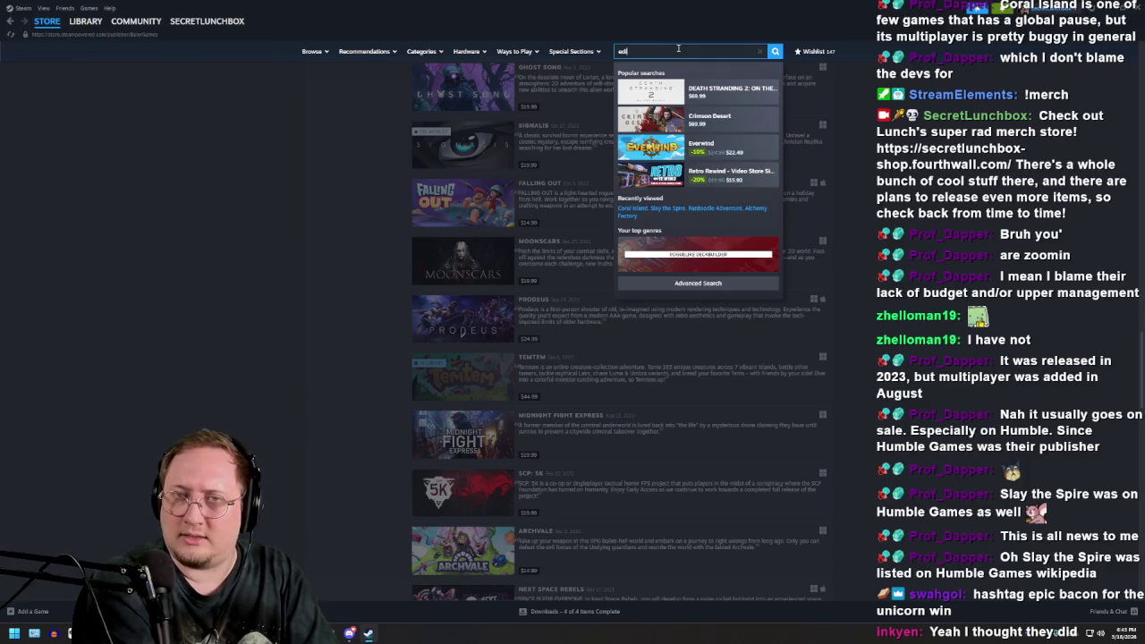
{"action": "type", "text": "th"}
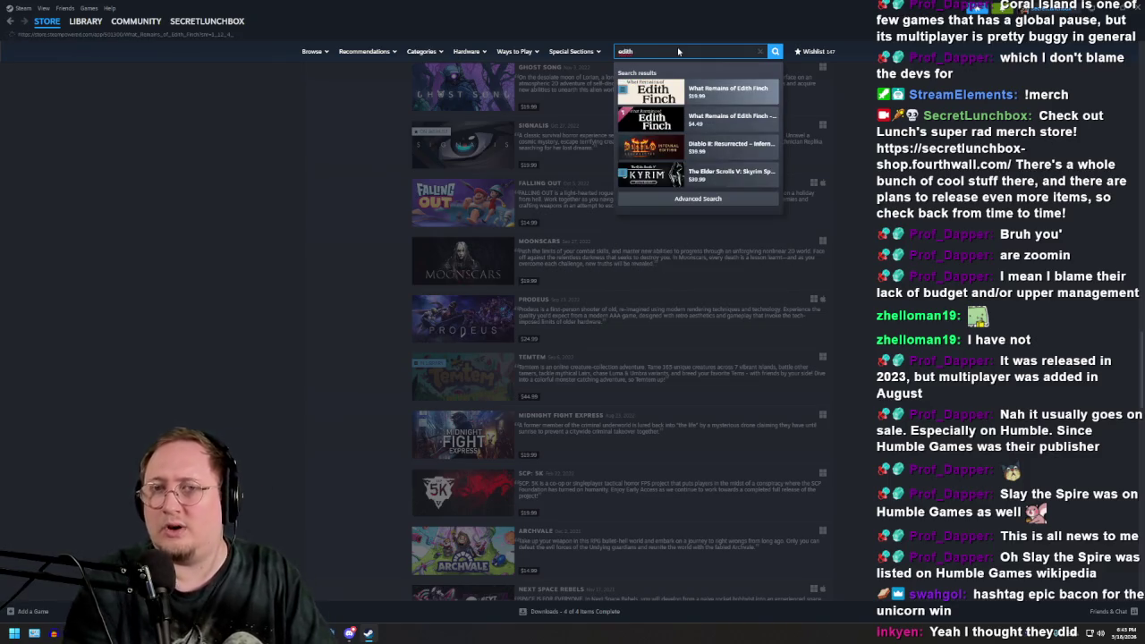
{"action": "key", "text": "Return"}
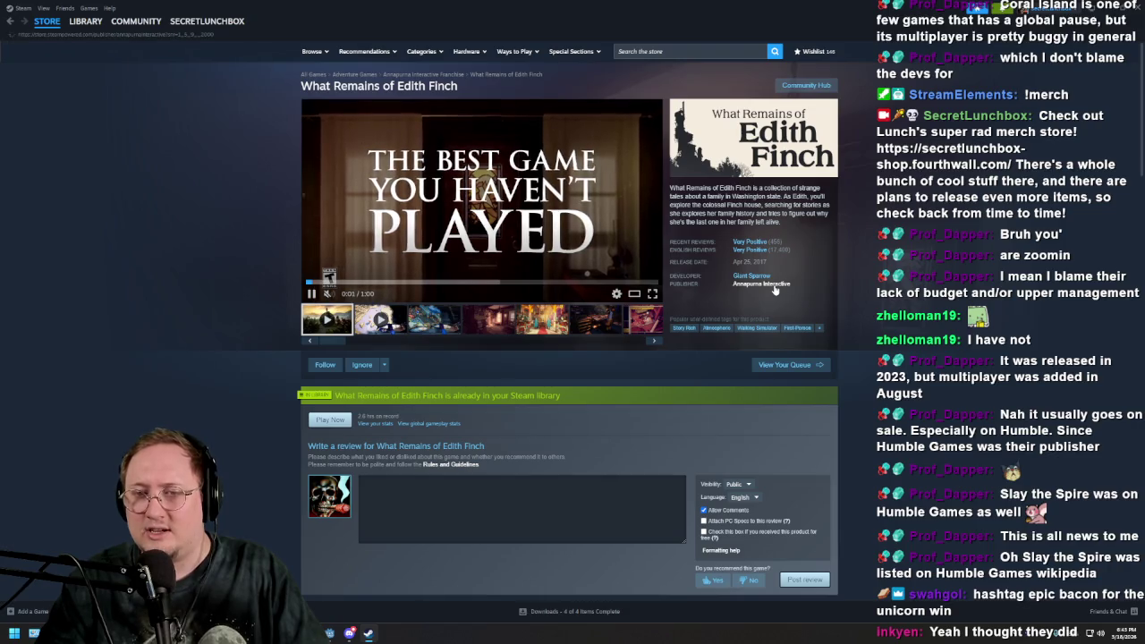
{"action": "left_click", "coordinate": [775, 285]}
{"action": "scroll", "coordinate": [229, 317], "scroll_direction": "down", "scroll_amount": 6}
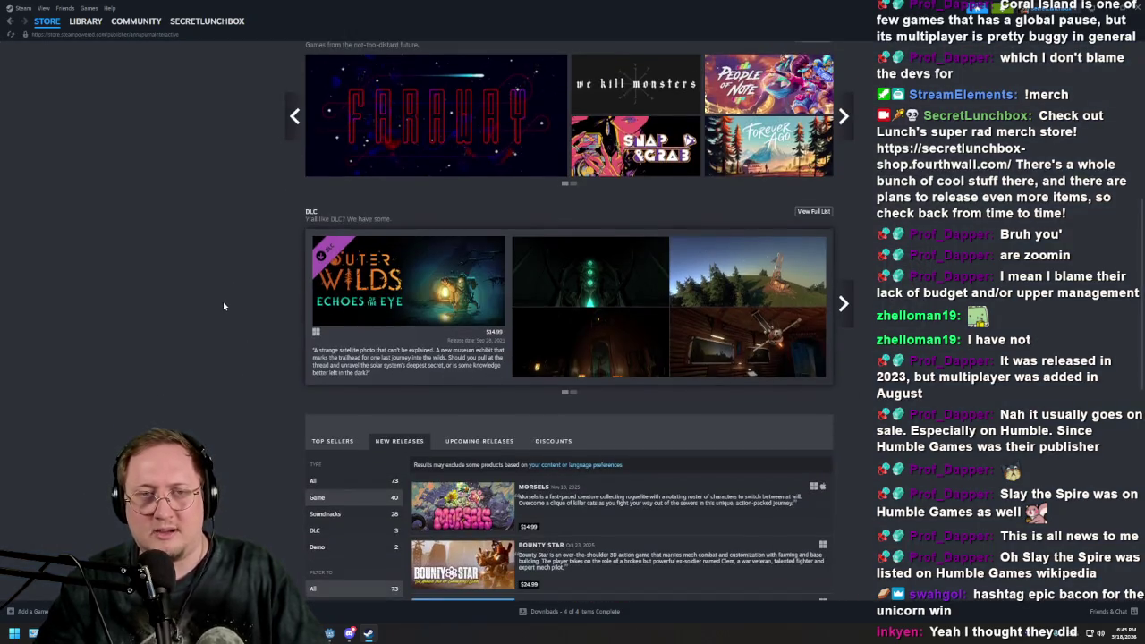
{"action": "scroll", "coordinate": [223, 306], "scroll_direction": "down", "scroll_amount": 4}
{"action": "scroll", "coordinate": [221, 307], "scroll_direction": "up", "scroll_amount": 2}
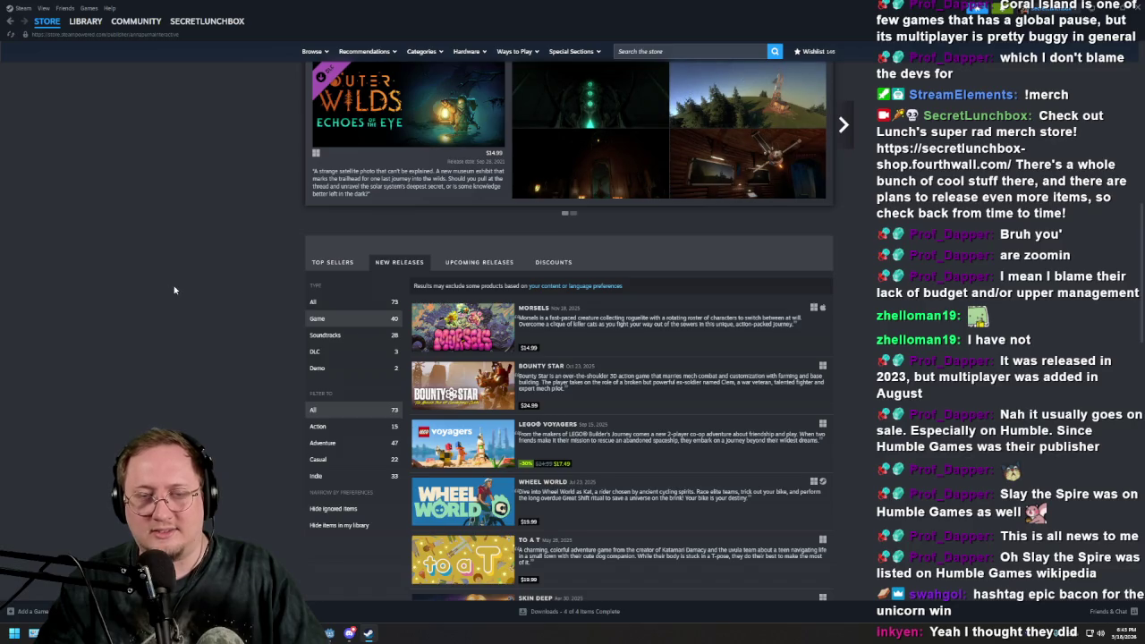
{"action": "scroll", "coordinate": [188, 309], "scroll_direction": "down", "scroll_amount": 5}
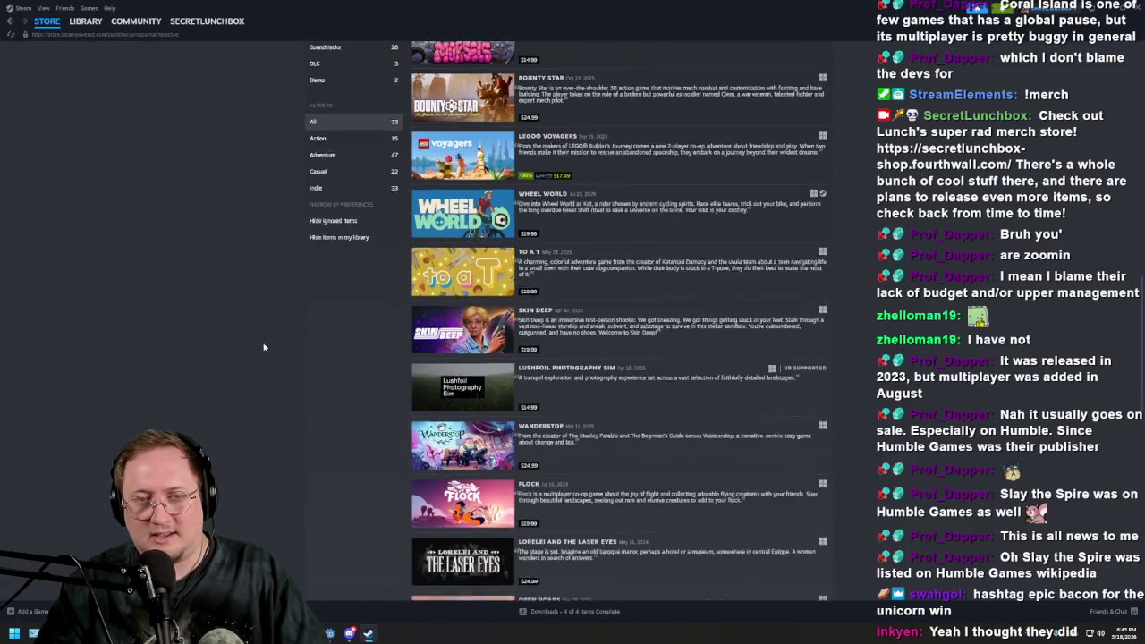
{"action": "scroll", "coordinate": [263, 345], "scroll_direction": "down", "scroll_amount": 4}
{"action": "scroll", "coordinate": [346, 192], "scroll_direction": "down", "scroll_amount": 1}
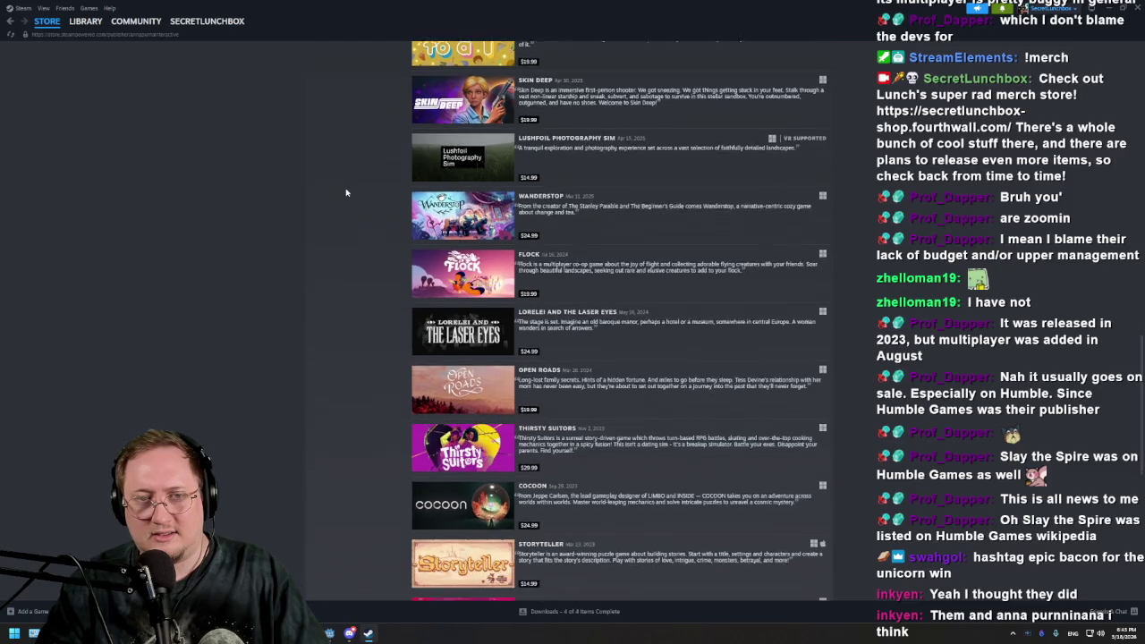
{"action": "scroll", "coordinate": [296, 258], "scroll_direction": "up", "scroll_amount": 7}
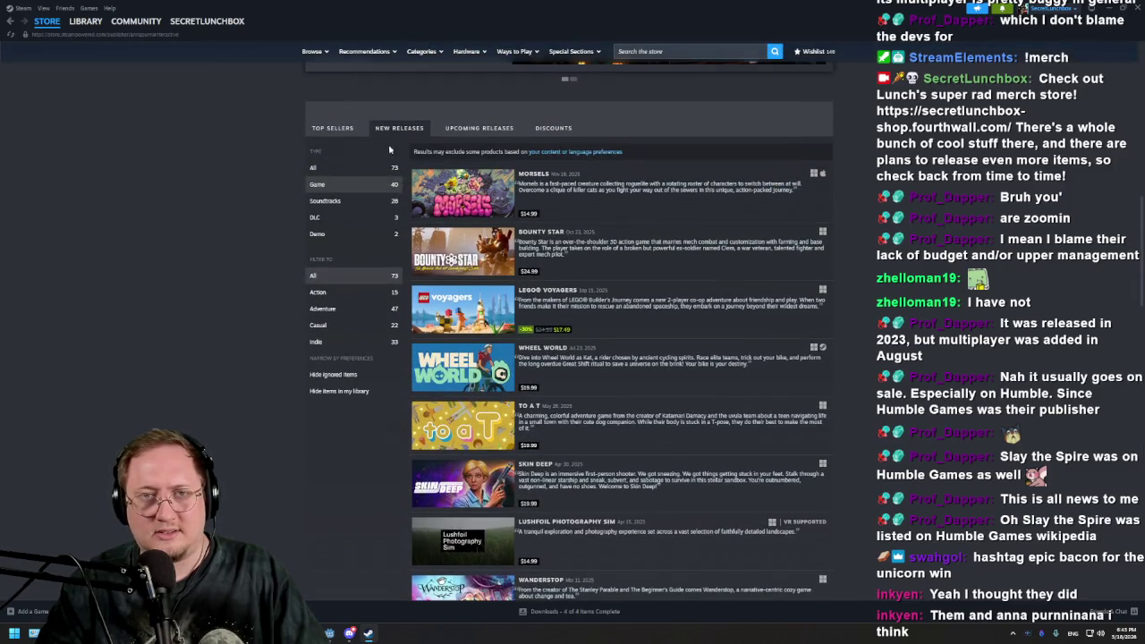
Switch the publisher list to Top Sellers and scroll through all its games and back
{"action": "left_click", "coordinate": [338, 135]}
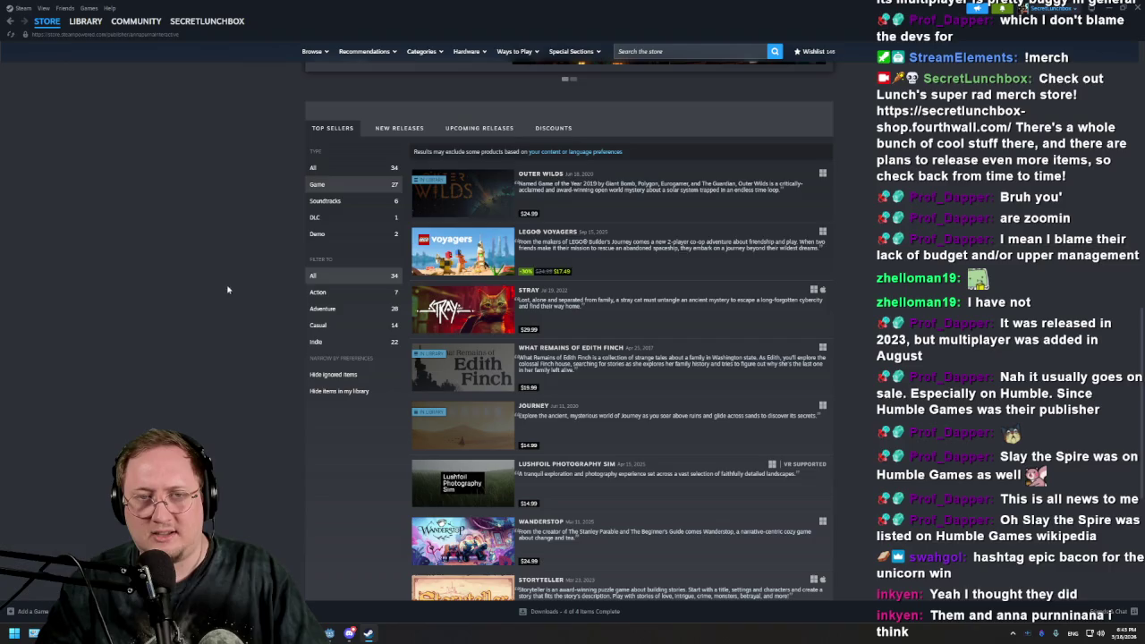
{"action": "mouse_move", "coordinate": [469, 371]}
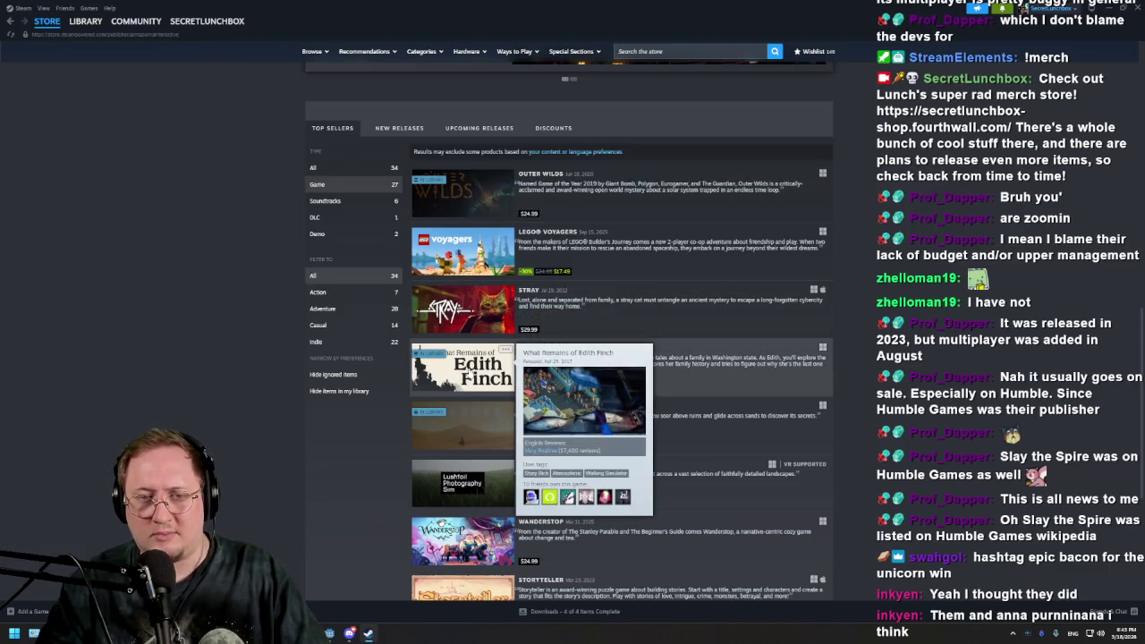
{"action": "scroll", "coordinate": [463, 403], "scroll_direction": "down", "scroll_amount": 1}
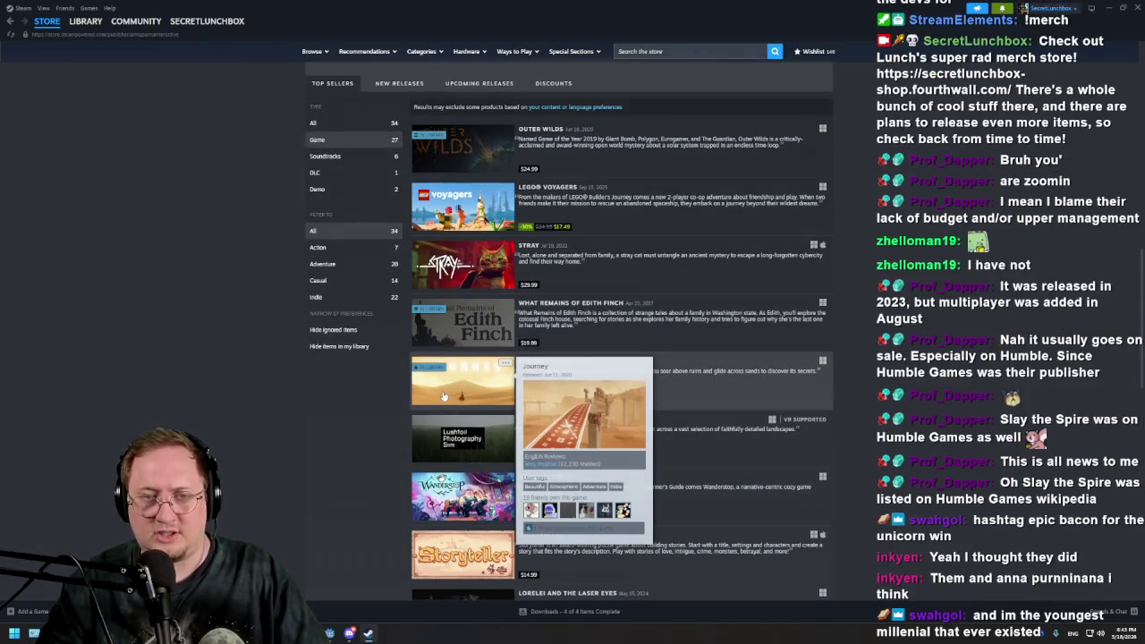
{"action": "scroll", "coordinate": [365, 390], "scroll_direction": "down", "scroll_amount": 3}
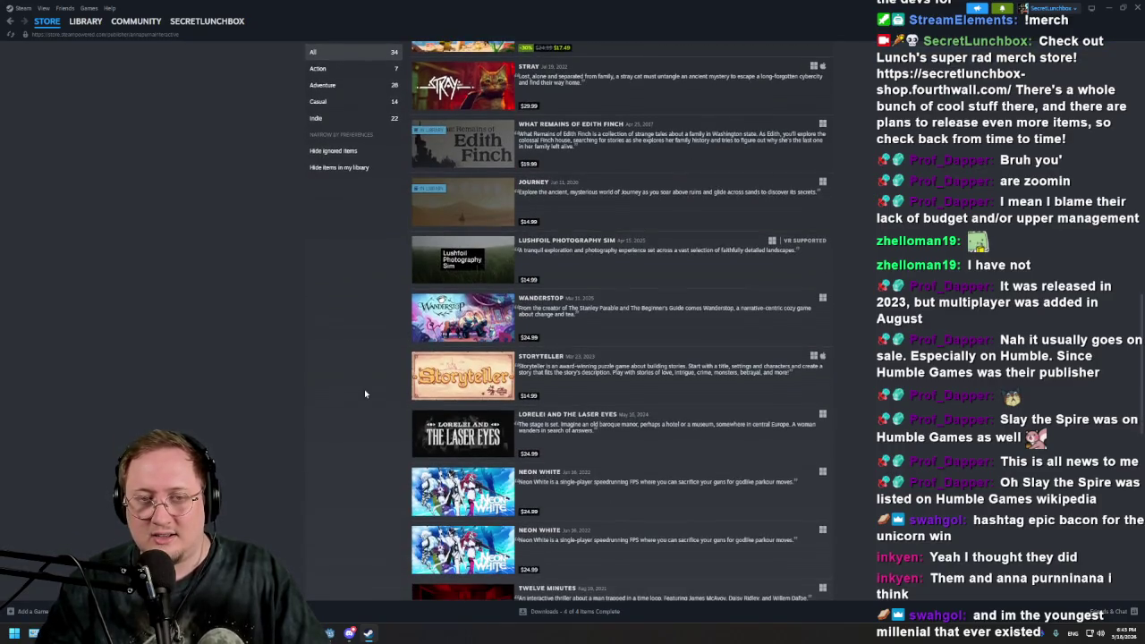
{"action": "scroll", "coordinate": [364, 393], "scroll_direction": "down", "scroll_amount": 2}
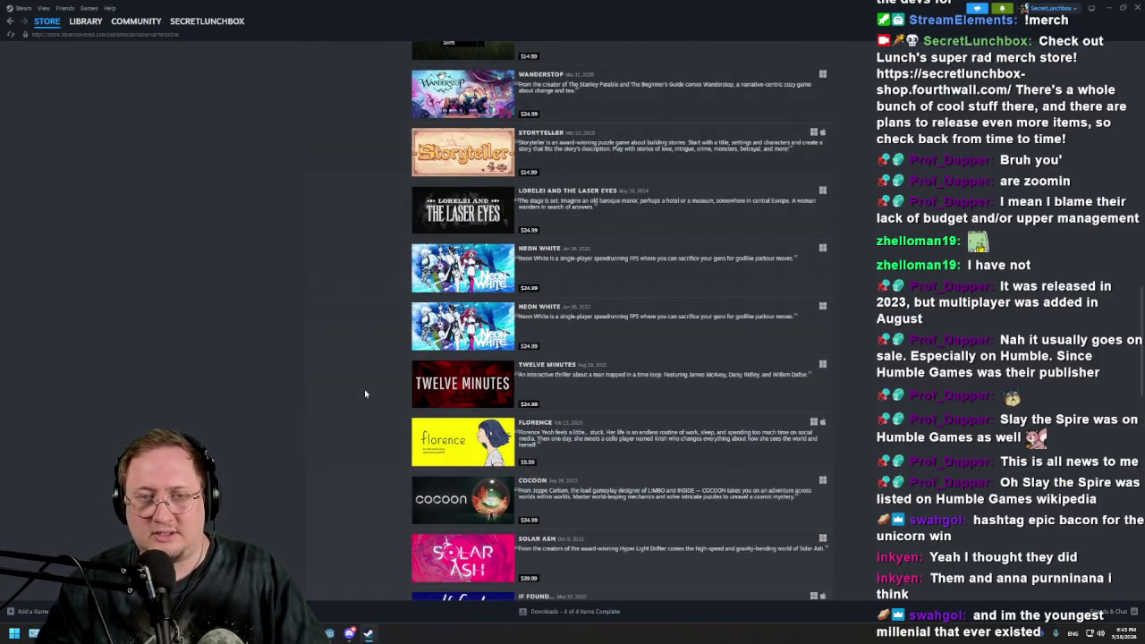
{"action": "scroll", "coordinate": [344, 340], "scroll_direction": "down", "scroll_amount": 3}
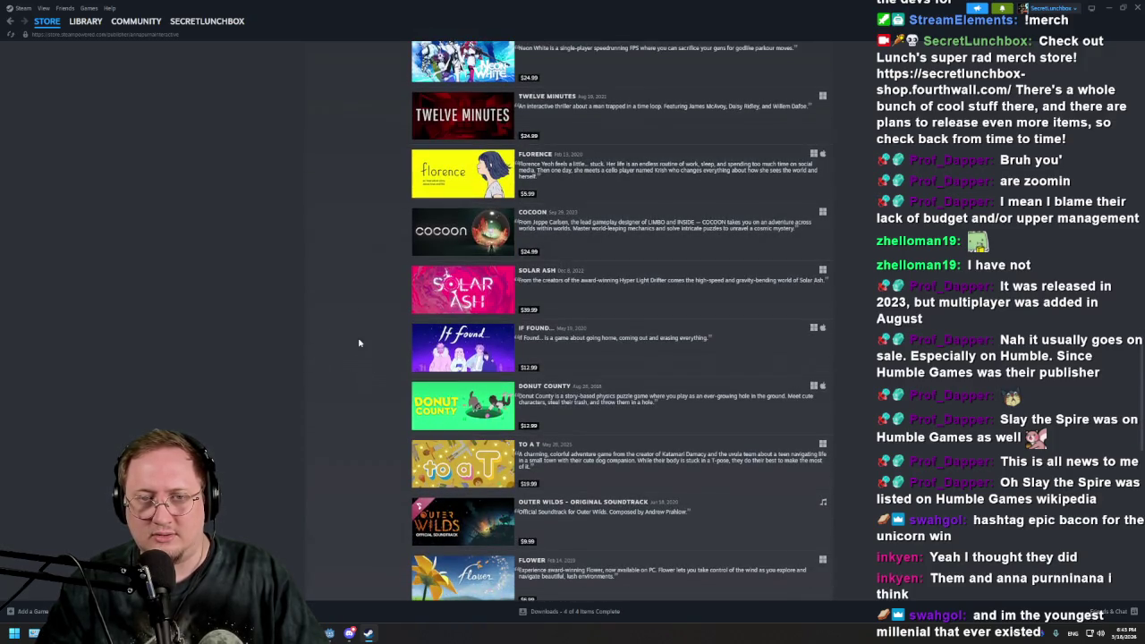
{"action": "scroll", "coordinate": [359, 342], "scroll_direction": "down", "scroll_amount": 2}
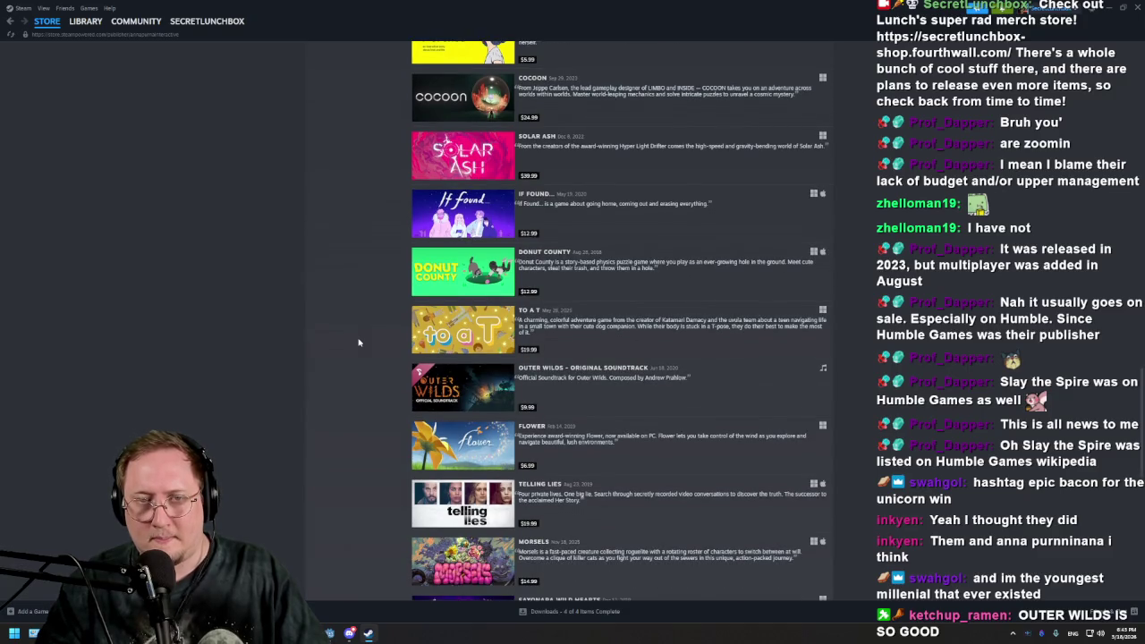
{"action": "scroll", "coordinate": [360, 313], "scroll_direction": "down", "scroll_amount": 3}
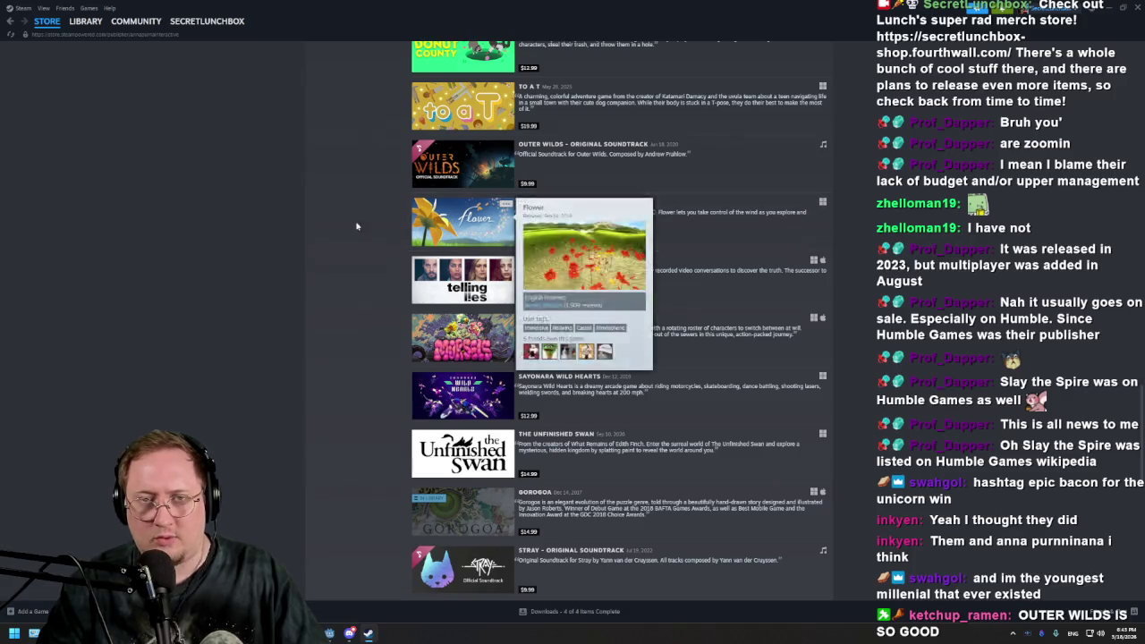
{"action": "mouse_move", "coordinate": [480, 225]}
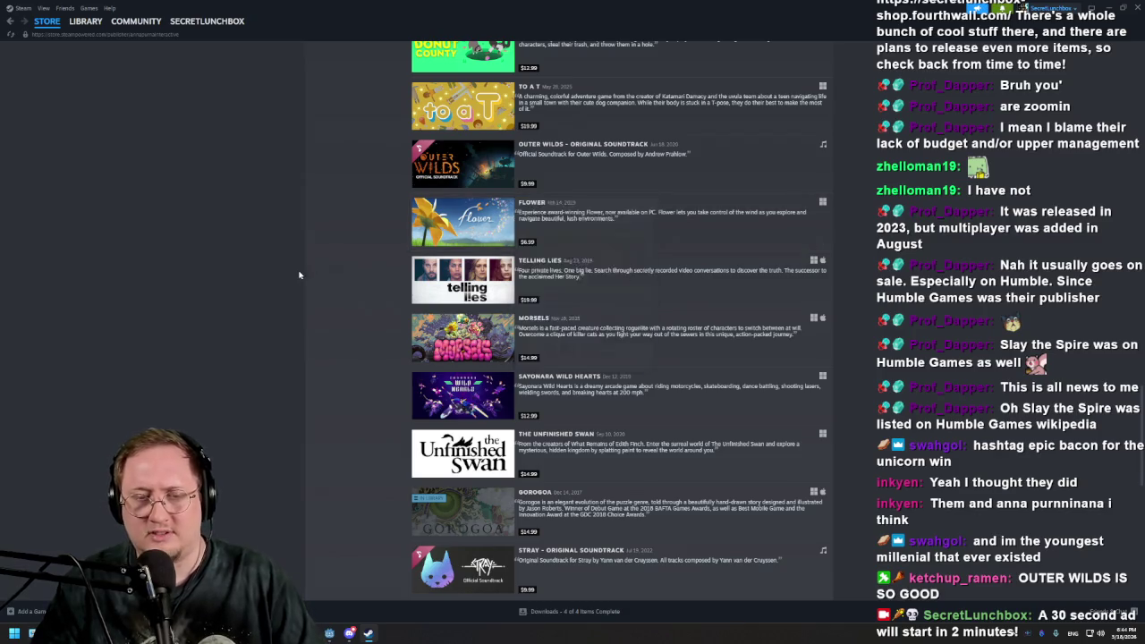
{"action": "scroll", "coordinate": [299, 275], "scroll_direction": "down", "scroll_amount": 4}
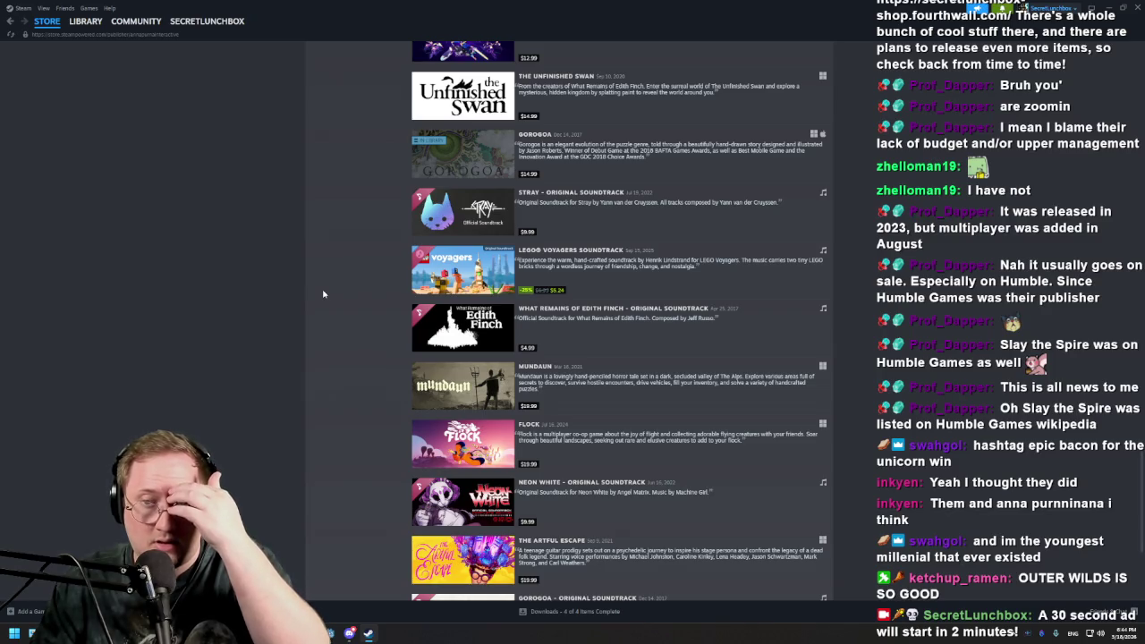
{"action": "scroll", "coordinate": [397, 373], "scroll_direction": "up", "scroll_amount": 4}
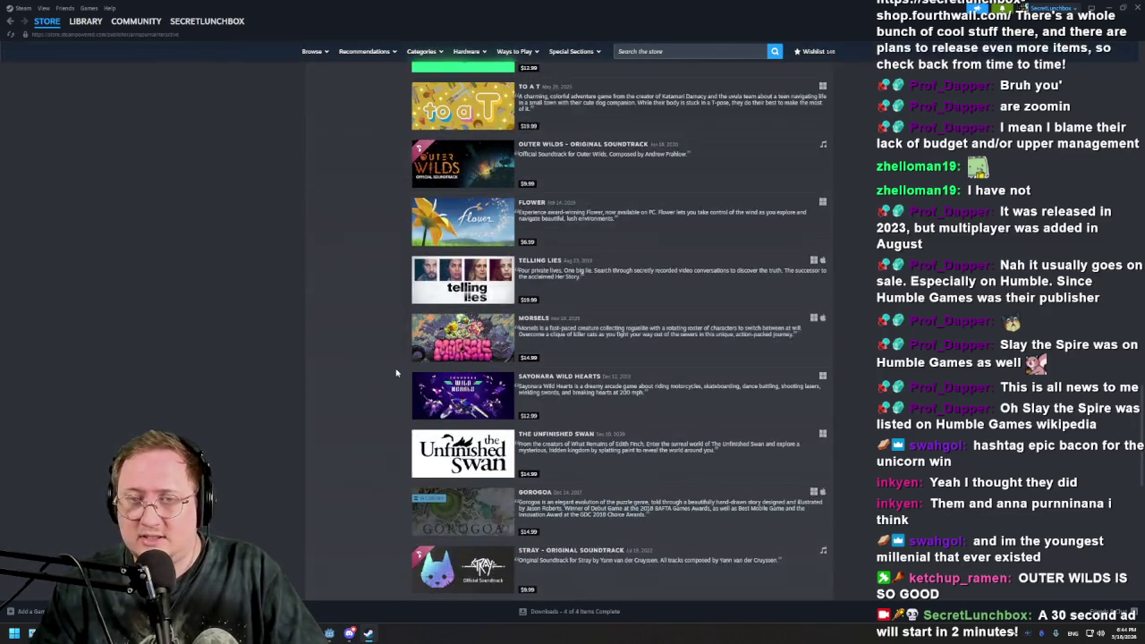
{"action": "scroll", "coordinate": [396, 373], "scroll_direction": "up", "scroll_amount": 15}
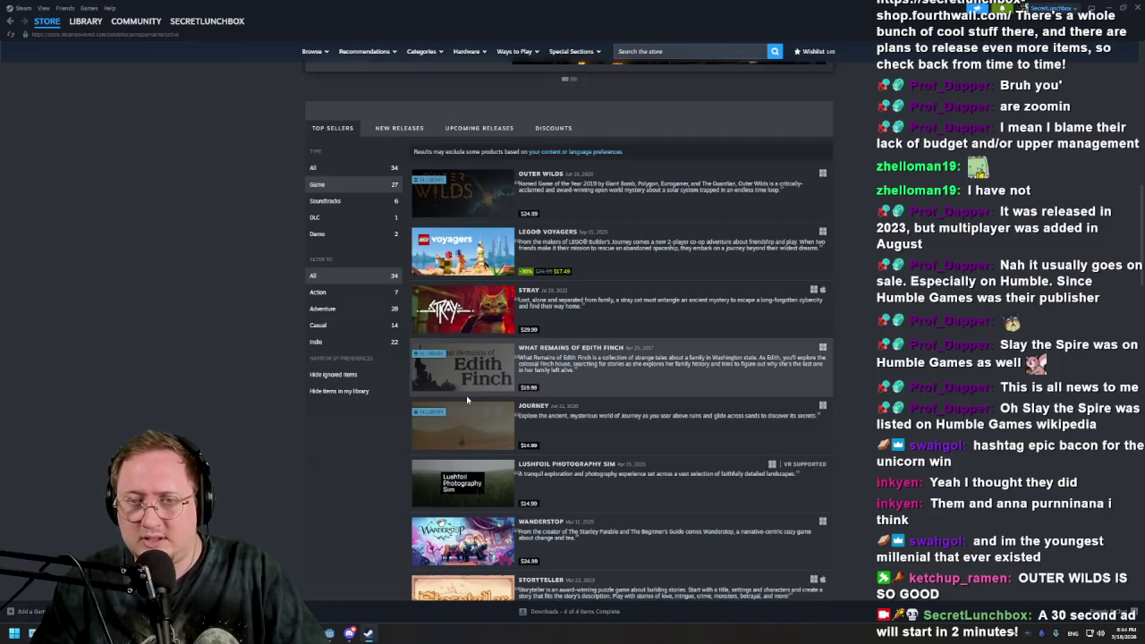
{"action": "scroll", "coordinate": [466, 400], "scroll_direction": "down", "scroll_amount": 15}
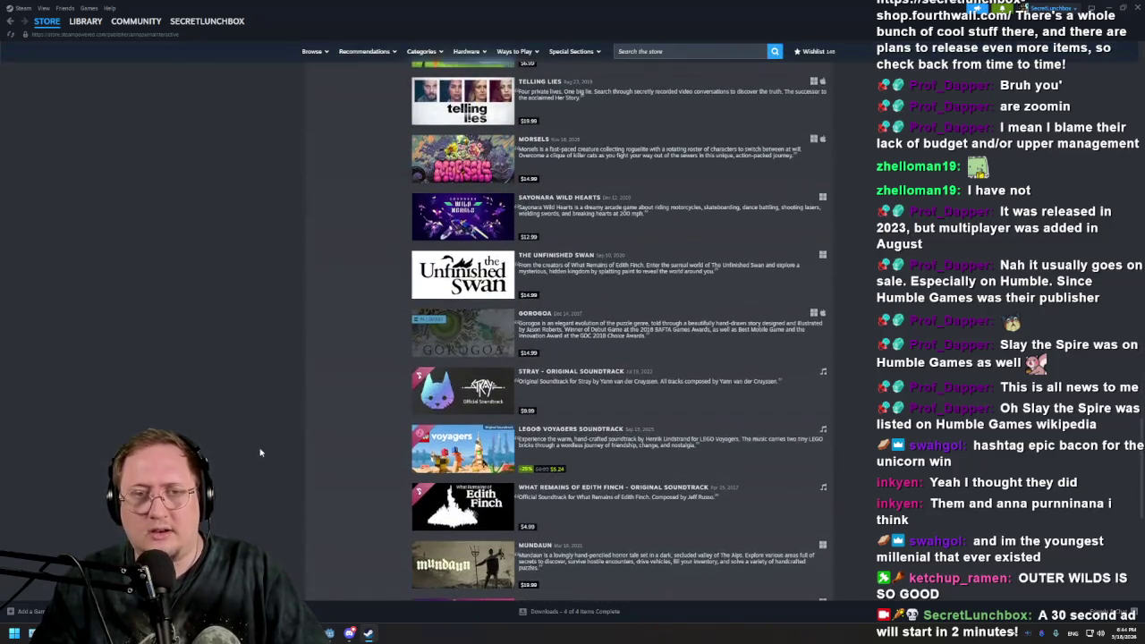
{"action": "scroll", "coordinate": [260, 452], "scroll_direction": "up", "scroll_amount": 3}
{"action": "mouse_move", "coordinate": [447, 314]}
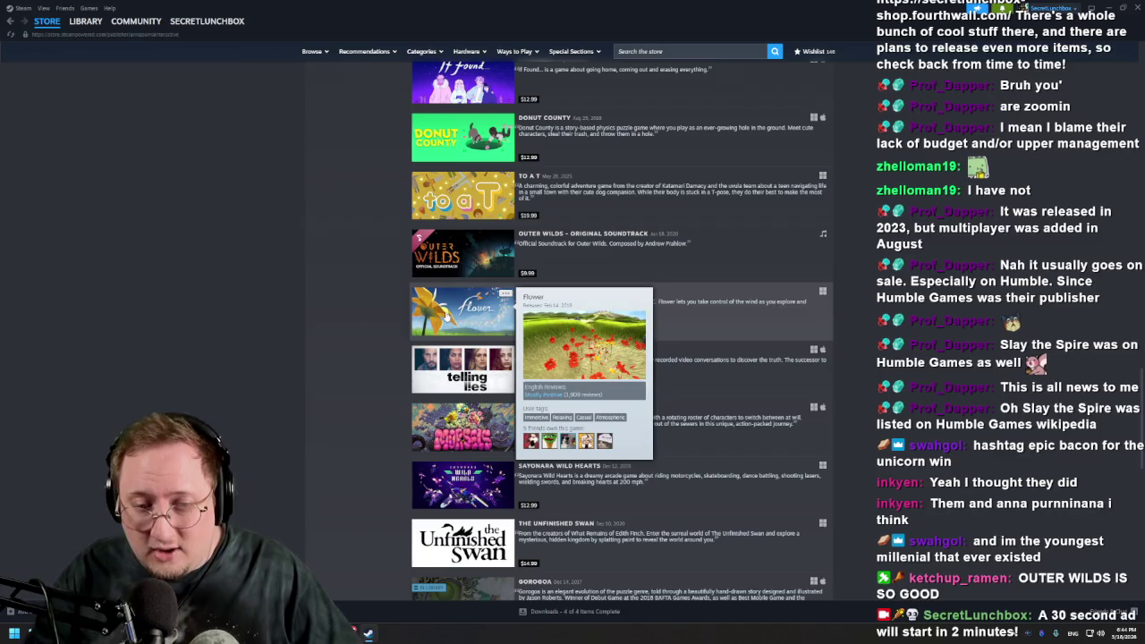
{"action": "scroll", "coordinate": [346, 425], "scroll_direction": "down", "scroll_amount": 3}
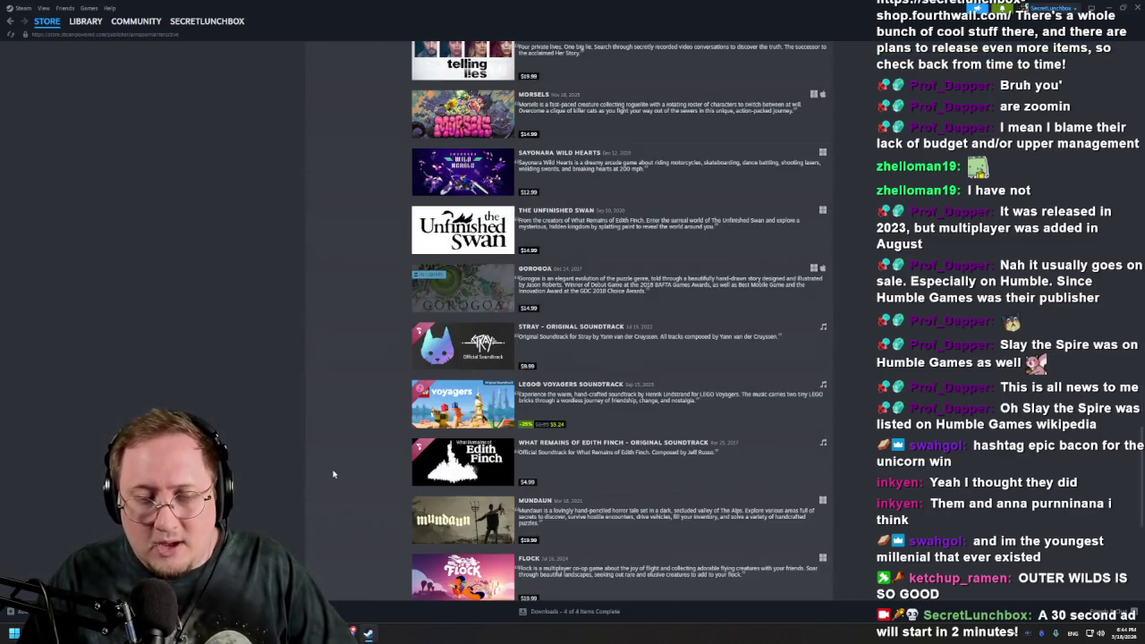
{"action": "scroll", "coordinate": [294, 450], "scroll_direction": "down", "scroll_amount": 4}
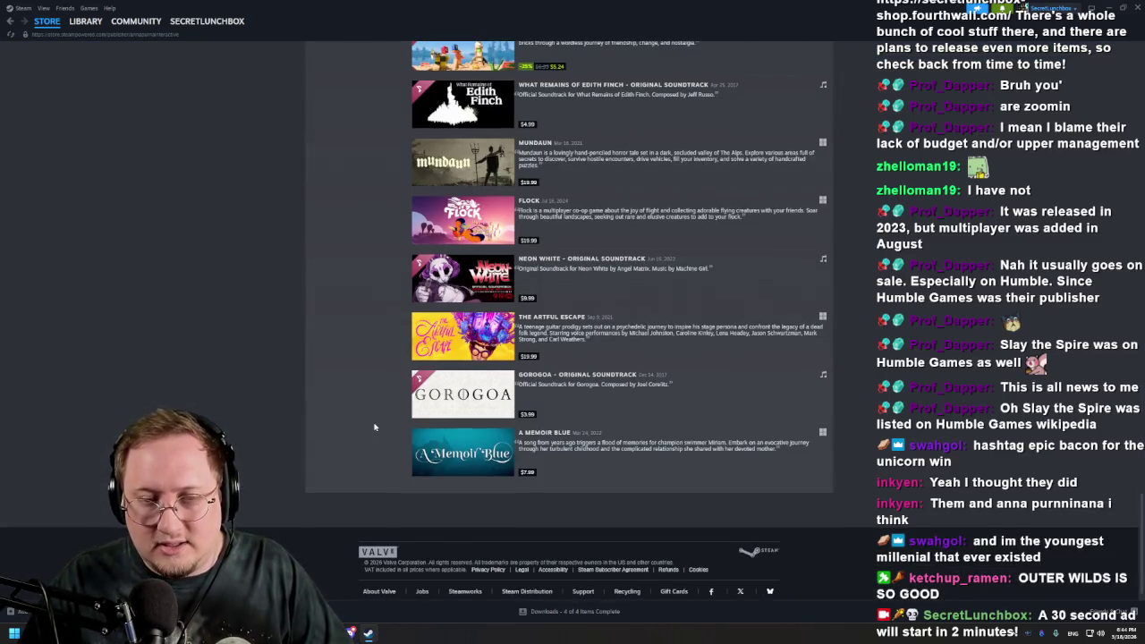
{"action": "scroll", "coordinate": [373, 427], "scroll_direction": "down", "scroll_amount": 1}
{"action": "scroll", "coordinate": [250, 374], "scroll_direction": "up", "scroll_amount": 15}
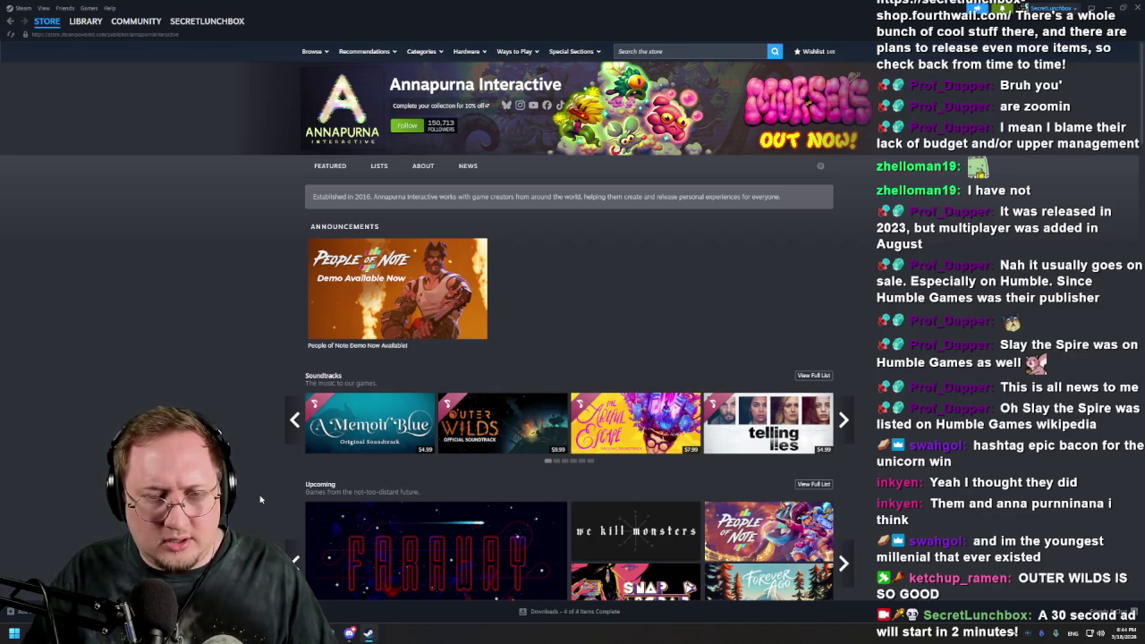
Scroll through the 34 Annapurna top sellers and back up to Outer Wilds, LEGO Voyagers and Stray
{"action": "scroll", "coordinate": [245, 522], "scroll_direction": "down", "scroll_amount": 8}
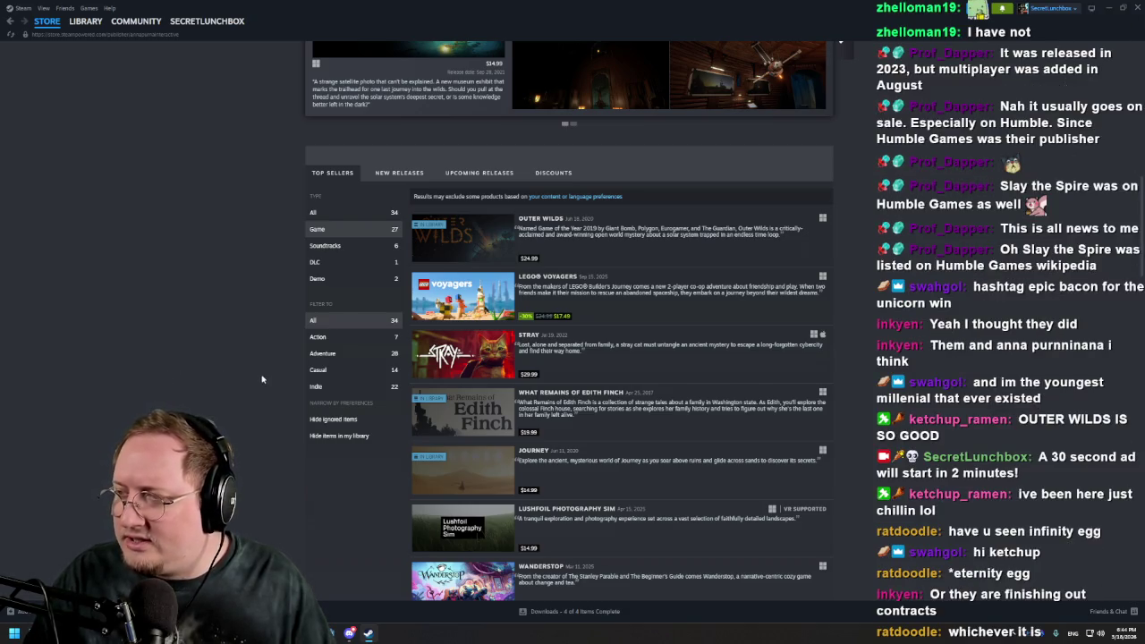
{"action": "scroll", "coordinate": [261, 379], "scroll_direction": "down", "scroll_amount": 10}
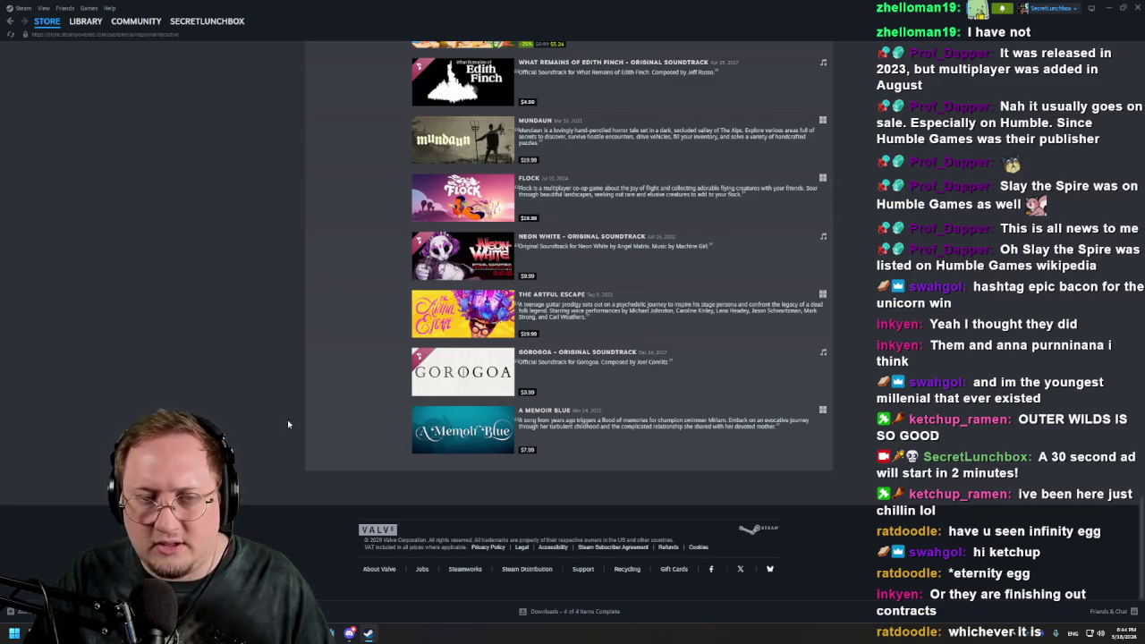
{"action": "scroll", "coordinate": [304, 407], "scroll_direction": "up", "scroll_amount": 6}
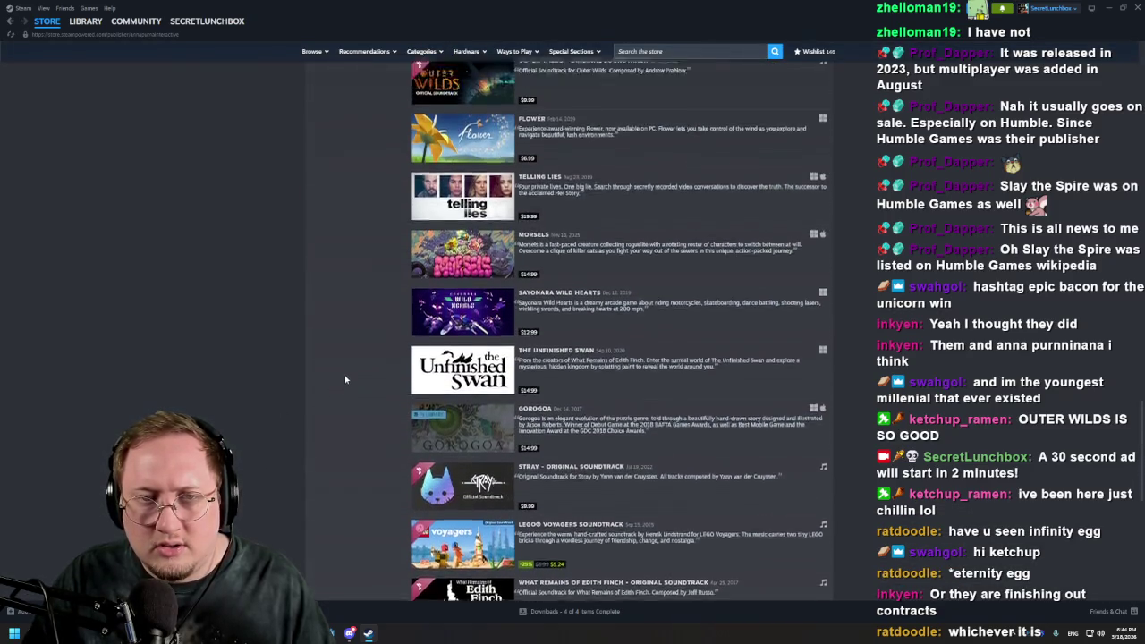
{"action": "scroll", "coordinate": [346, 379], "scroll_direction": "up", "scroll_amount": 15}
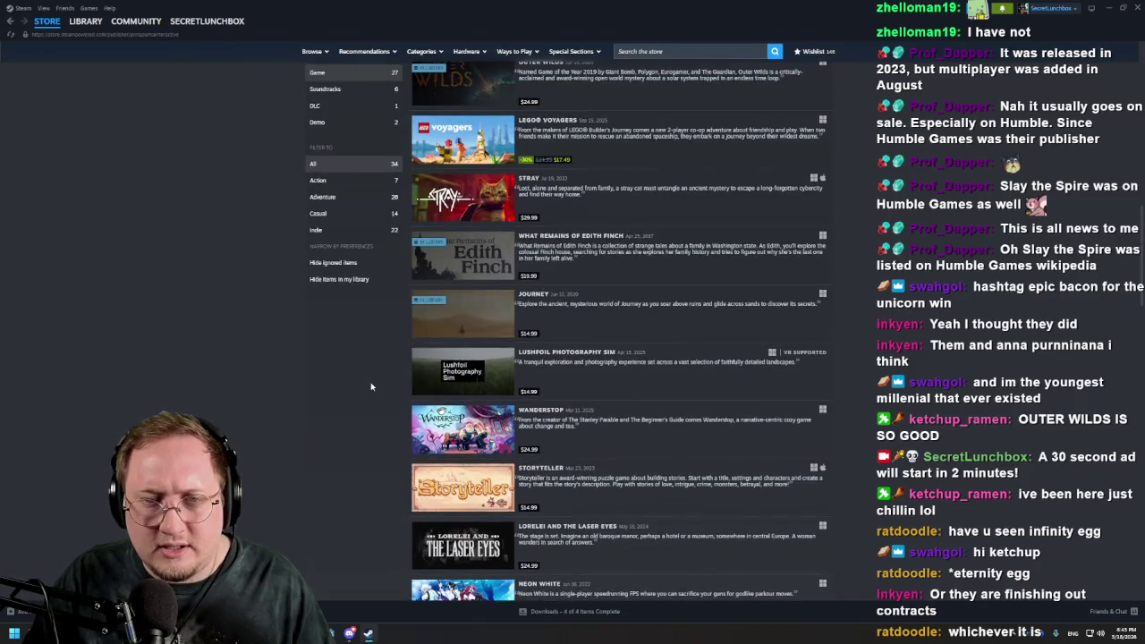
{"action": "scroll", "coordinate": [371, 386], "scroll_direction": "up", "scroll_amount": 5}
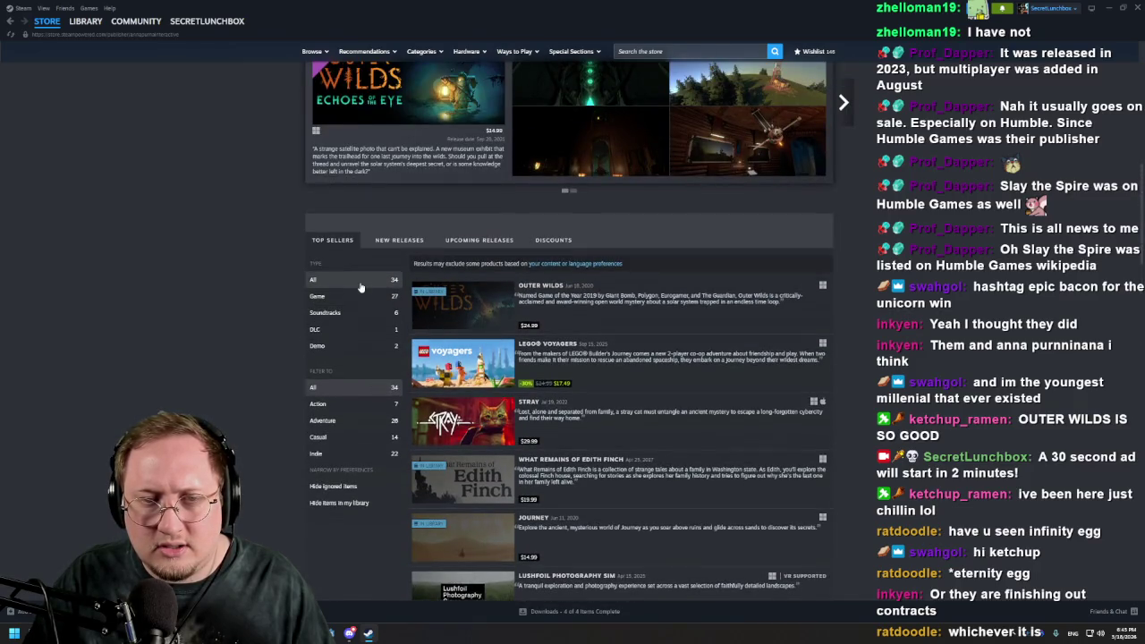
{"action": "scroll", "coordinate": [305, 327], "scroll_direction": "down", "scroll_amount": 10}
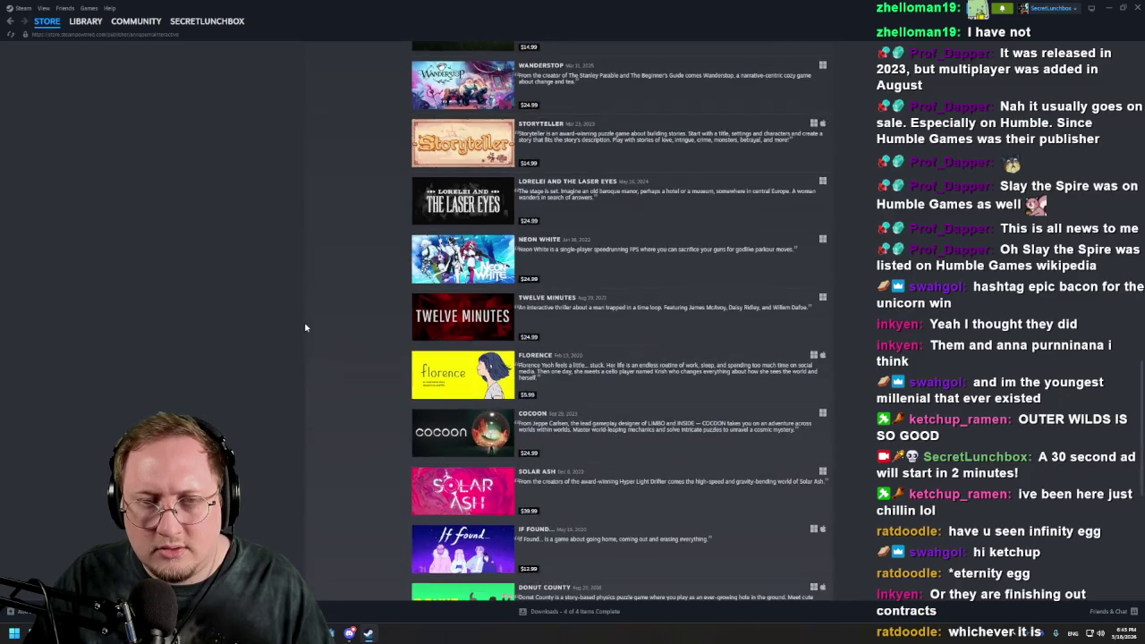
{"action": "scroll", "coordinate": [305, 328], "scroll_direction": "down", "scroll_amount": 20}
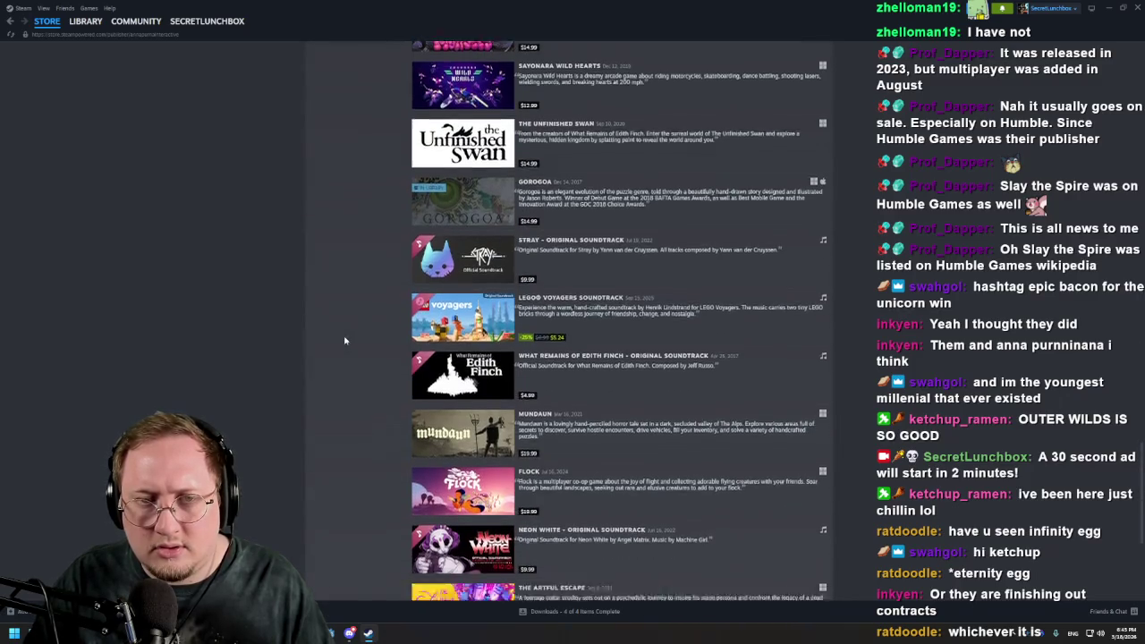
{"action": "scroll", "coordinate": [345, 340], "scroll_direction": "up", "scroll_amount": 20}
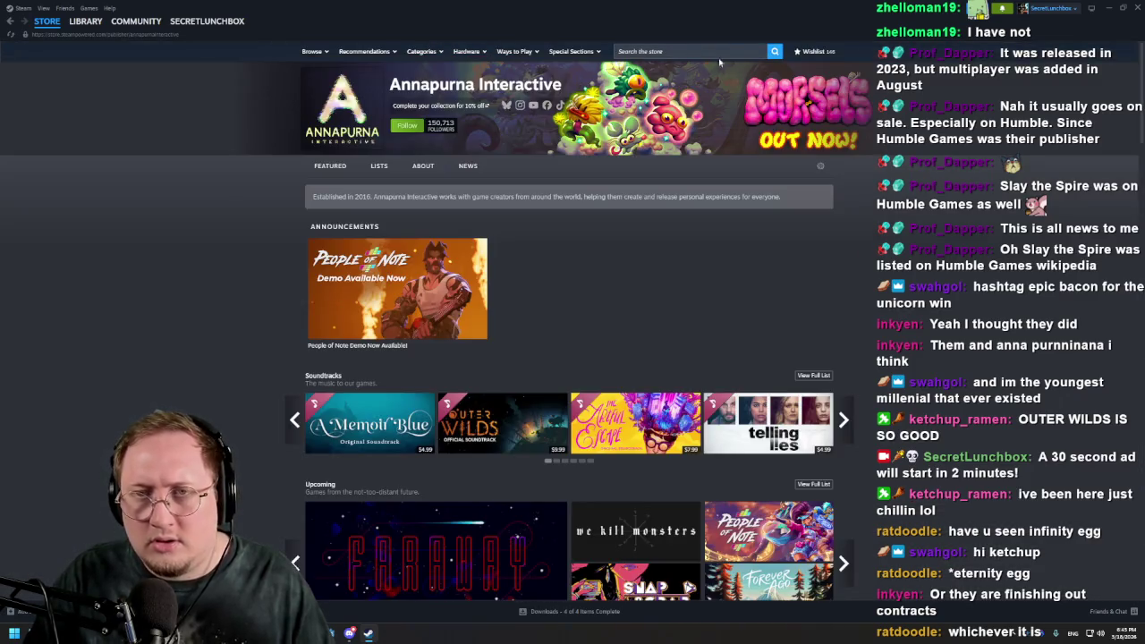
Search the store for 'egg' and open the Eternity Egg result
{"action": "left_click", "coordinate": [695, 51]}
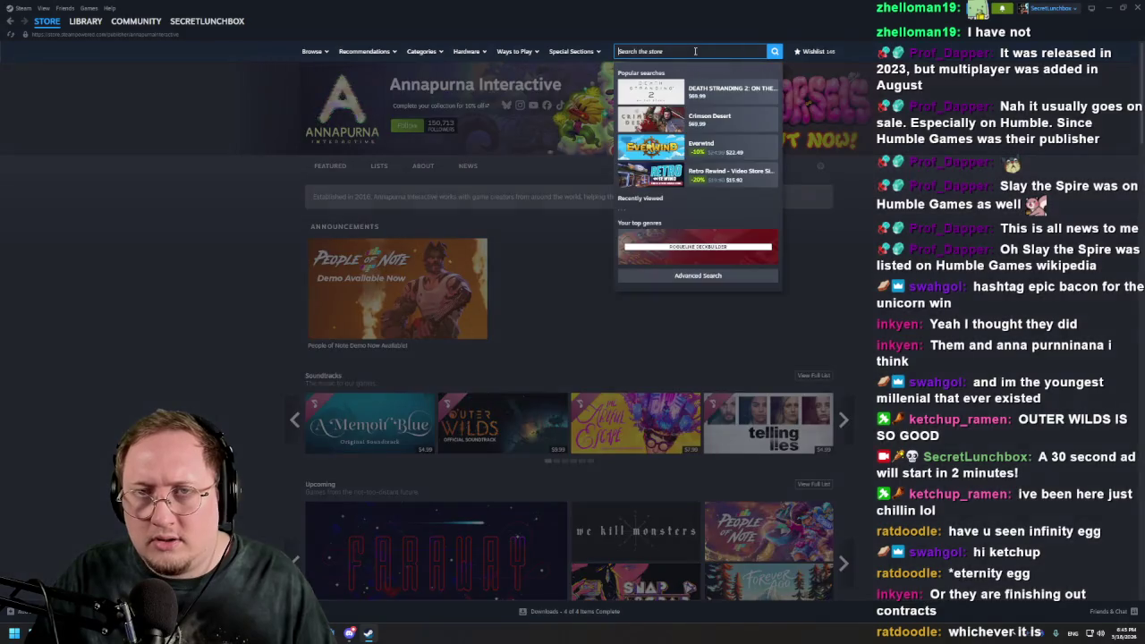
{"action": "type", "text": "egg"}
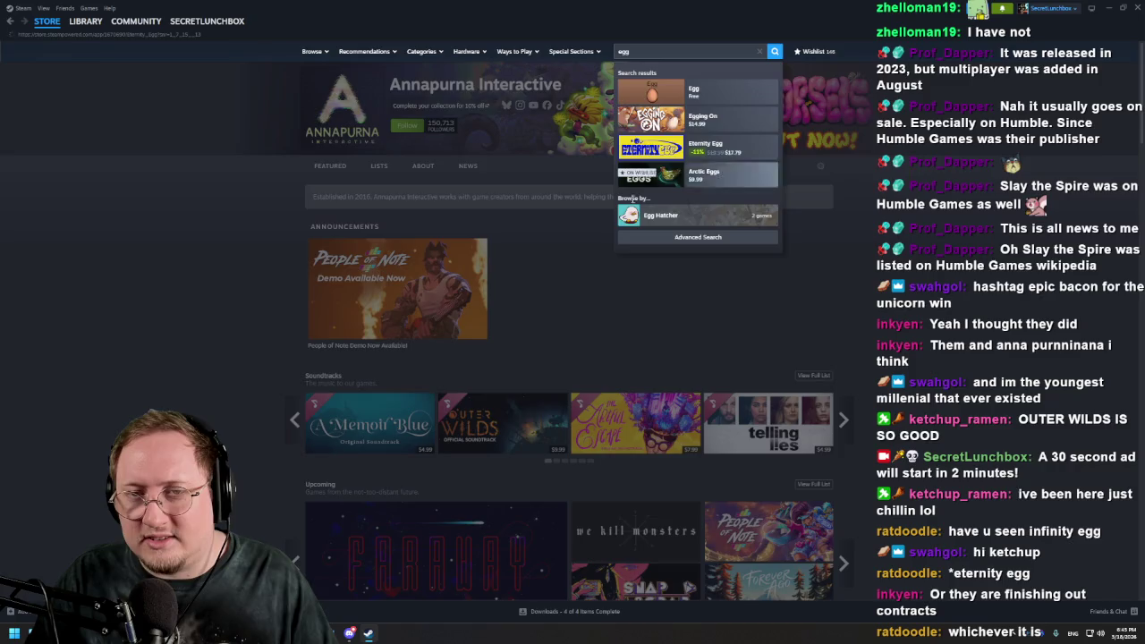
{"action": "left_click", "coordinate": [704, 147]}
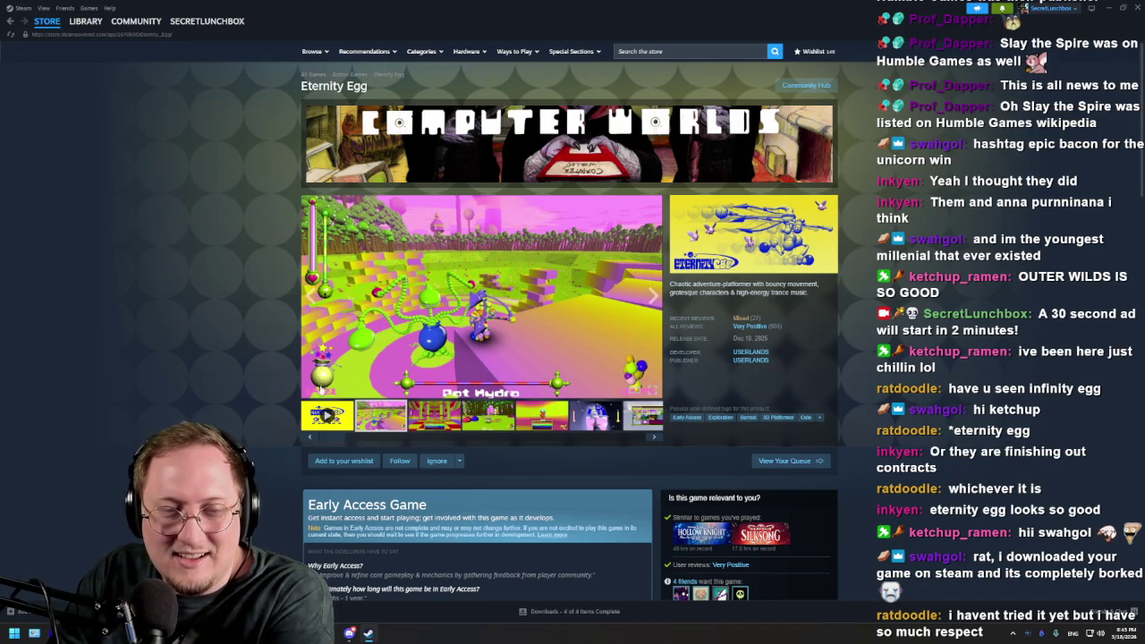
Enlarge the second screenshot, close it, then play the Eternity Egg trailer fullscreen
{"action": "left_click", "coordinate": [320, 389]}
{"action": "key", "text": "Escape"}
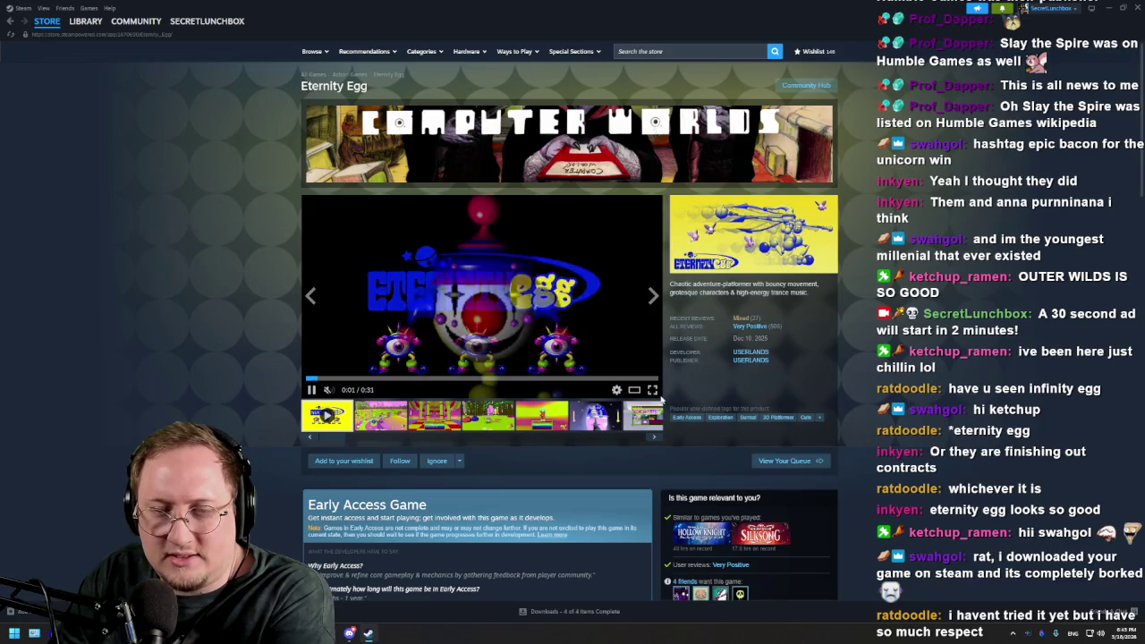
{"action": "double_click", "coordinate": [388, 376]}
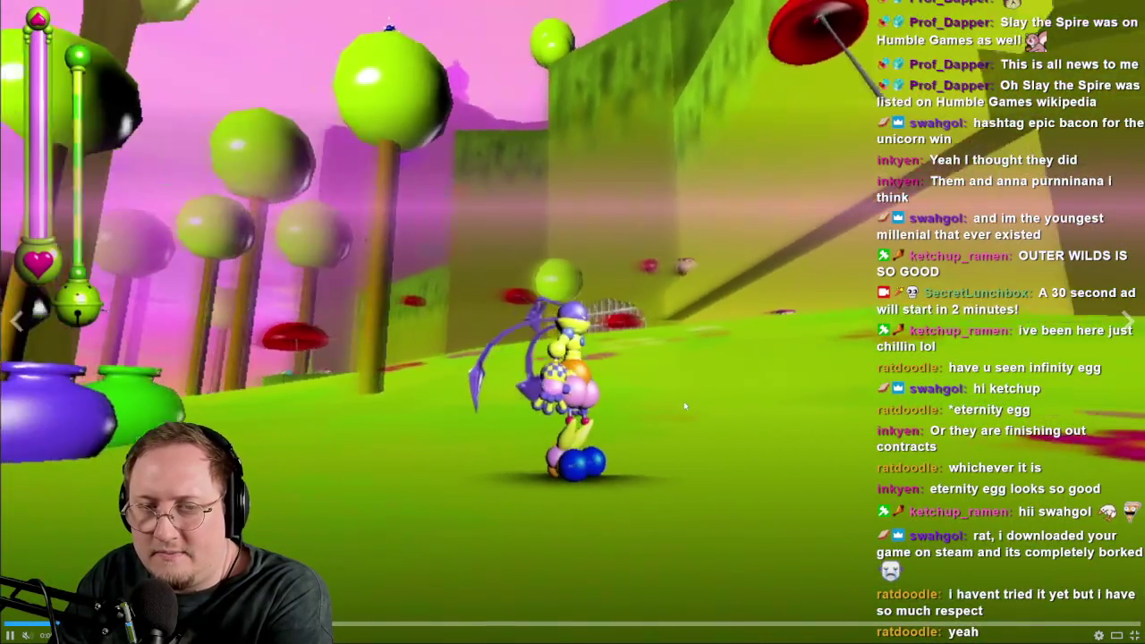
Pause and resume the Eternity Egg trailer several times to read its dialogue scenes
{"action": "left_click", "coordinate": [648, 488]}
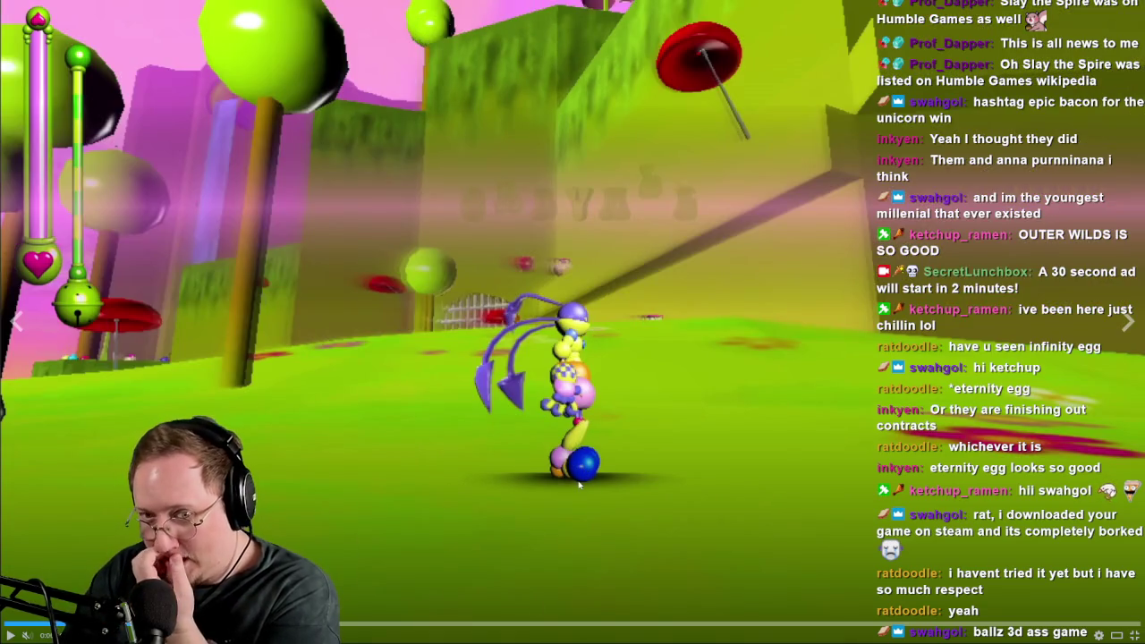
{"action": "left_click", "coordinate": [629, 391]}
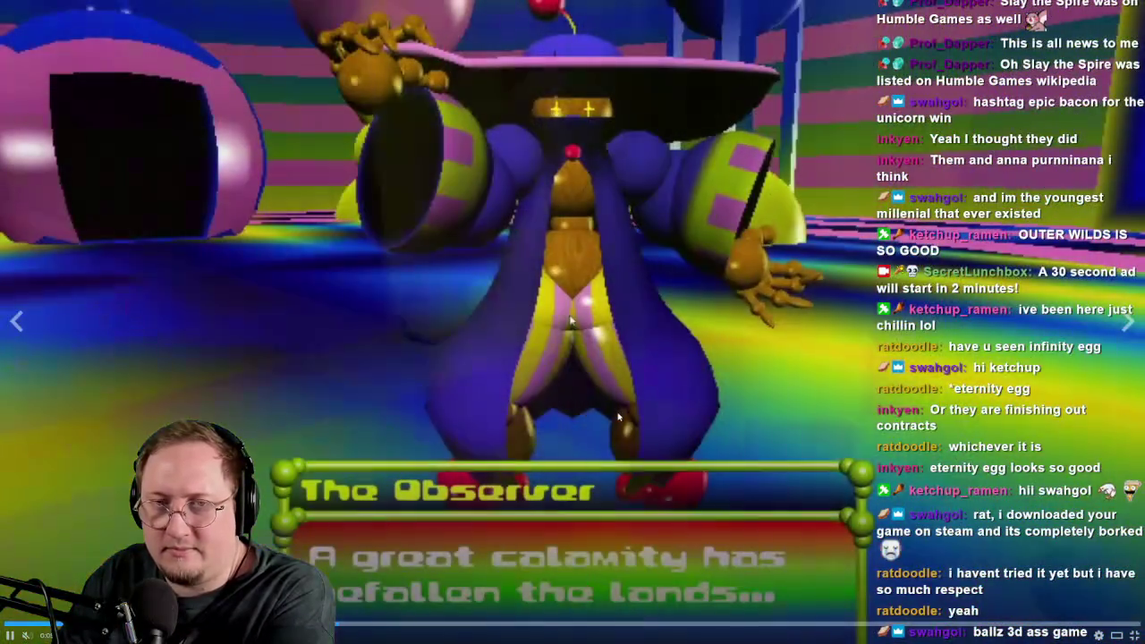
{"action": "left_click", "coordinate": [626, 234]}
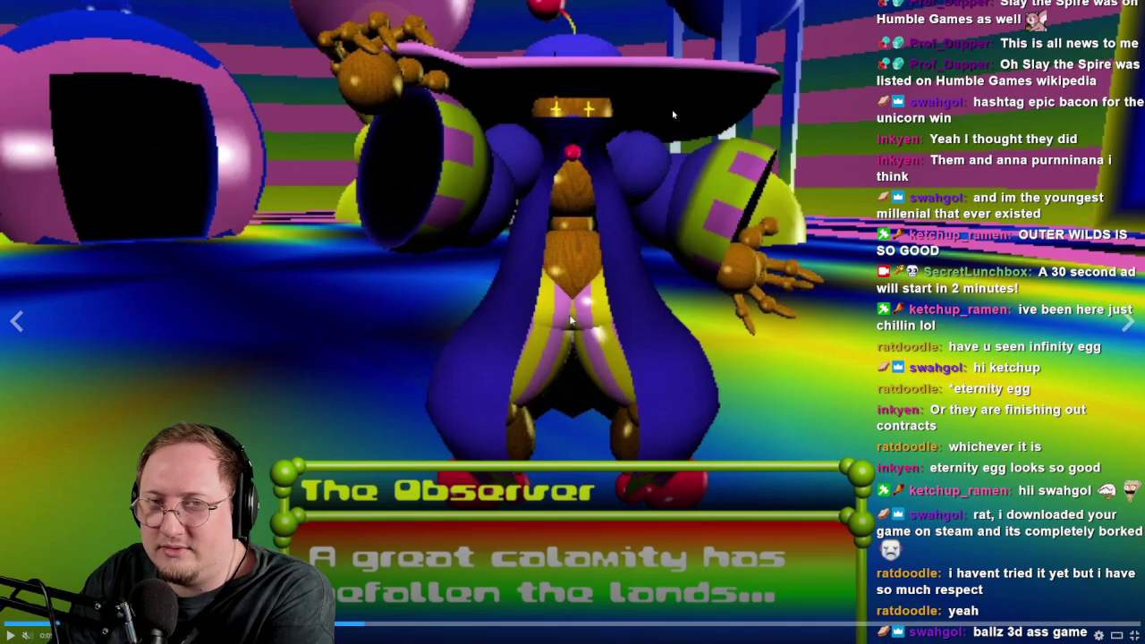
{"action": "left_click", "coordinate": [803, 195]}
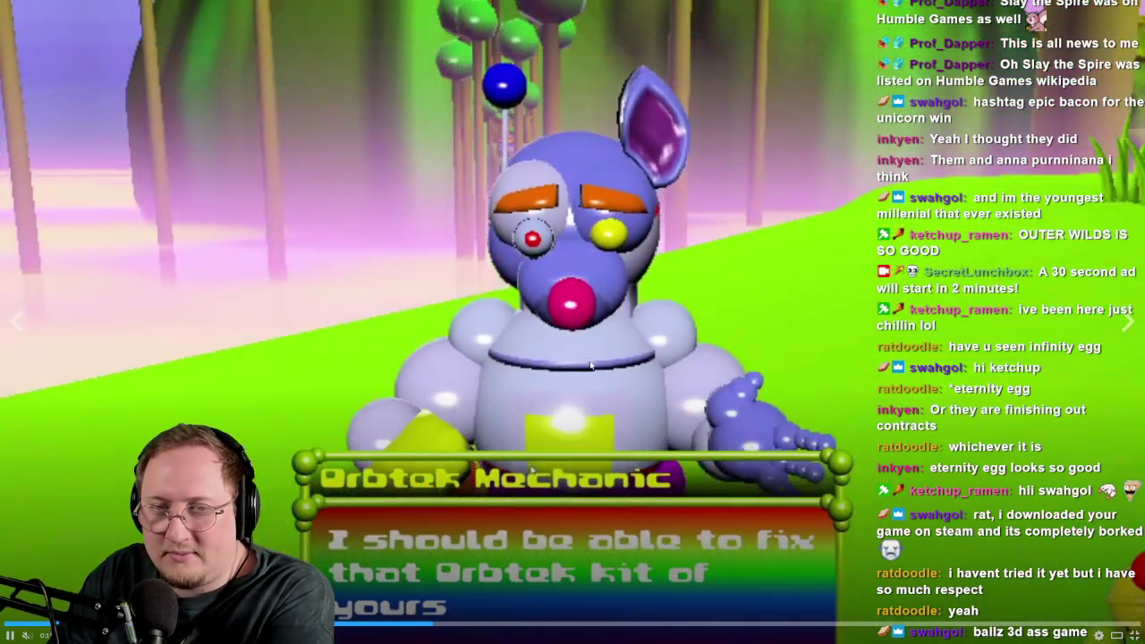
{"action": "left_click", "coordinate": [779, 368]}
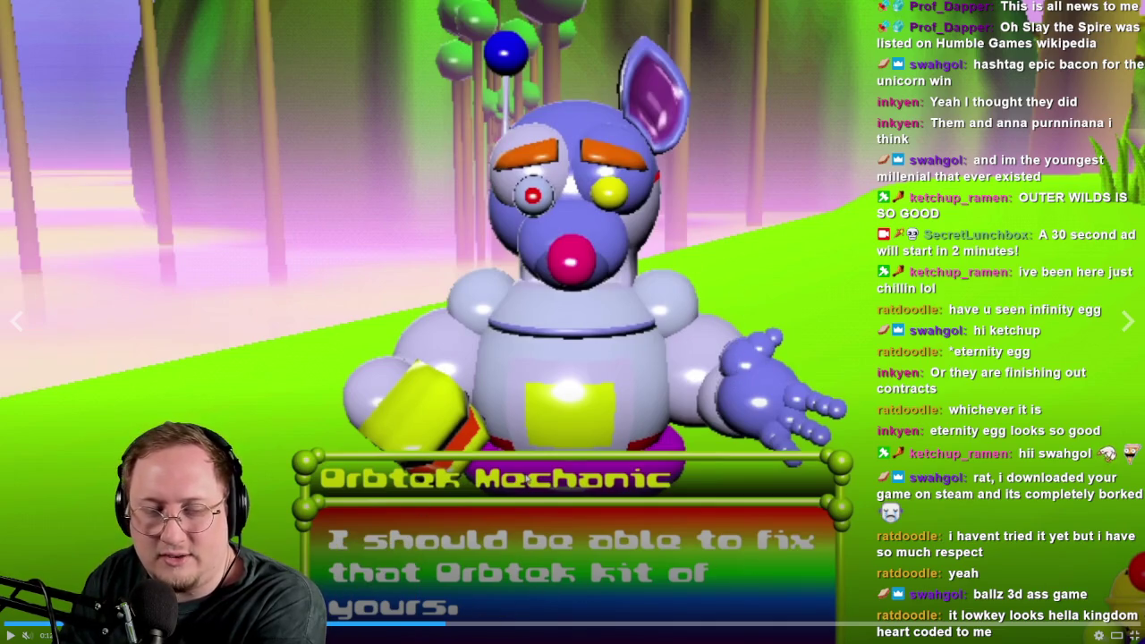
Seek from The Observer scene past the Orbtek Mechanic to the Pot Hydra boss fight
{"action": "left_click", "coordinate": [363, 626]}
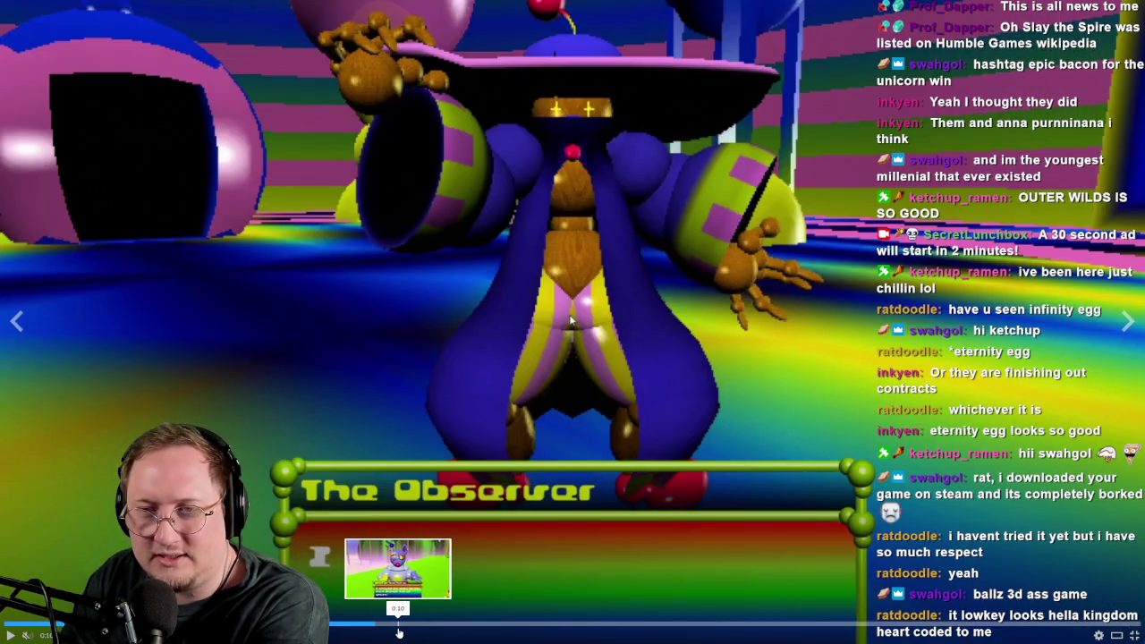
{"action": "left_click", "coordinate": [396, 626]}
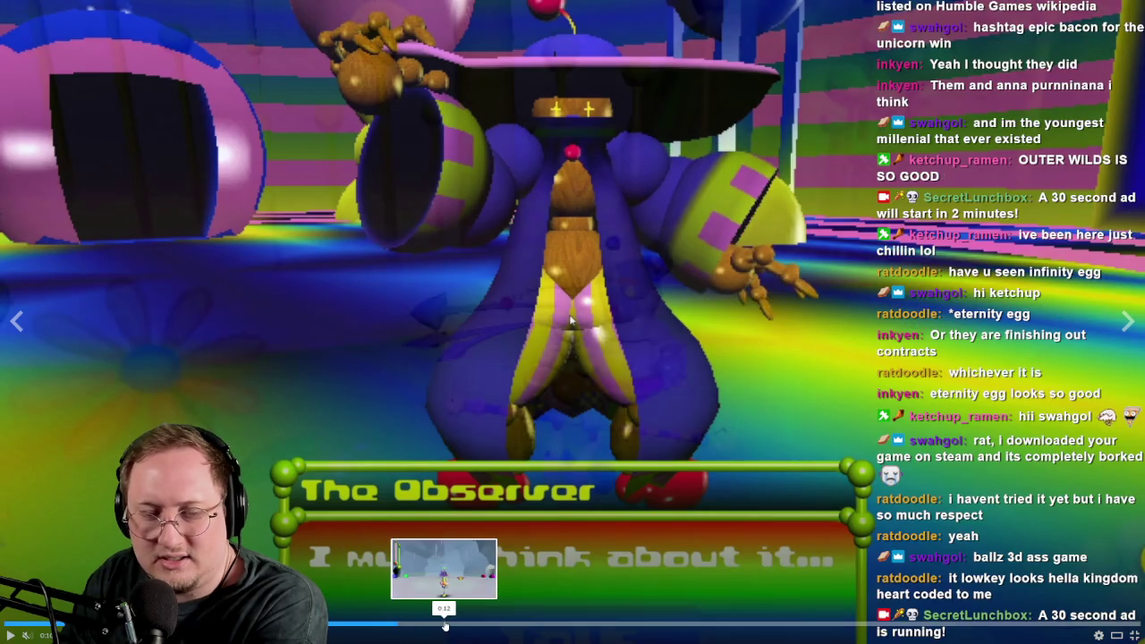
{"action": "left_click", "coordinate": [444, 626]}
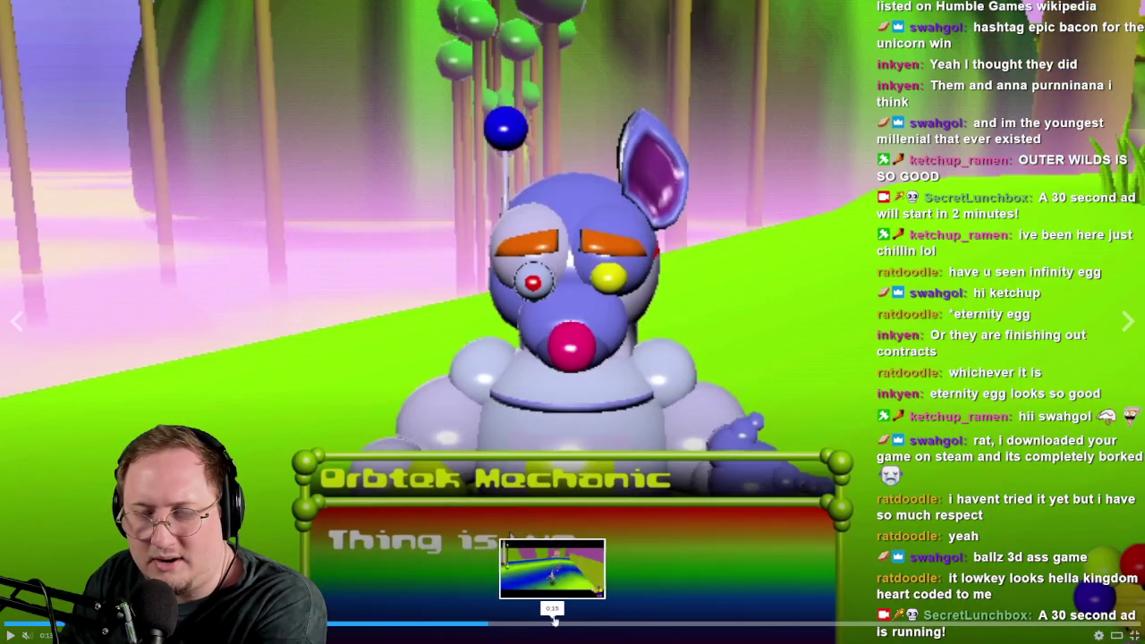
{"action": "left_click", "coordinate": [547, 620]}
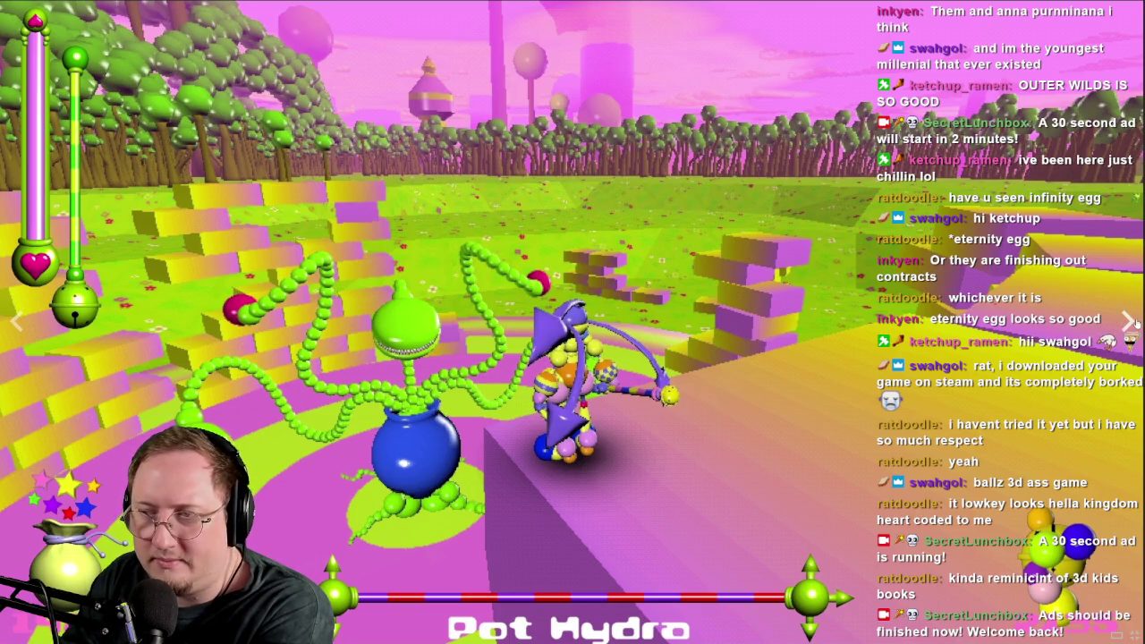
Skip the Eternity Egg trailer ahead, leave fullscreen, and close the Steam store window
{"action": "left_click", "coordinate": [1129, 321]}
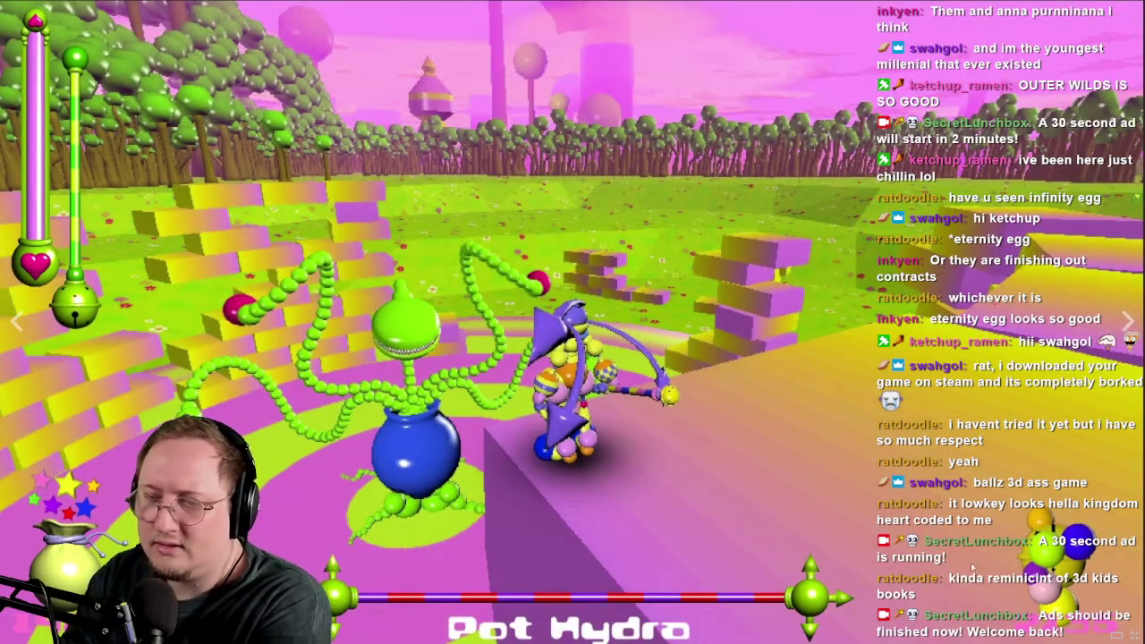
{"action": "key", "text": "Escape"}
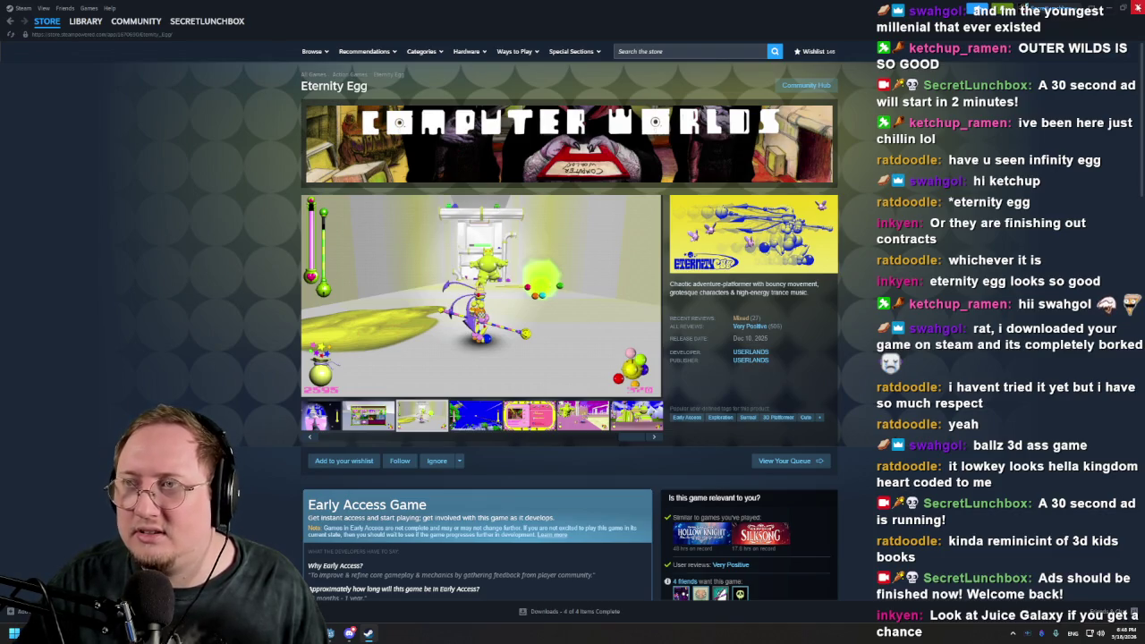
{"action": "left_click", "coordinate": [1137, 8]}
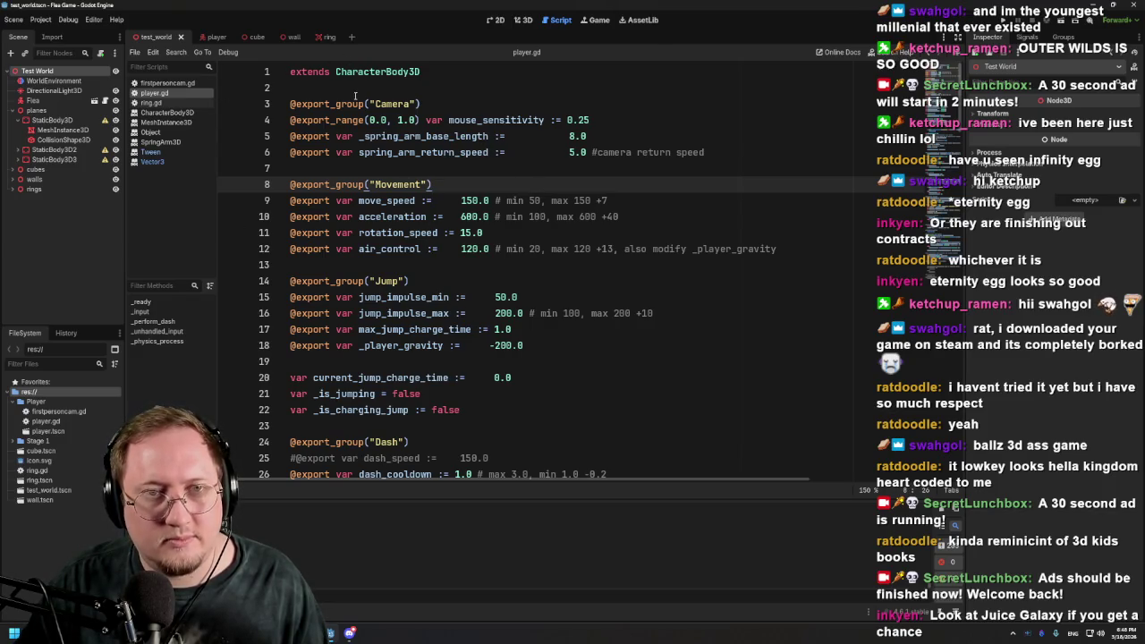
Return to the test_world scene, run the game, and stop the playtest with F8
{"action": "left_click", "coordinate": [211, 38]}
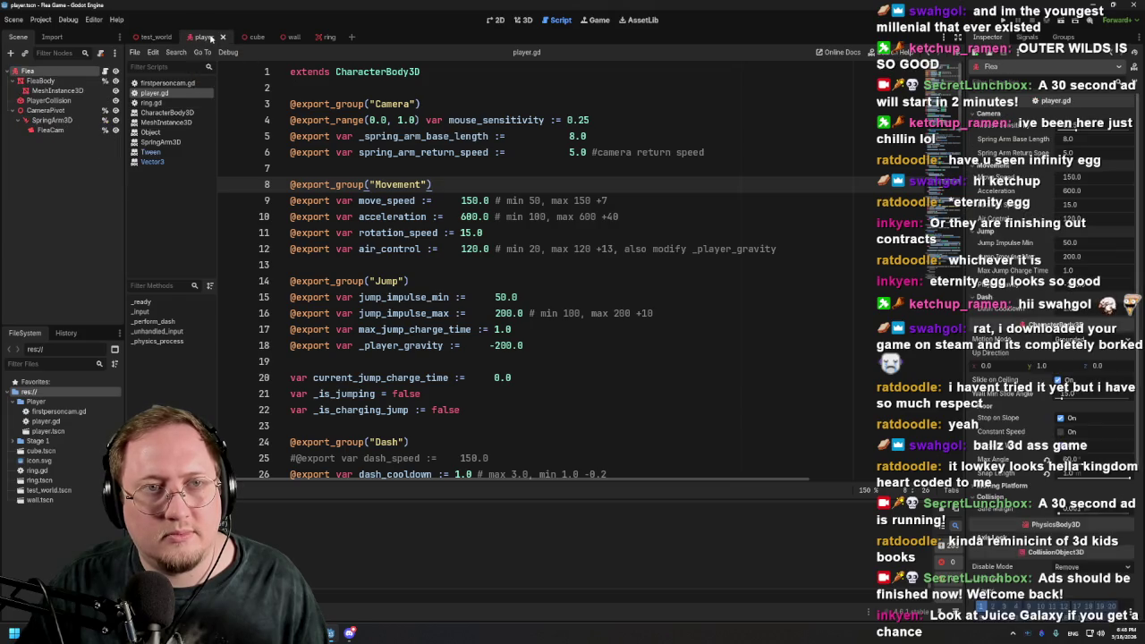
{"action": "left_click", "coordinate": [154, 37]}
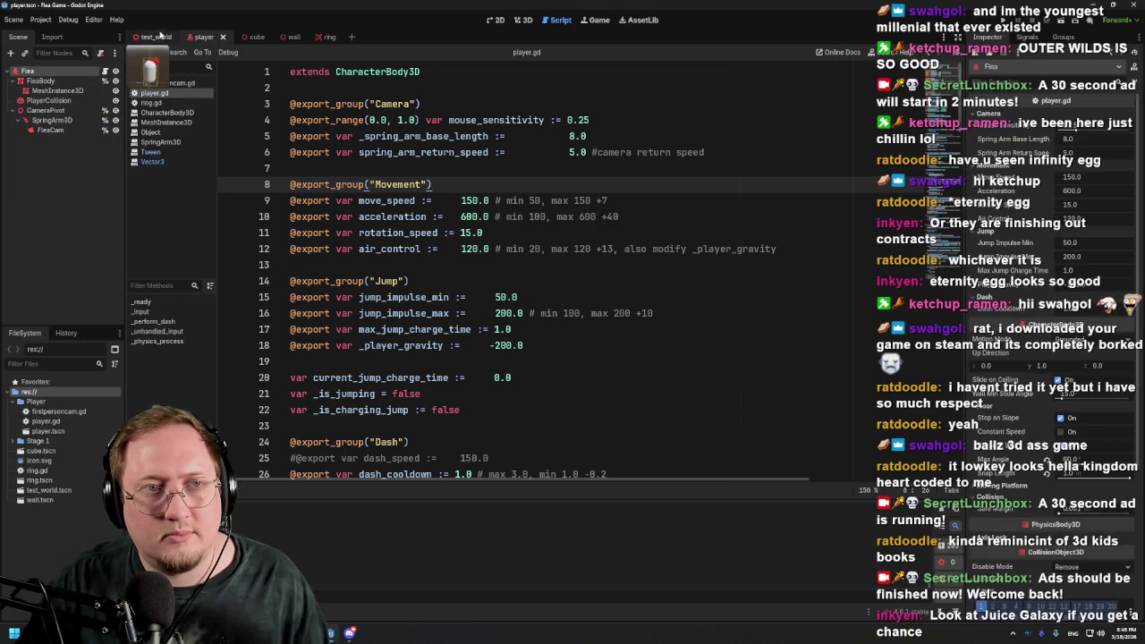
{"action": "left_click", "coordinate": [1063, 24]}
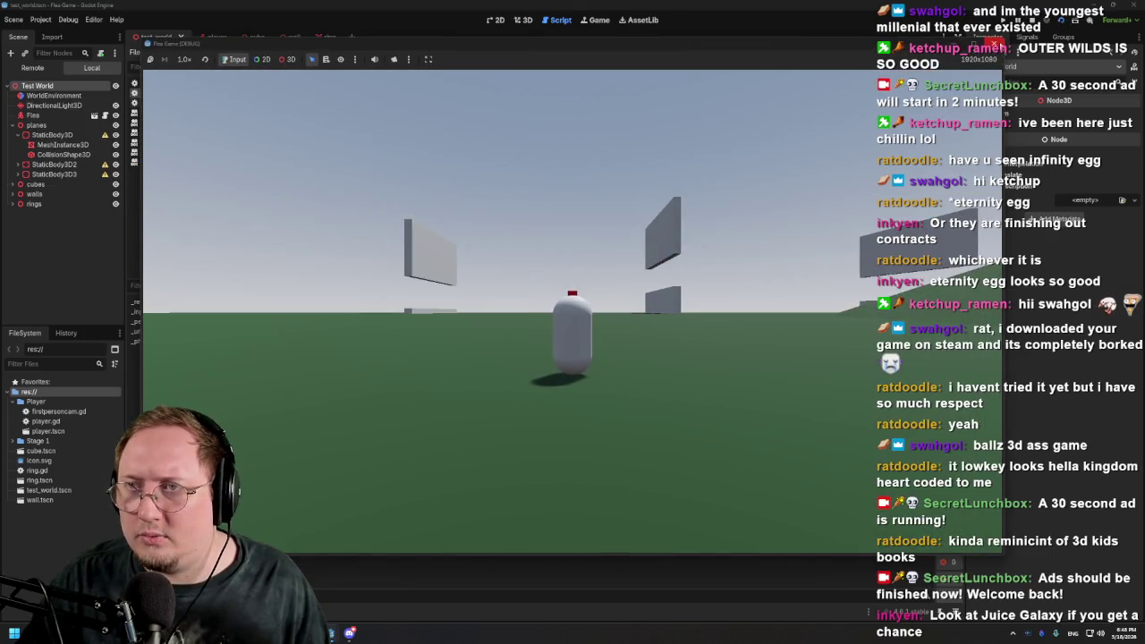
{"action": "key", "text": "F8"}
{"action": "left_click", "coordinate": [524, 19]}
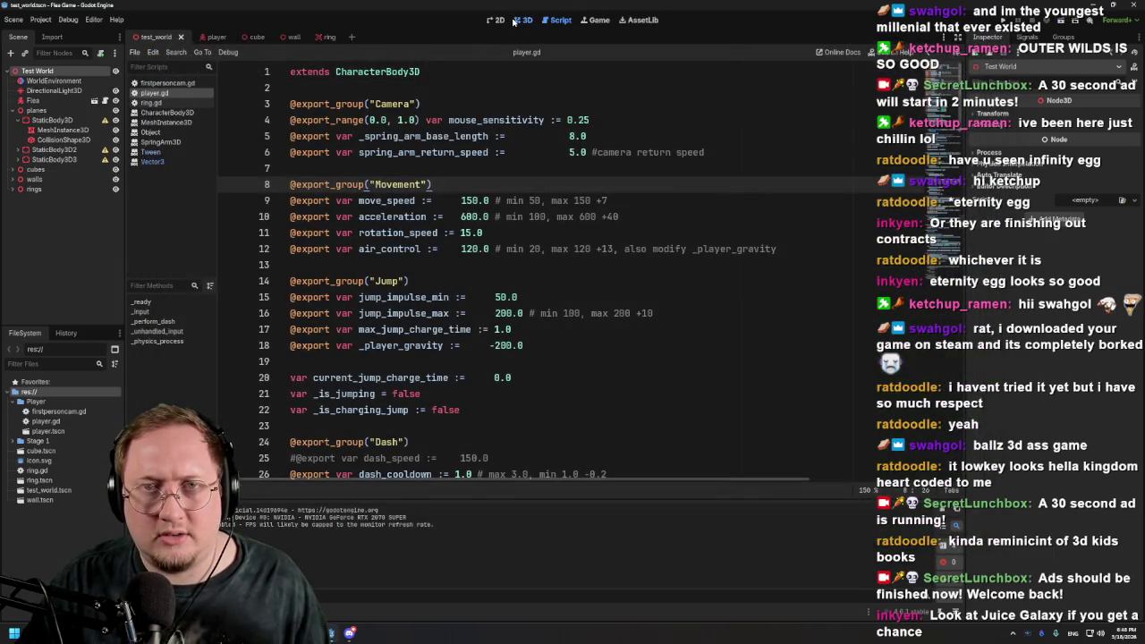
{"action": "scroll", "coordinate": [618, 292], "scroll_direction": "down", "scroll_amount": 3}
{"action": "left_click", "coordinate": [582, 331]}
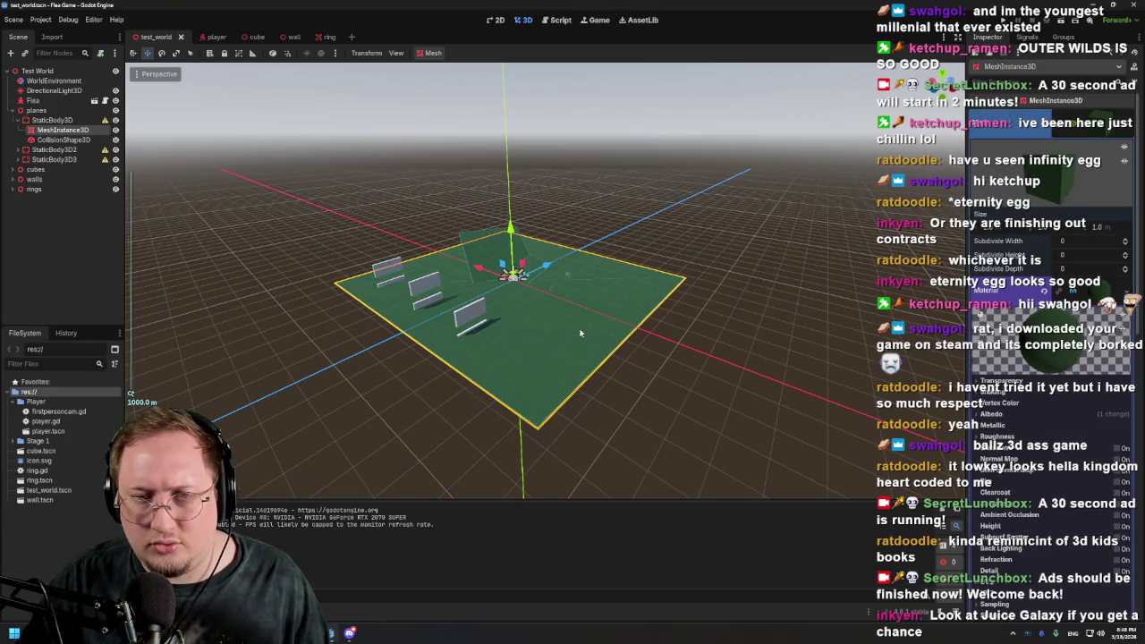
{"action": "scroll", "coordinate": [1101, 286], "scroll_direction": "down", "scroll_amount": 3}
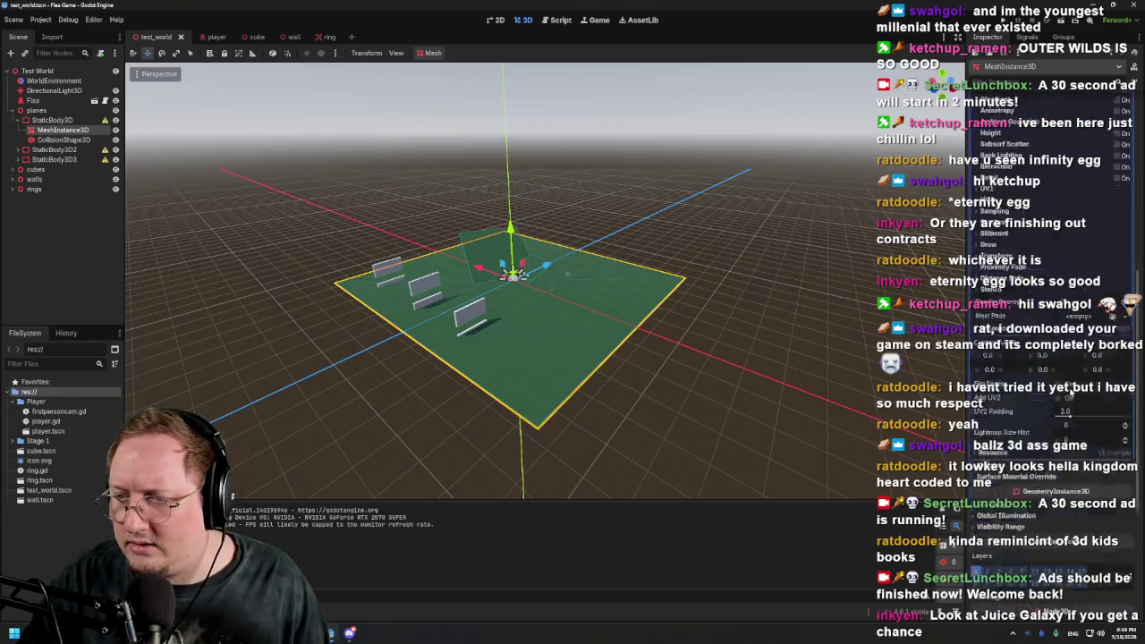
{"action": "scroll", "coordinate": [1002, 234], "scroll_direction": "down", "scroll_amount": 5}
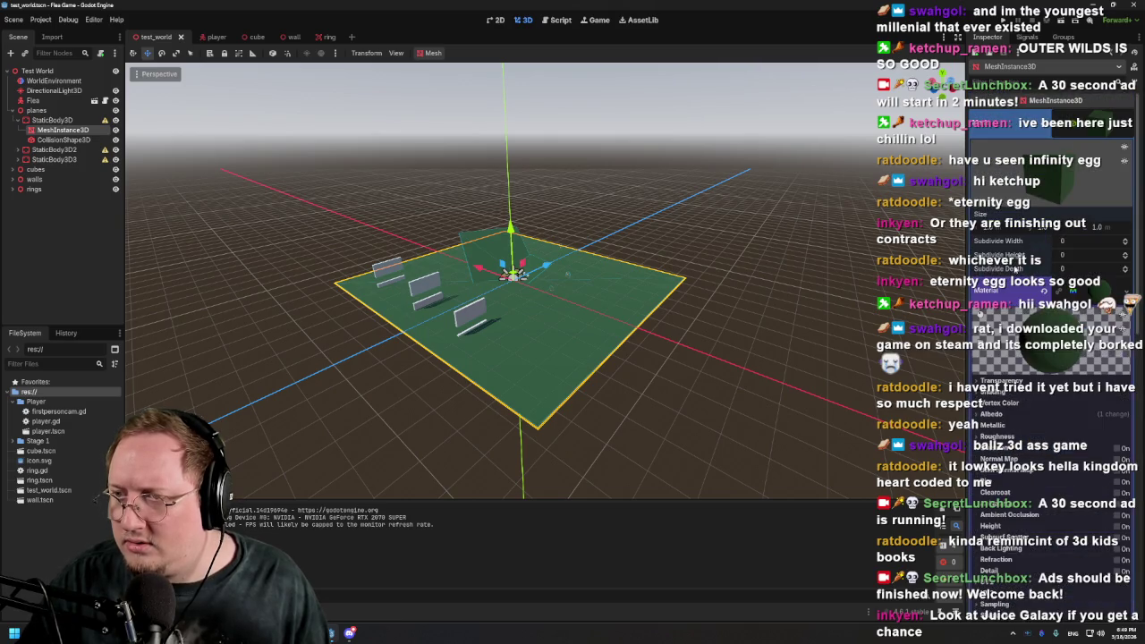
{"action": "scroll", "coordinate": [1017, 355], "scroll_direction": "down", "scroll_amount": 5}
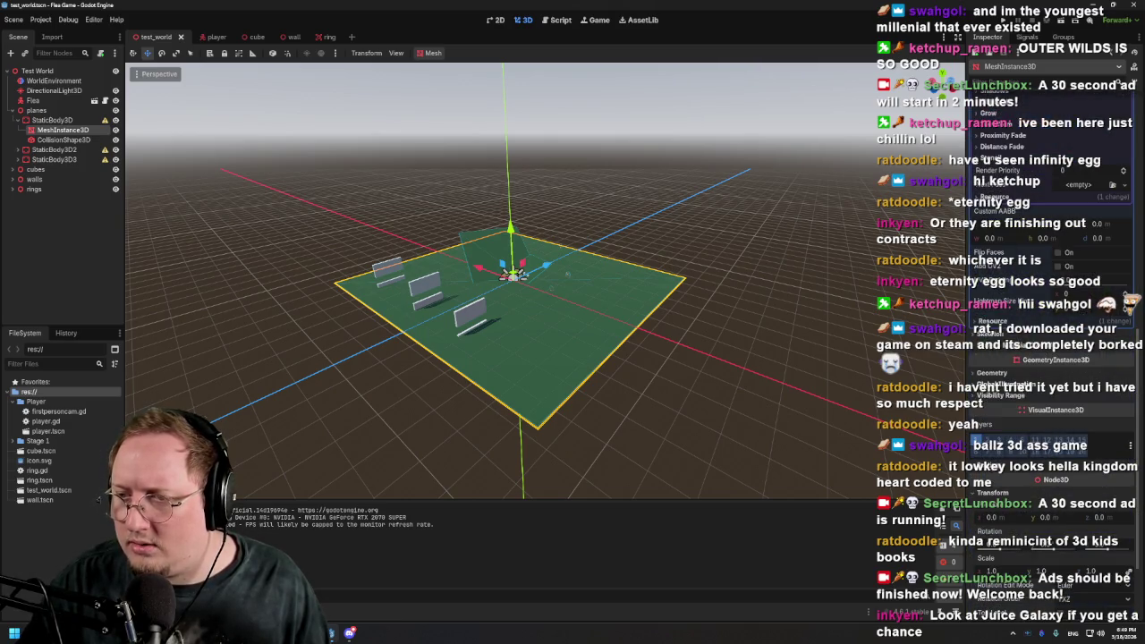
{"action": "scroll", "coordinate": [1012, 369], "scroll_direction": "down", "scroll_amount": 4}
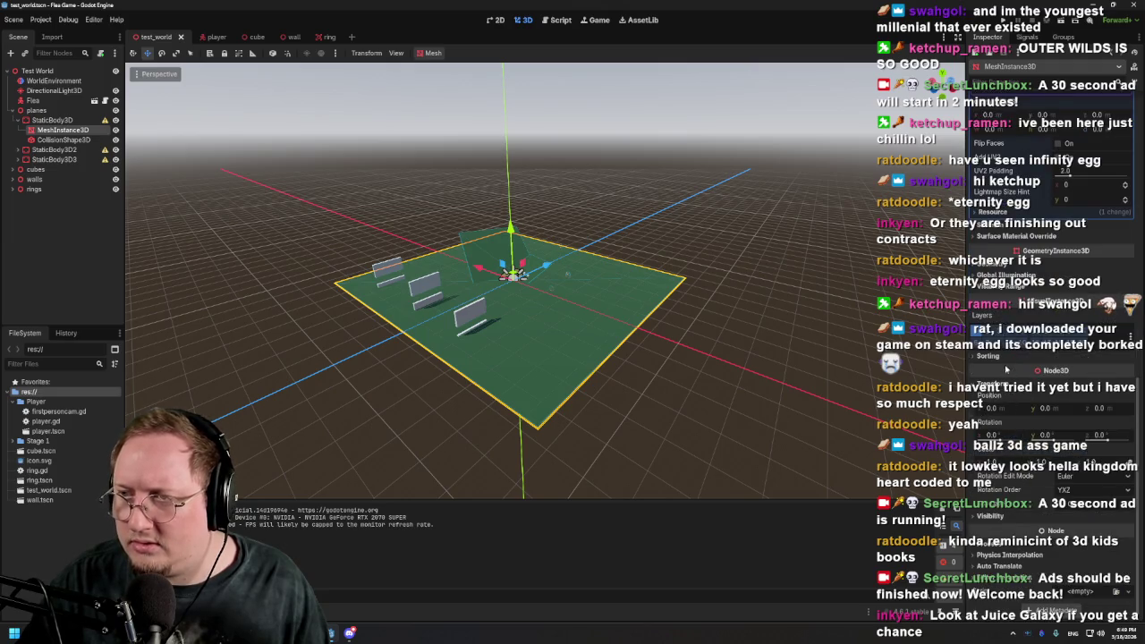
{"action": "scroll", "coordinate": [1009, 266], "scroll_direction": "up", "scroll_amount": 7}
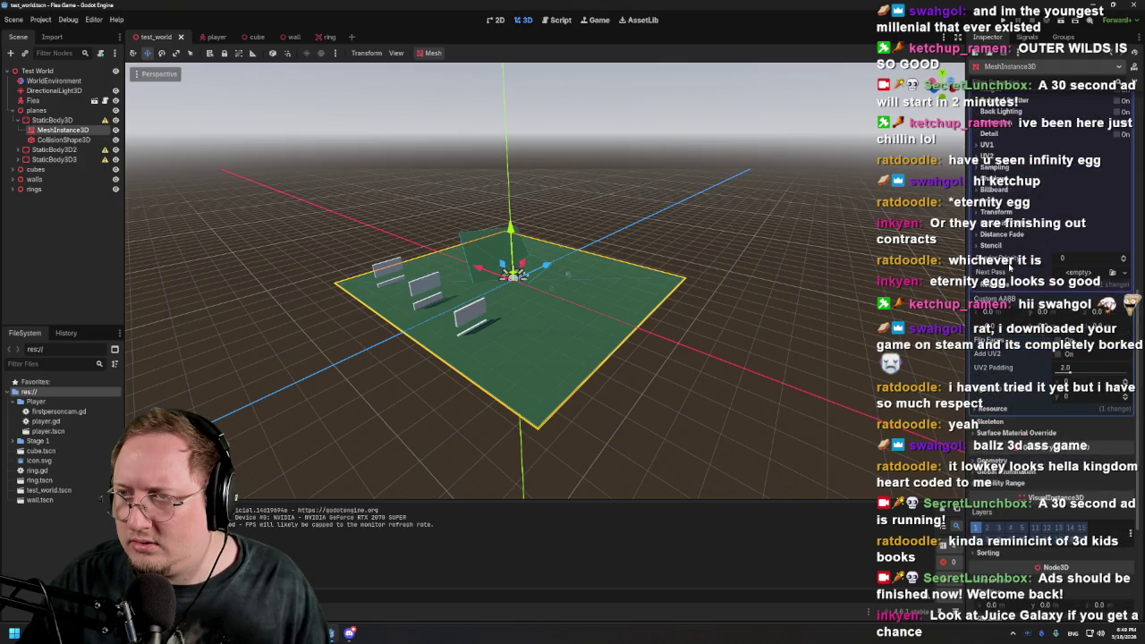
{"action": "scroll", "coordinate": [1060, 258], "scroll_direction": "up", "scroll_amount": 10}
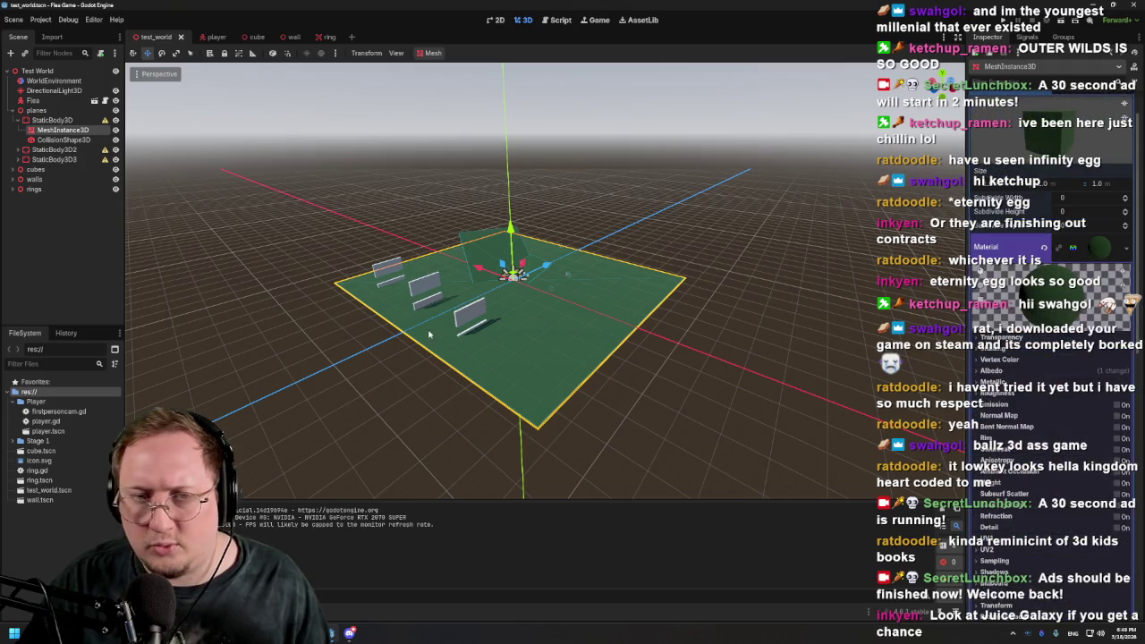
{"action": "left_click_drag", "start_coordinate": [713, 295], "coordinate": [742, 283]}
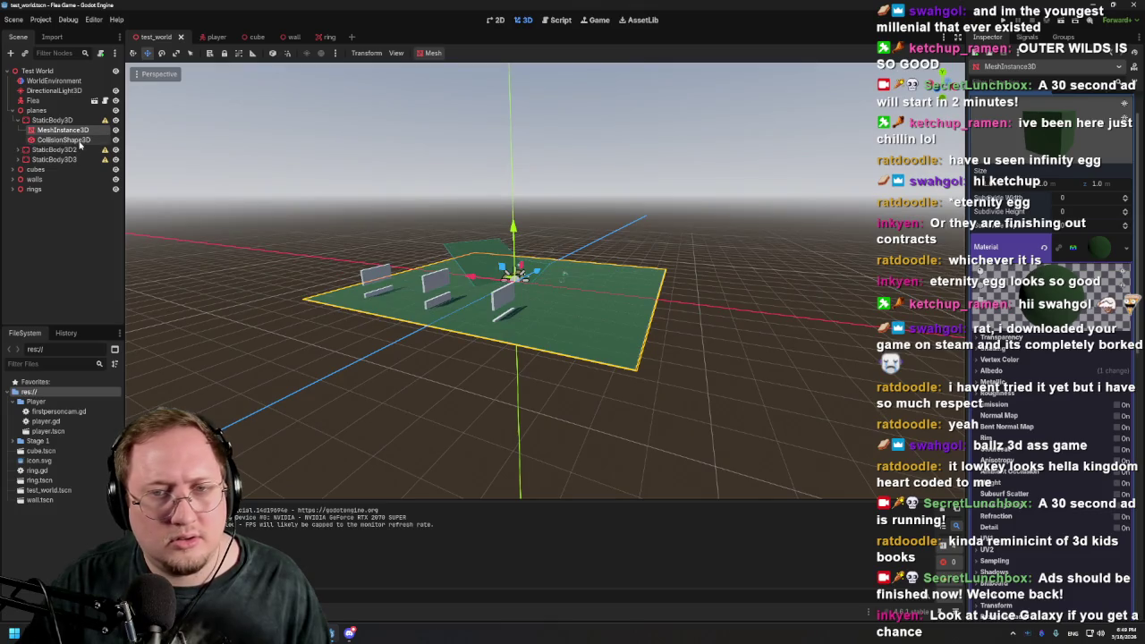
{"action": "left_click", "coordinate": [53, 120]}
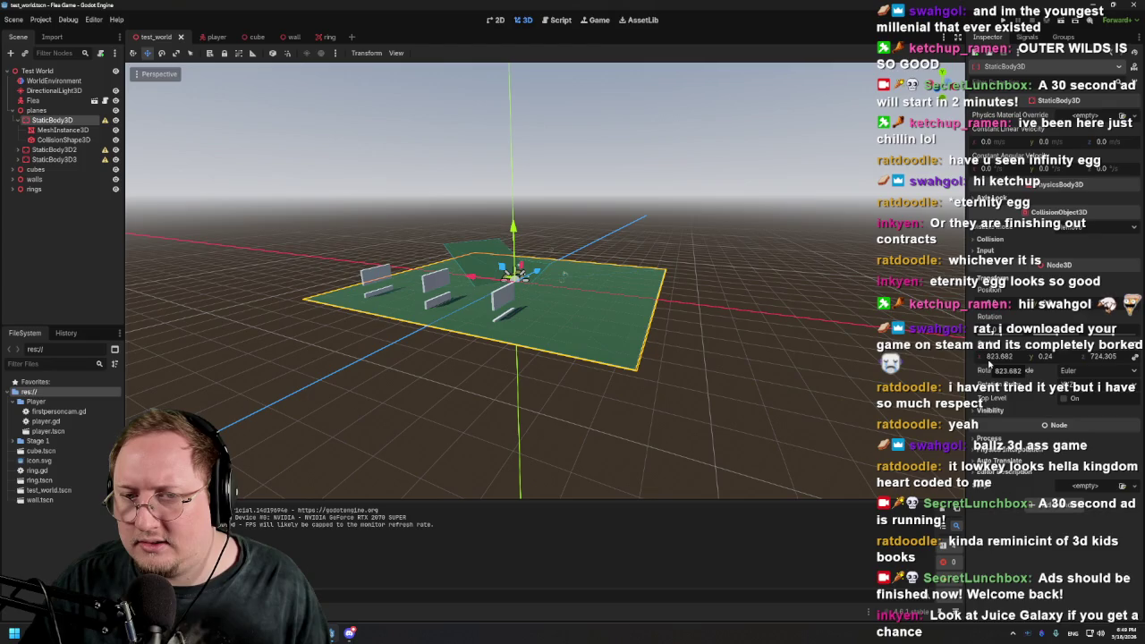
{"action": "left_click_drag", "start_coordinate": [716, 232], "coordinate": [703, 355]}
{"action": "left_click_drag", "start_coordinate": [668, 320], "coordinate": [597, 233]}
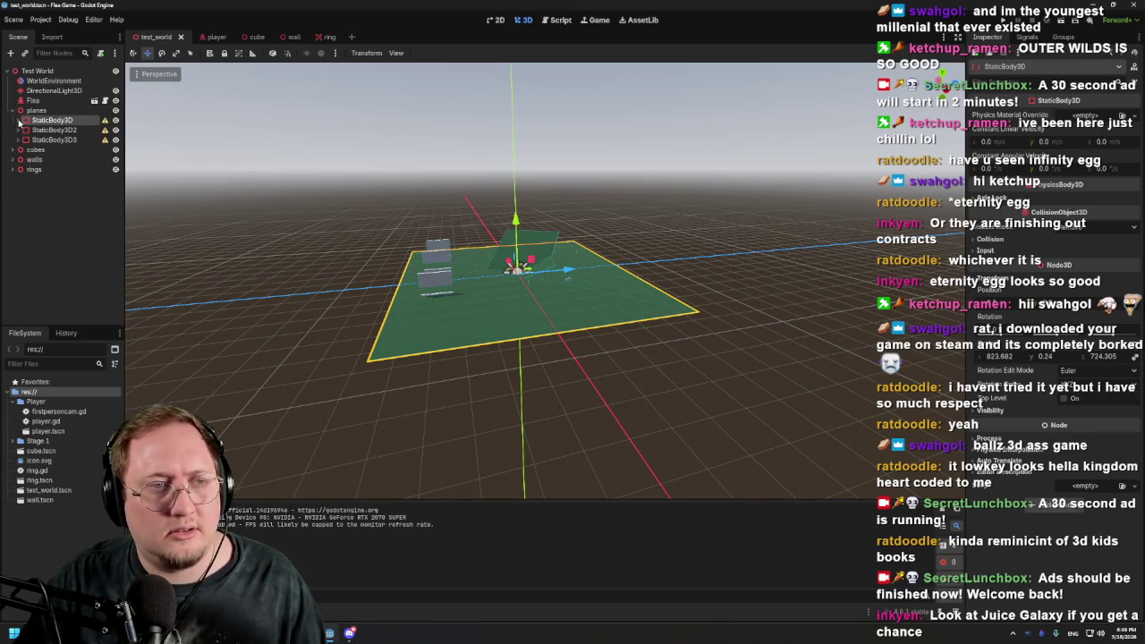
Duplicate cube1 in the cubes group to create cube4
{"action": "left_click", "coordinate": [33, 150]}
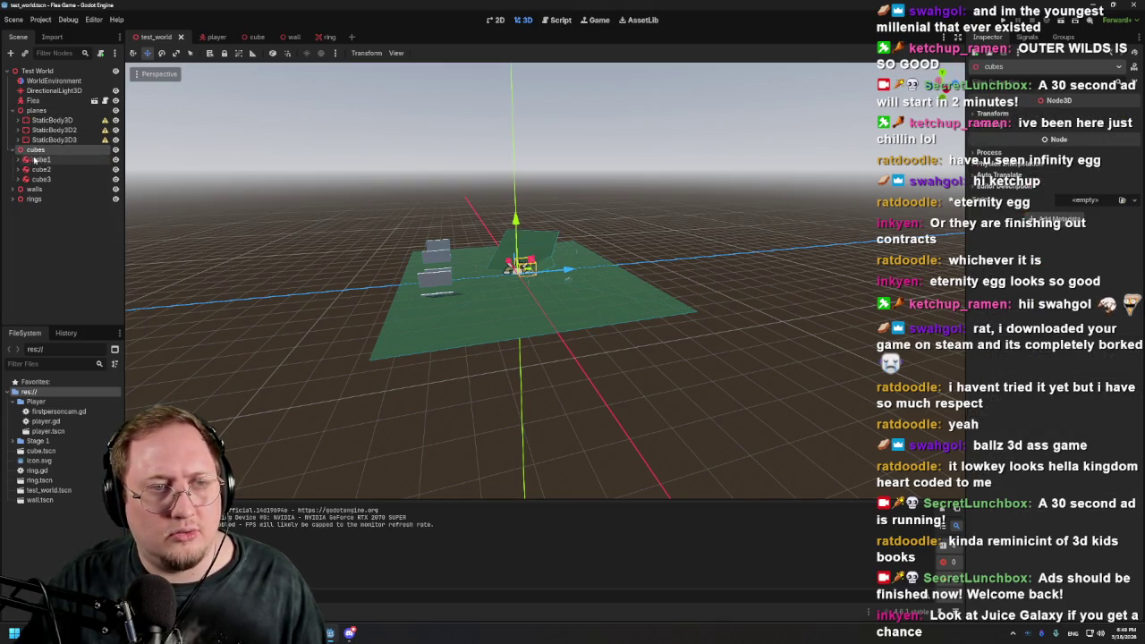
{"action": "left_click", "coordinate": [34, 160]}
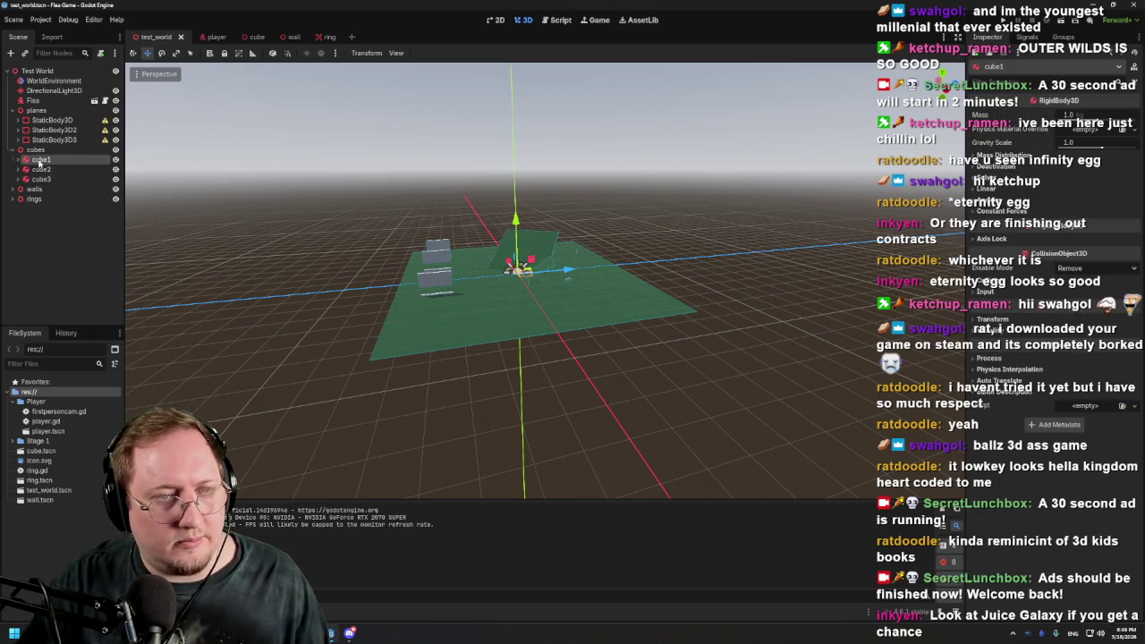
{"action": "right_click", "coordinate": [39, 163]}
{"action": "left_click", "coordinate": [88, 289]}
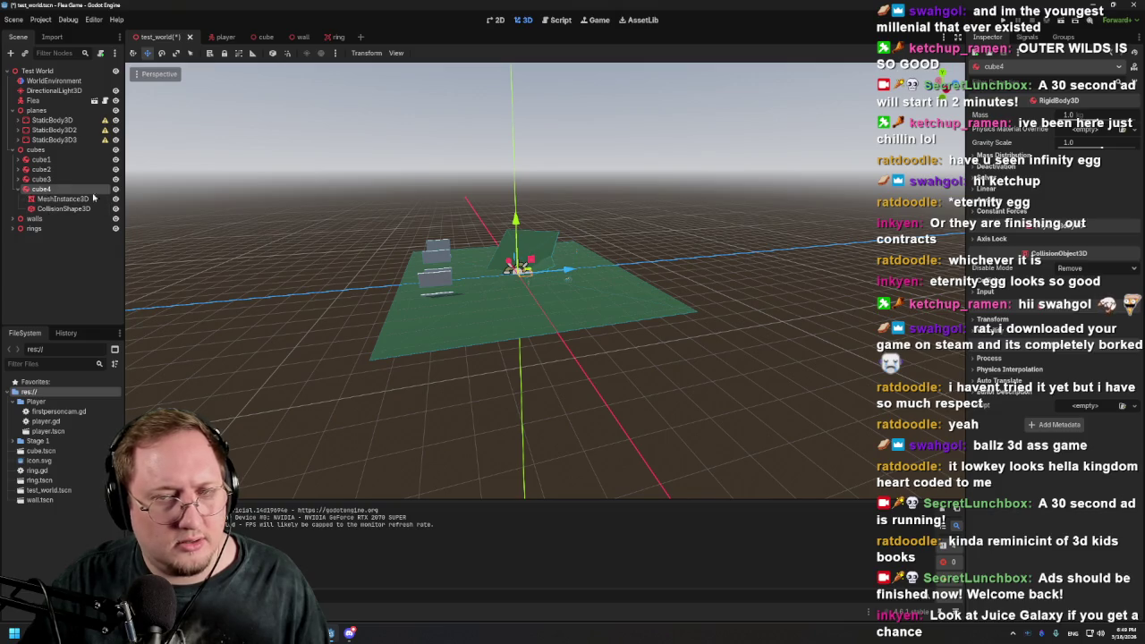
Raise cube4 above the ground and reset its mesh's Position to zero
{"action": "key", "text": "f"}
{"action": "scroll", "coordinate": [763, 249], "scroll_direction": "up", "scroll_amount": 5}
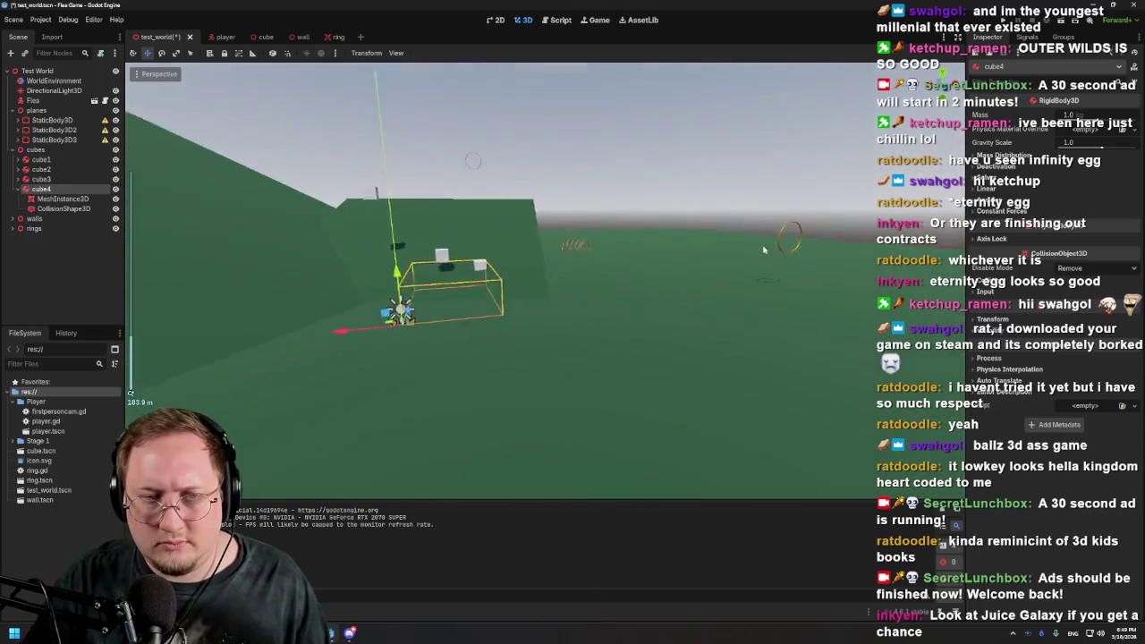
{"action": "scroll", "coordinate": [763, 250], "scroll_direction": "up", "scroll_amount": 5}
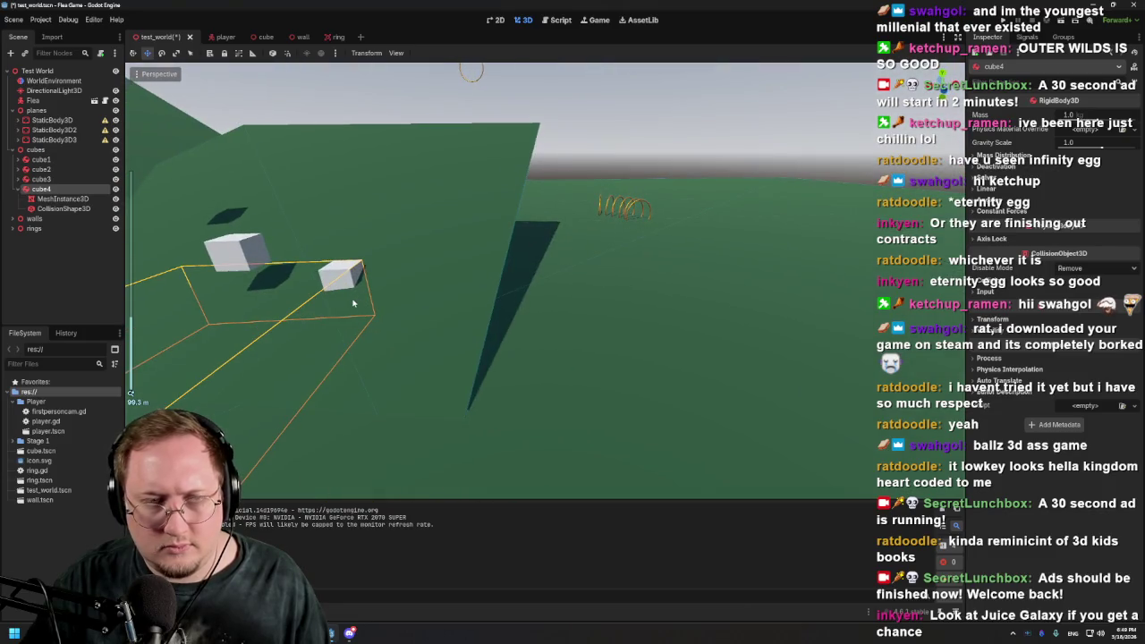
{"action": "scroll", "coordinate": [374, 309], "scroll_direction": "down", "scroll_amount": 5}
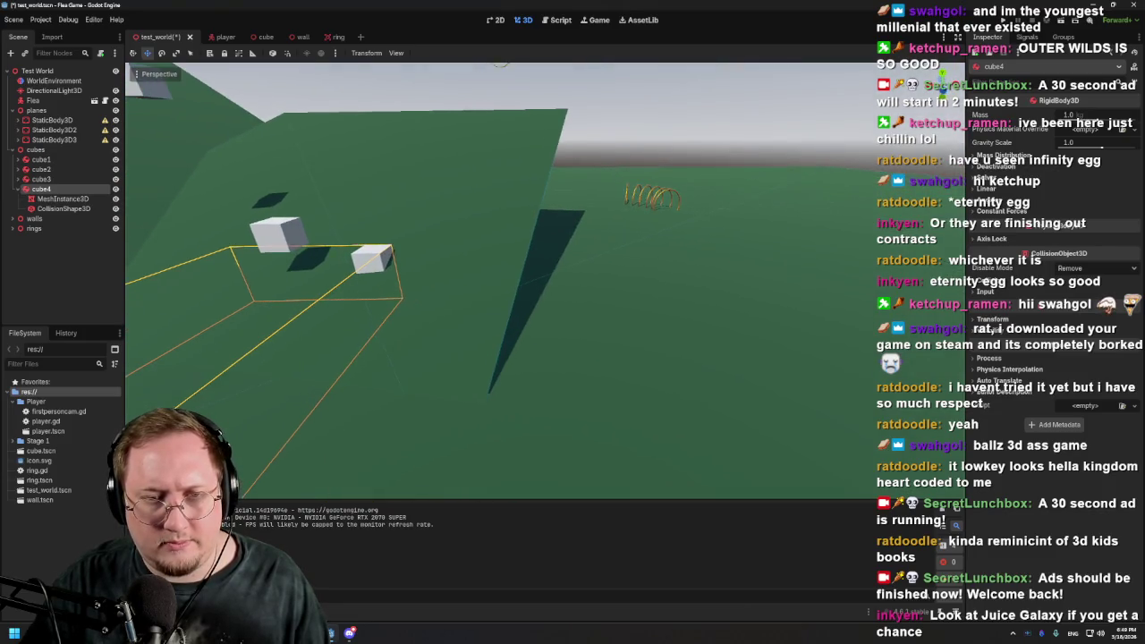
{"action": "key", "text": "w"}
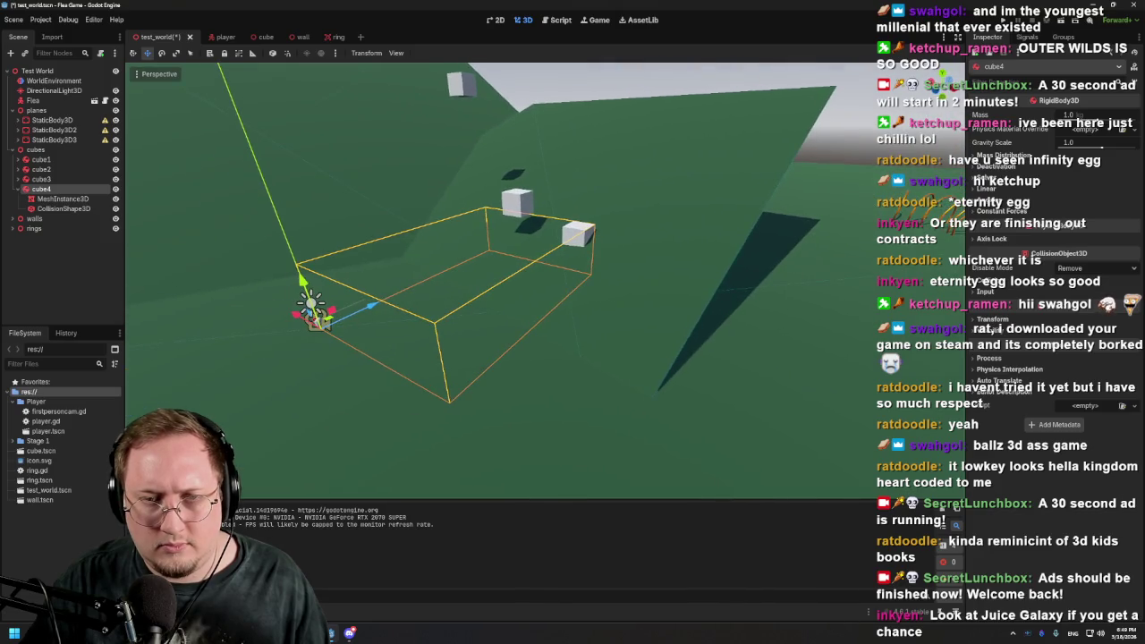
{"action": "scroll", "coordinate": [501, 268], "scroll_direction": "up", "scroll_amount": 2}
{"action": "key", "text": "s"}
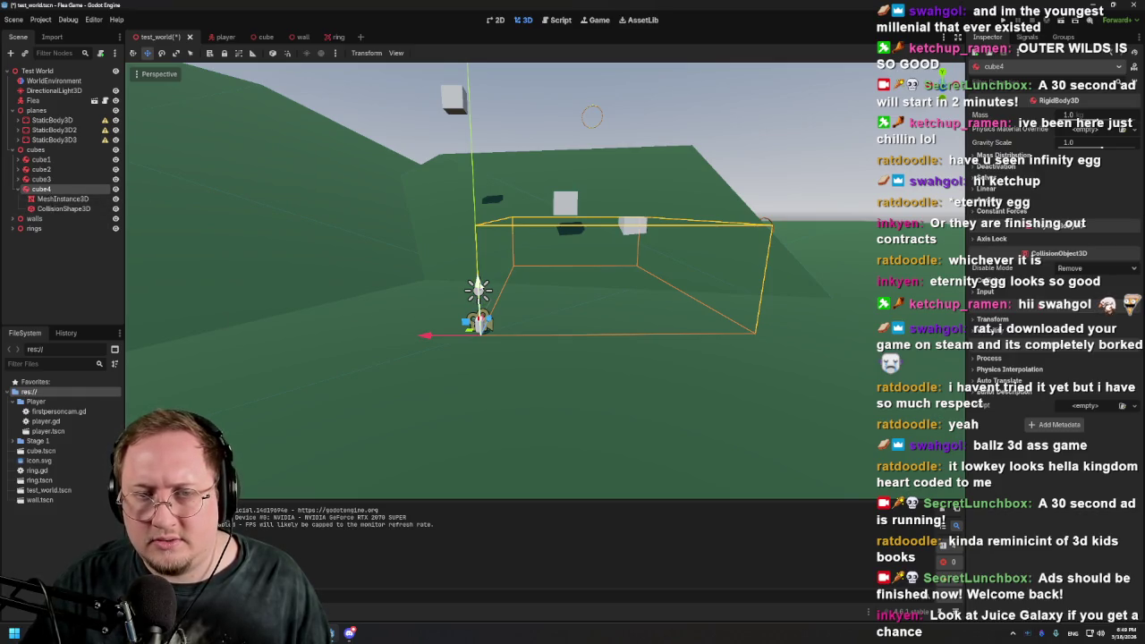
{"action": "left_click_drag", "start_coordinate": [479, 280], "coordinate": [480, 182]}
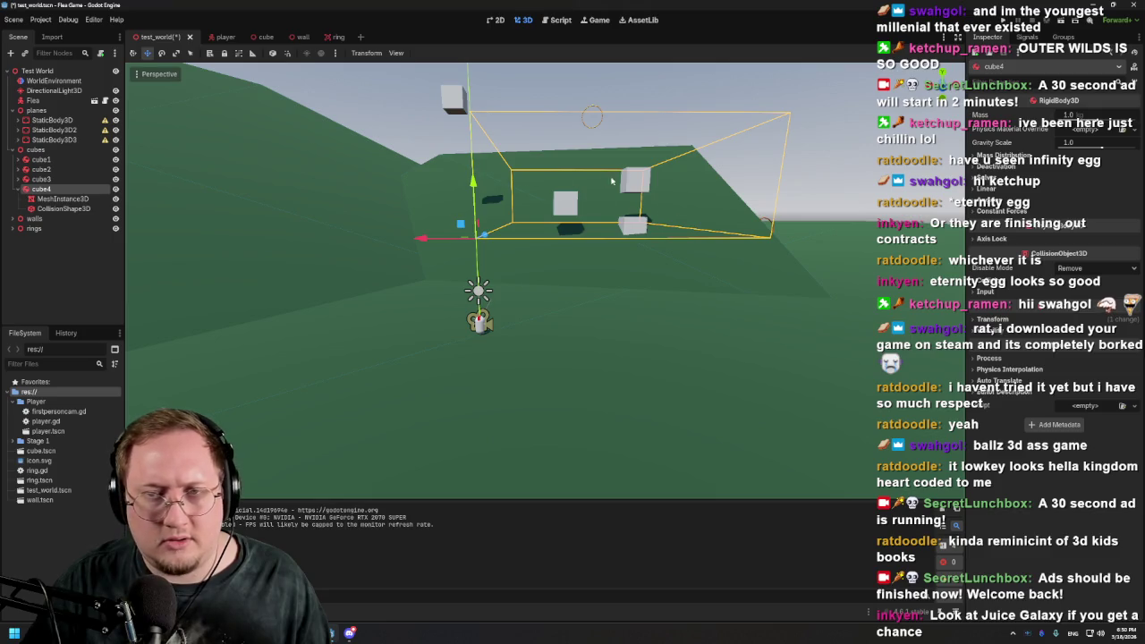
{"action": "left_click", "coordinate": [62, 201]}
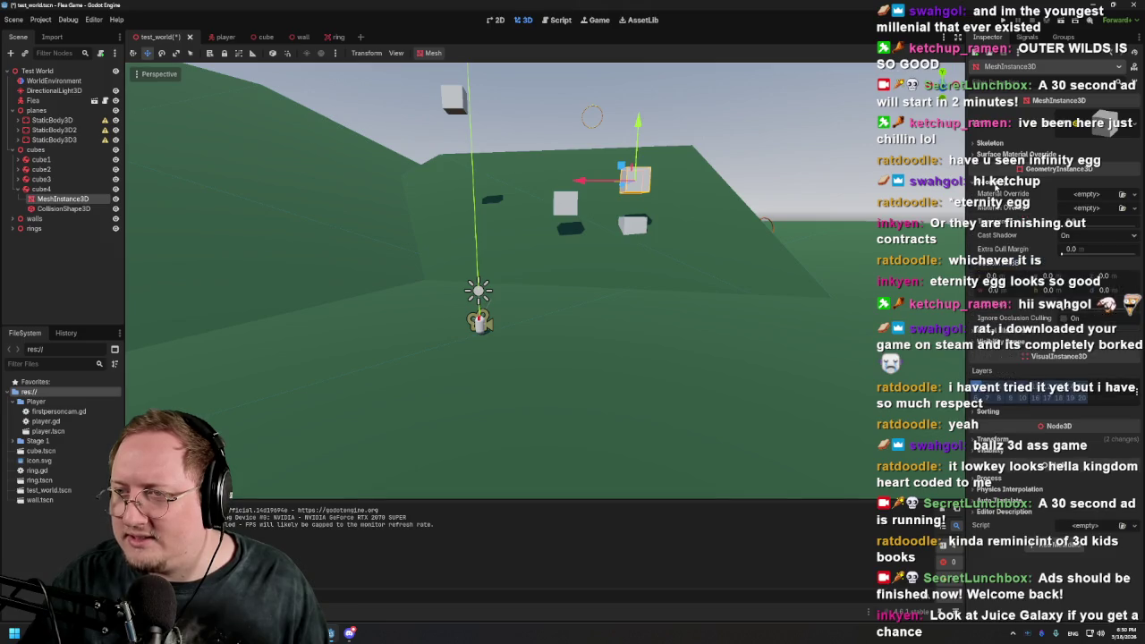
{"action": "left_click", "coordinate": [1008, 302]}
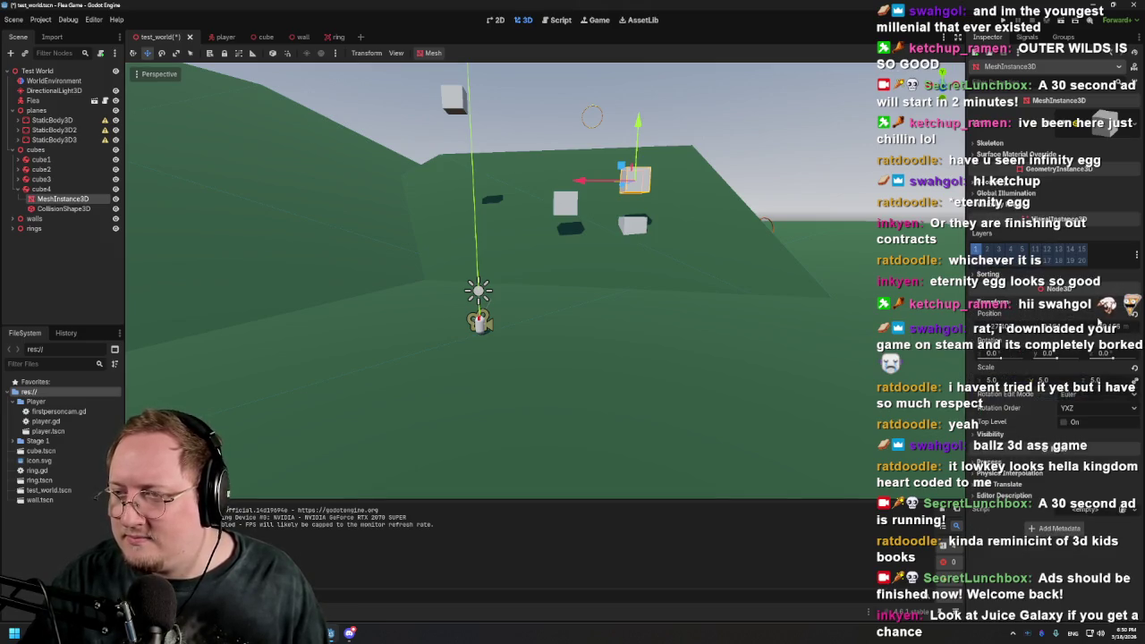
{"action": "left_click", "coordinate": [1137, 313]}
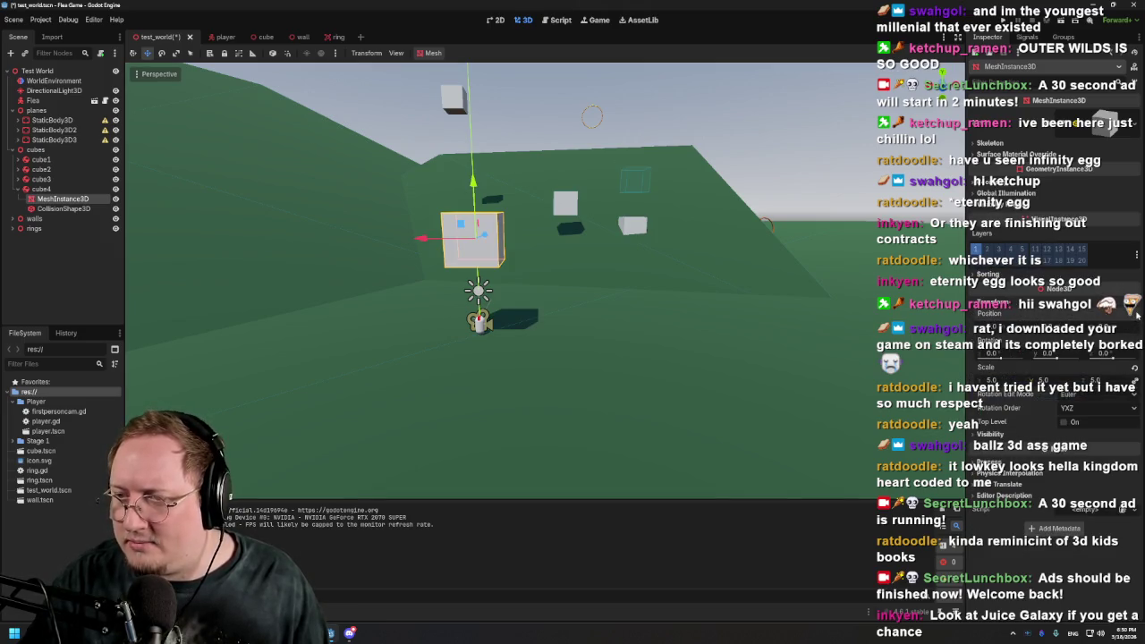
Check cube4's CollisionShape3D Transform and orbit around the raised block
{"action": "left_click", "coordinate": [51, 211]}
{"action": "left_click", "coordinate": [1015, 186]}
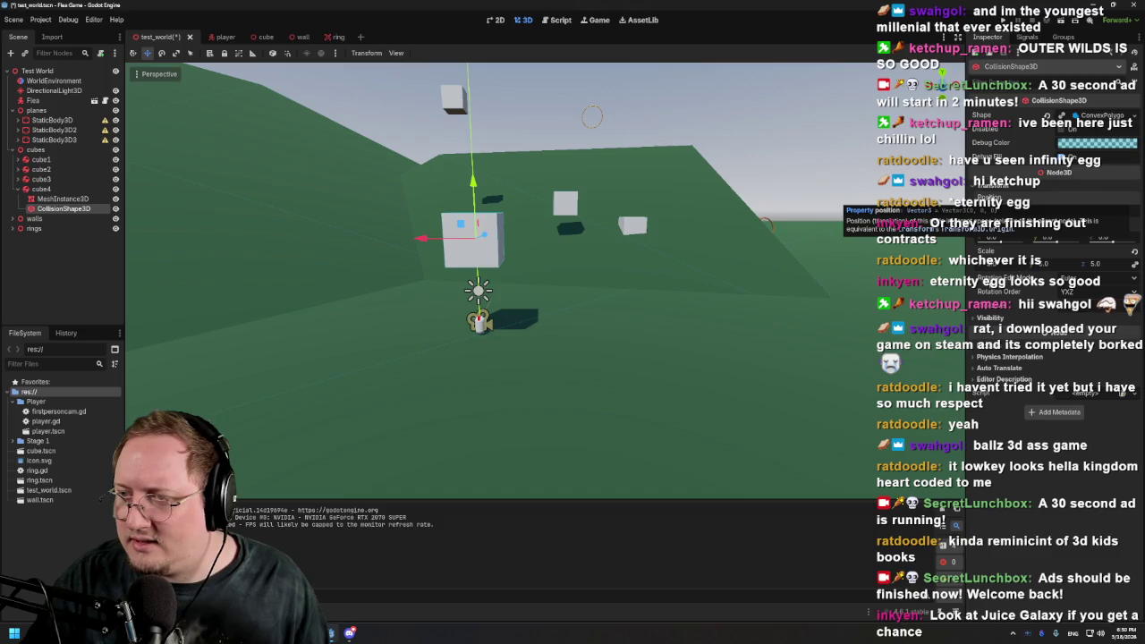
{"action": "mouse_move", "coordinate": [551, 211]}
{"action": "left_mouse_down"}
{"action": "mouse_move", "coordinate": [603, 217]}
{"action": "mouse_move", "coordinate": [566, 207]}
{"action": "left_mouse_up"}
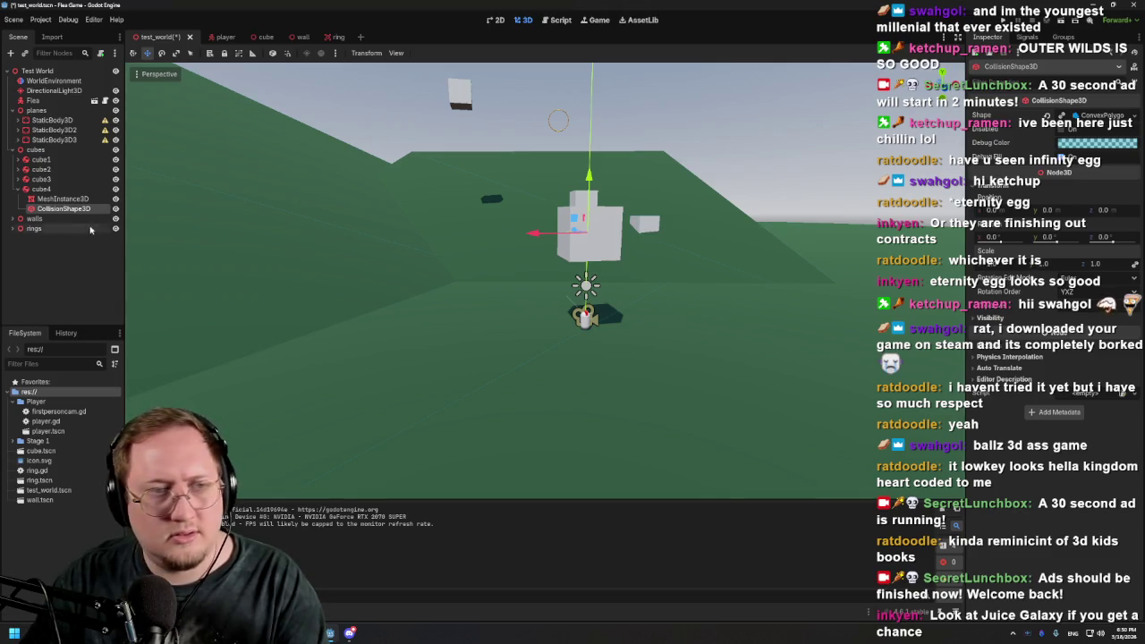
{"action": "left_click", "coordinate": [63, 199]}
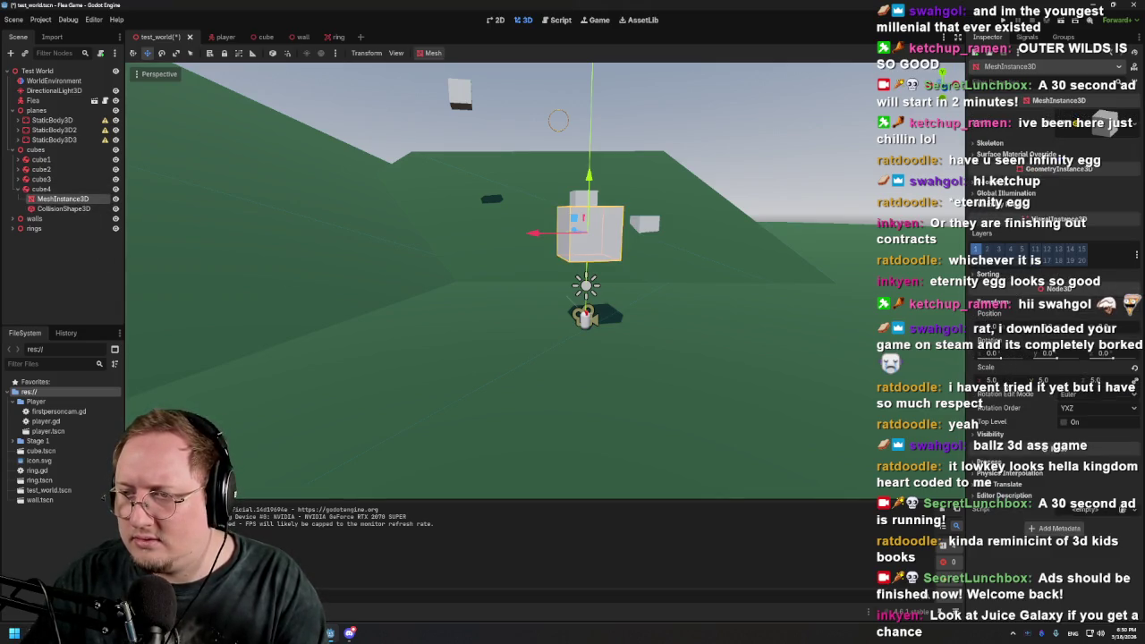
{"action": "scroll", "coordinate": [596, 226], "scroll_direction": "up", "scroll_amount": 2}
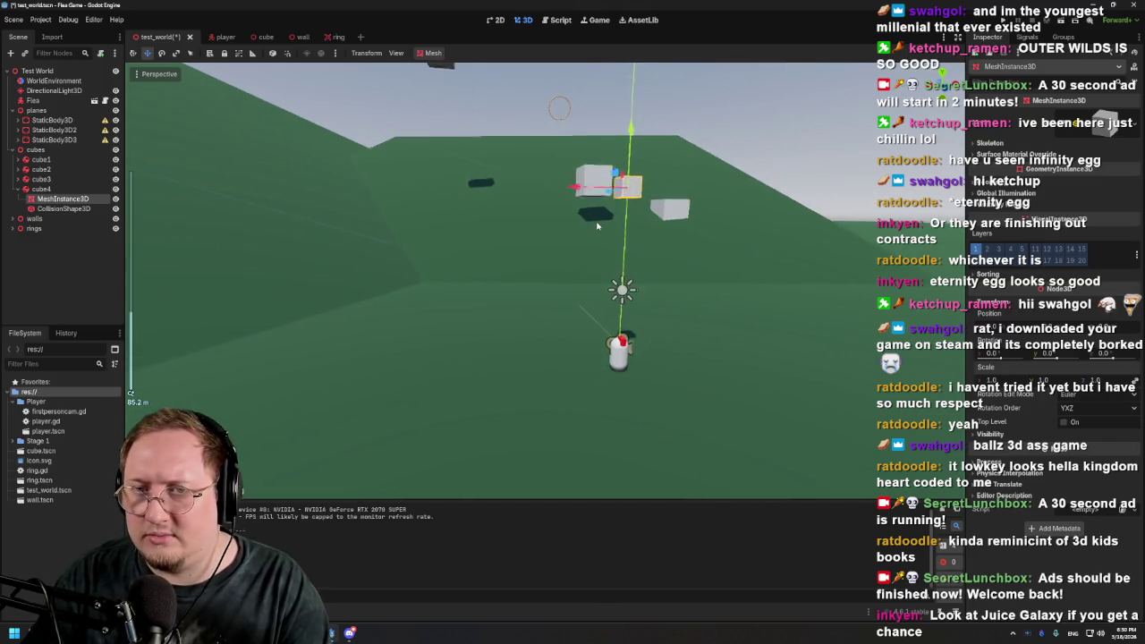
{"action": "left_click_drag", "start_coordinate": [758, 234], "coordinate": [746, 229]}
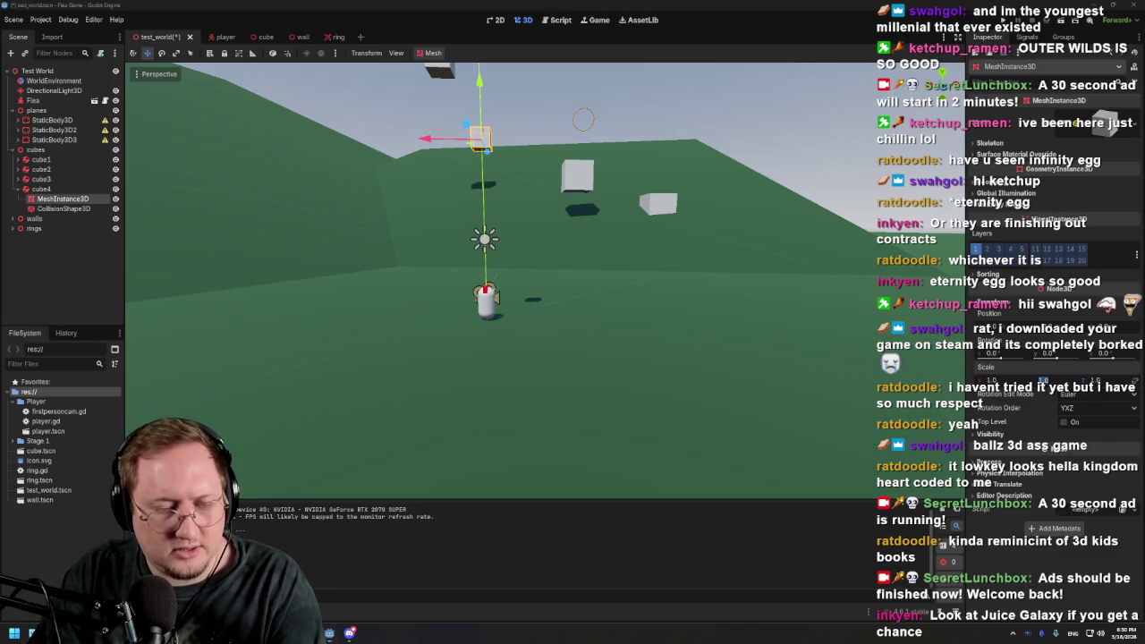
{"action": "key", "text": "alt+Tab"}
Search the Steam store for 'juice galaxy' and play its trailer fullscreen
{"action": "left_click", "coordinate": [659, 50]}
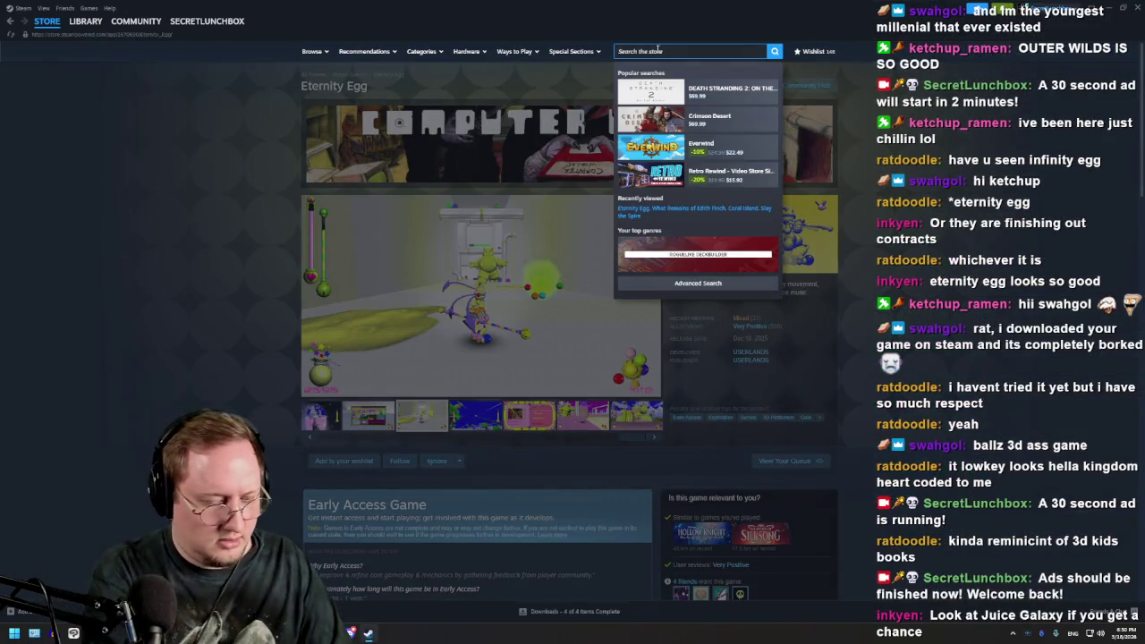
{"action": "type", "text": "juice gal"}
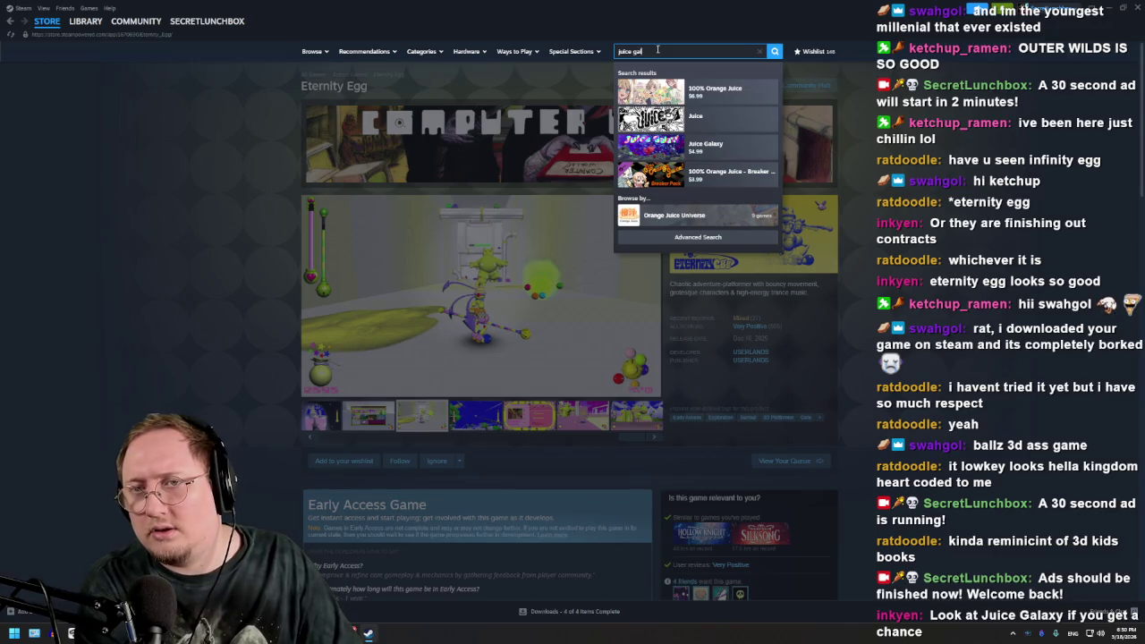
{"action": "key", "text": "Return"}
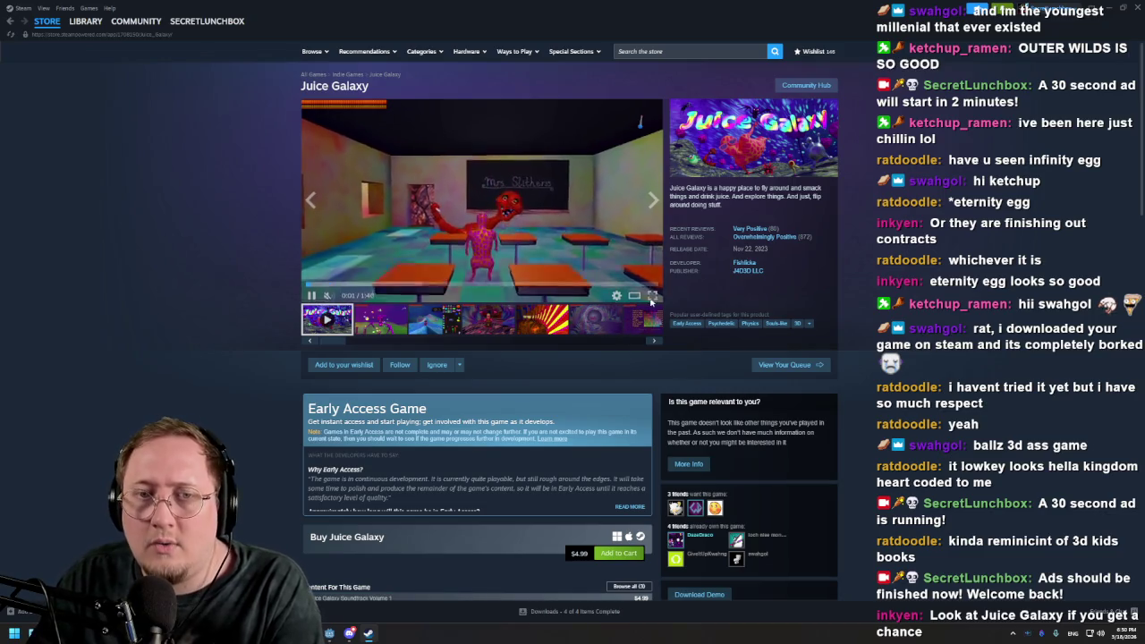
{"action": "left_click", "coordinate": [652, 293]}
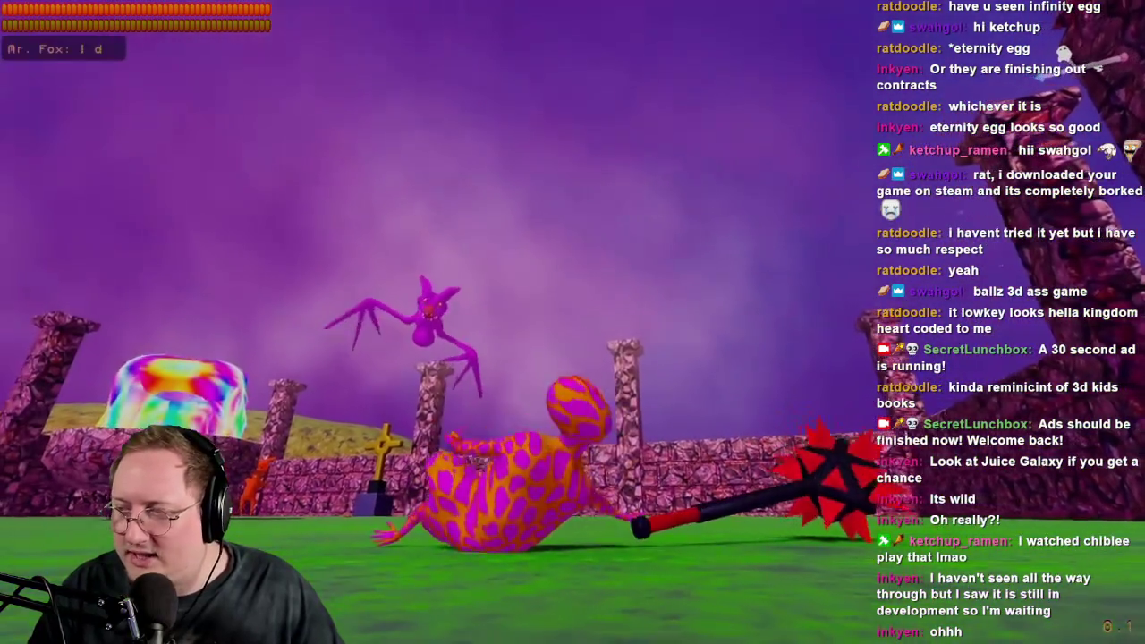
Watch the Juice Galaxy trailer until it finishes
{"action": "mouse_move", "coordinate": [528, 462]}
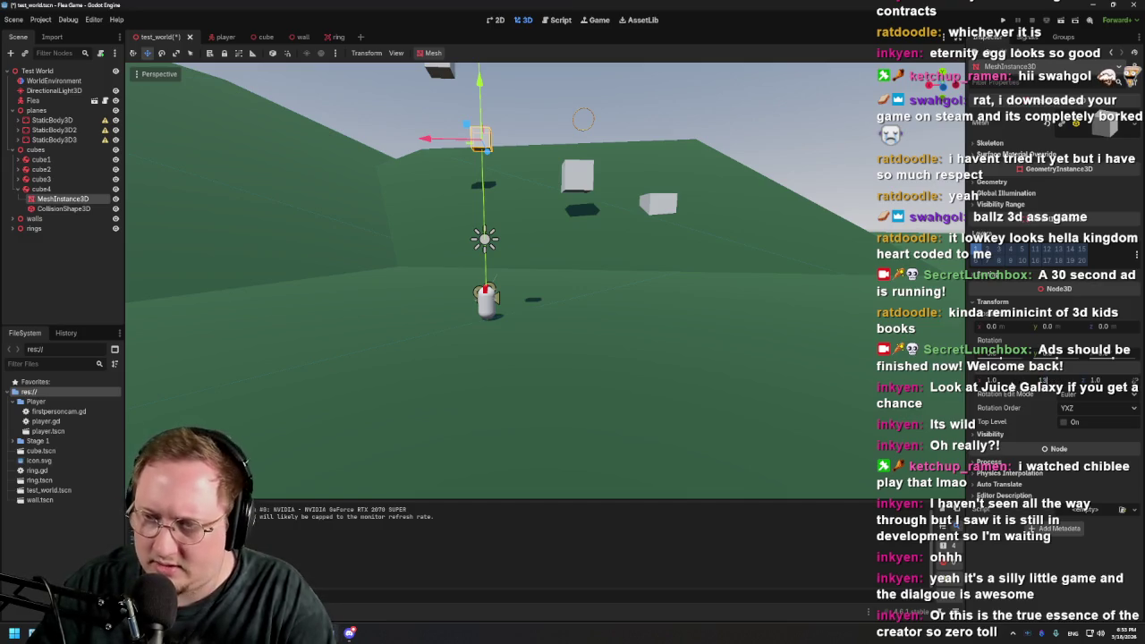
Apply Scale Y 132 to cube4's mesh, stretching it into a tall thin pillar
{"action": "key", "text": "Return"}
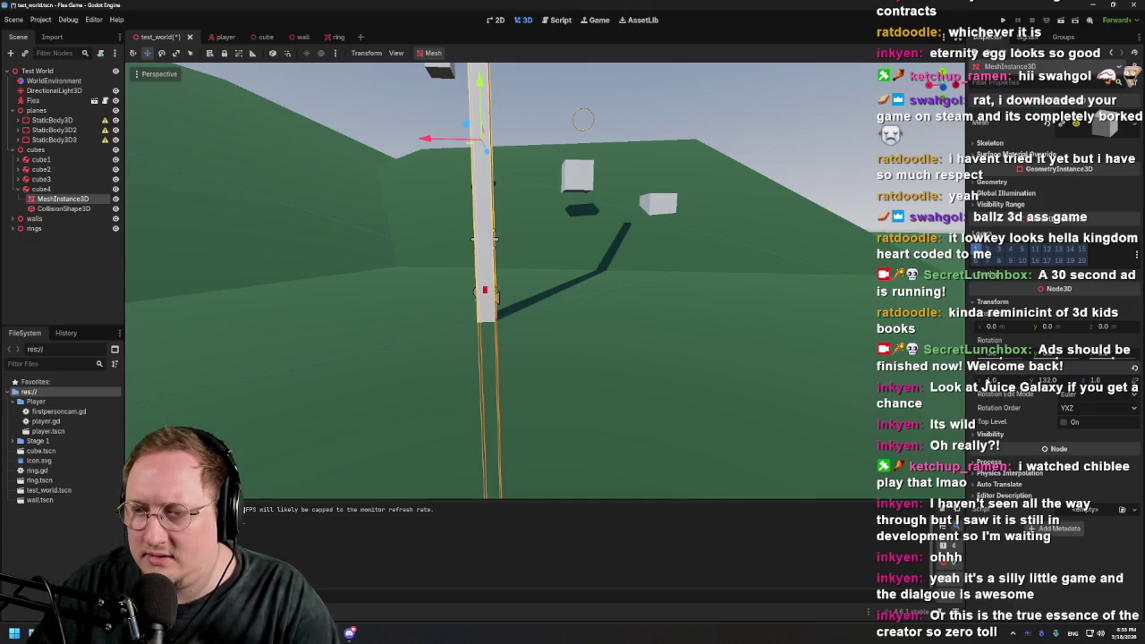
{"action": "left_click", "coordinate": [65, 208]}
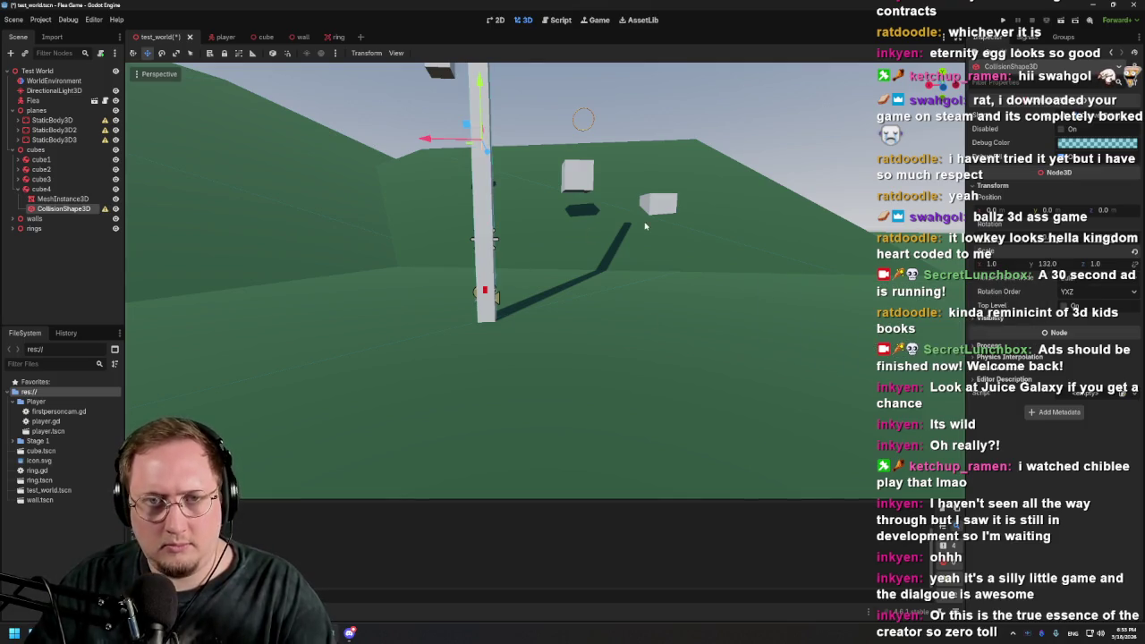
{"action": "scroll", "coordinate": [617, 228], "scroll_direction": "down", "scroll_amount": 5}
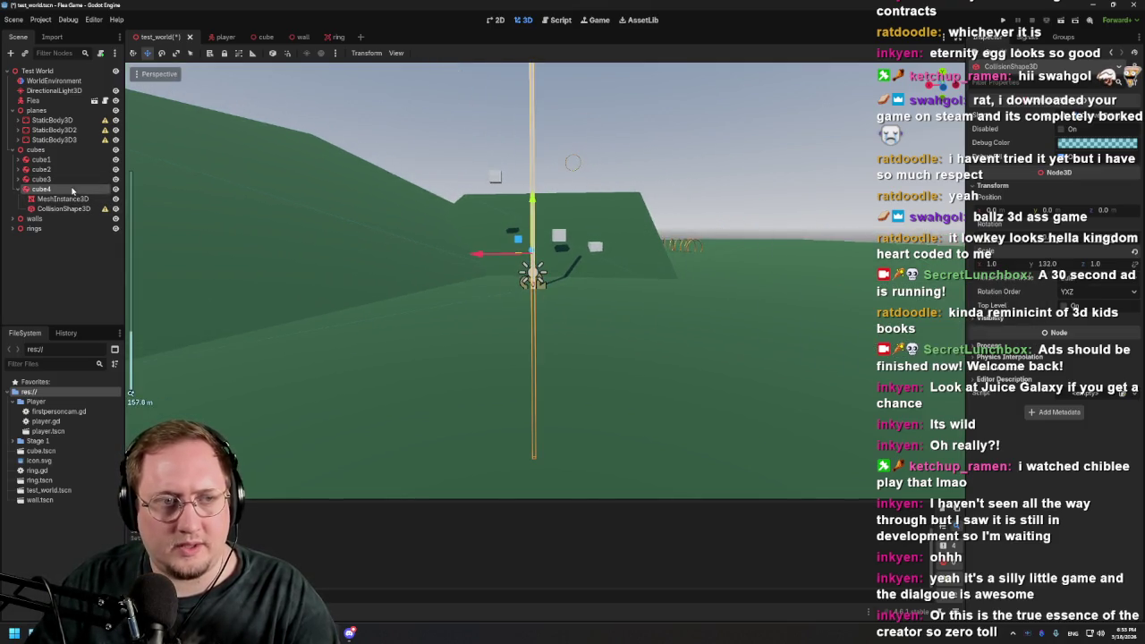
Select cube4 and zoom the viewport to inspect the pillar beside the player
{"action": "left_click", "coordinate": [72, 191]}
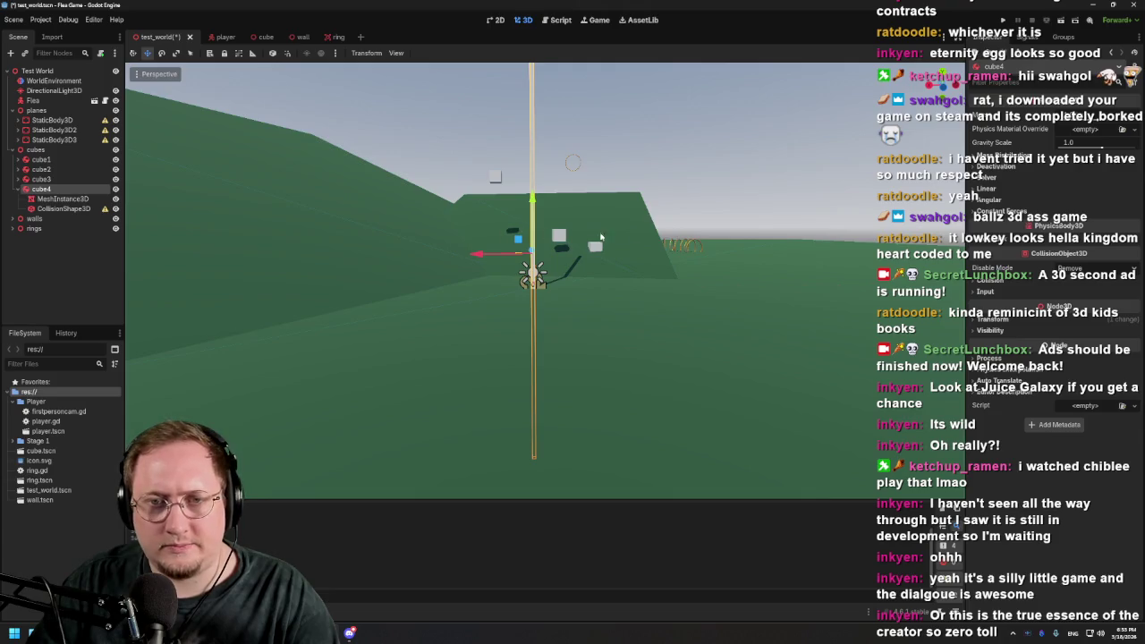
{"action": "scroll", "coordinate": [541, 219], "scroll_direction": "down", "scroll_amount": 4}
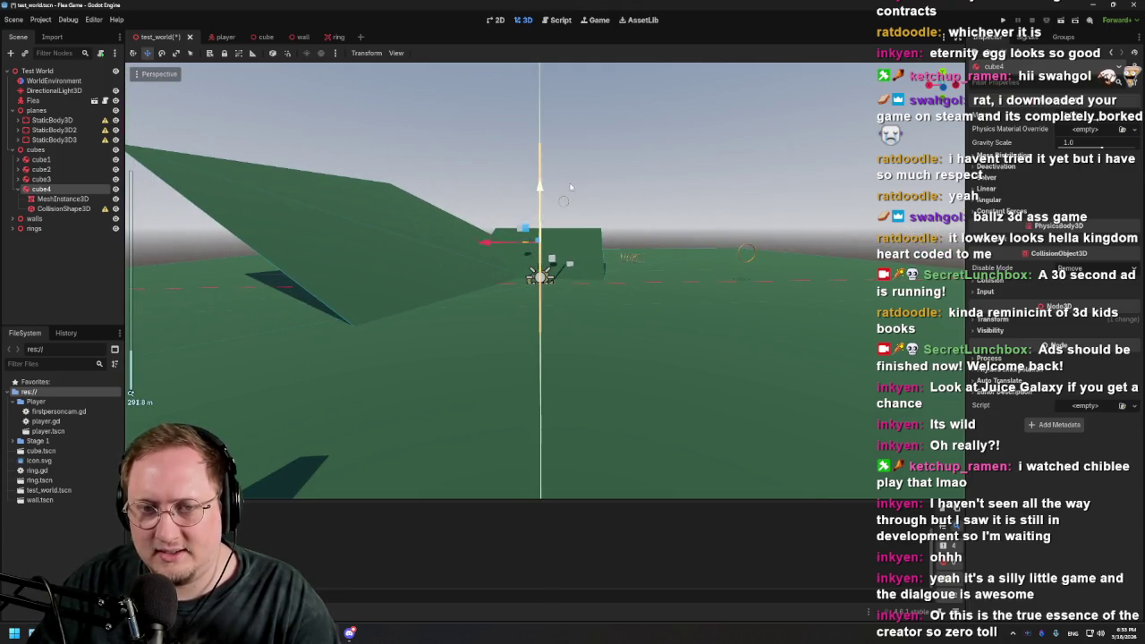
{"action": "scroll", "coordinate": [538, 266], "scroll_direction": "up", "scroll_amount": 5}
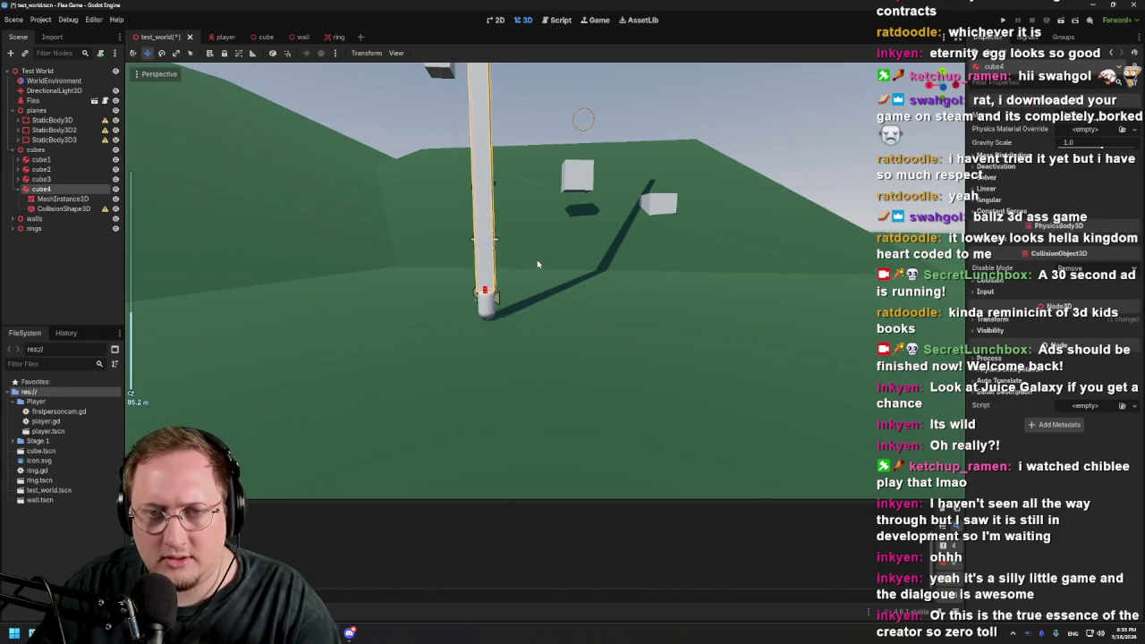
{"action": "scroll", "coordinate": [538, 264], "scroll_direction": "down", "scroll_amount": 5}
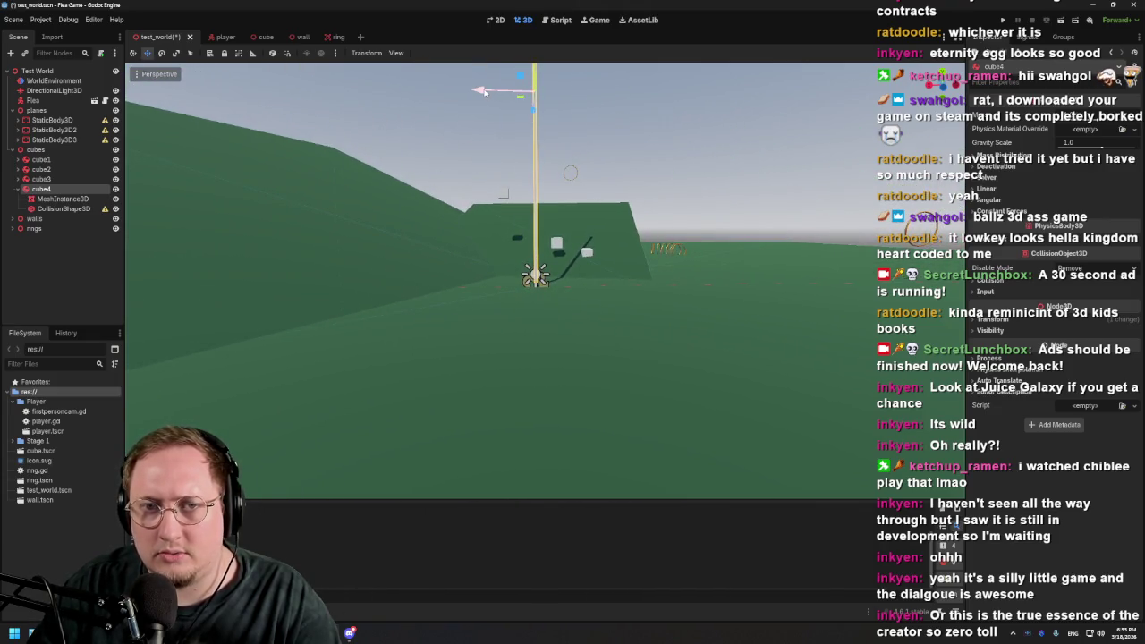
{"action": "scroll", "coordinate": [711, 119], "scroll_direction": "down", "scroll_amount": 2}
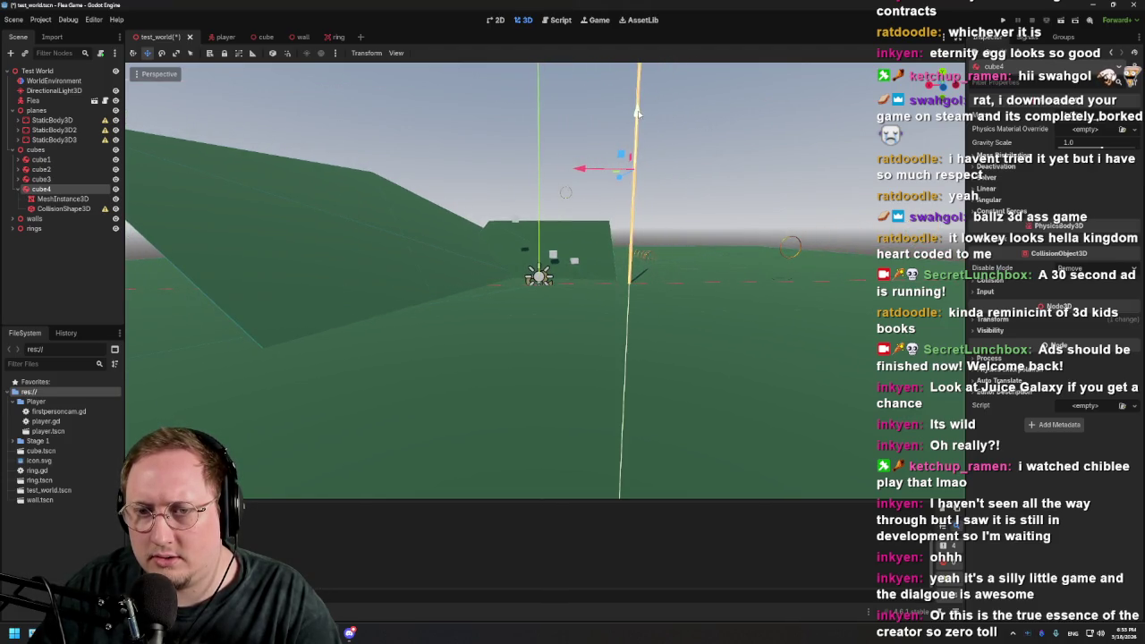
{"action": "scroll", "coordinate": [688, 148], "scroll_direction": "up", "scroll_amount": 2}
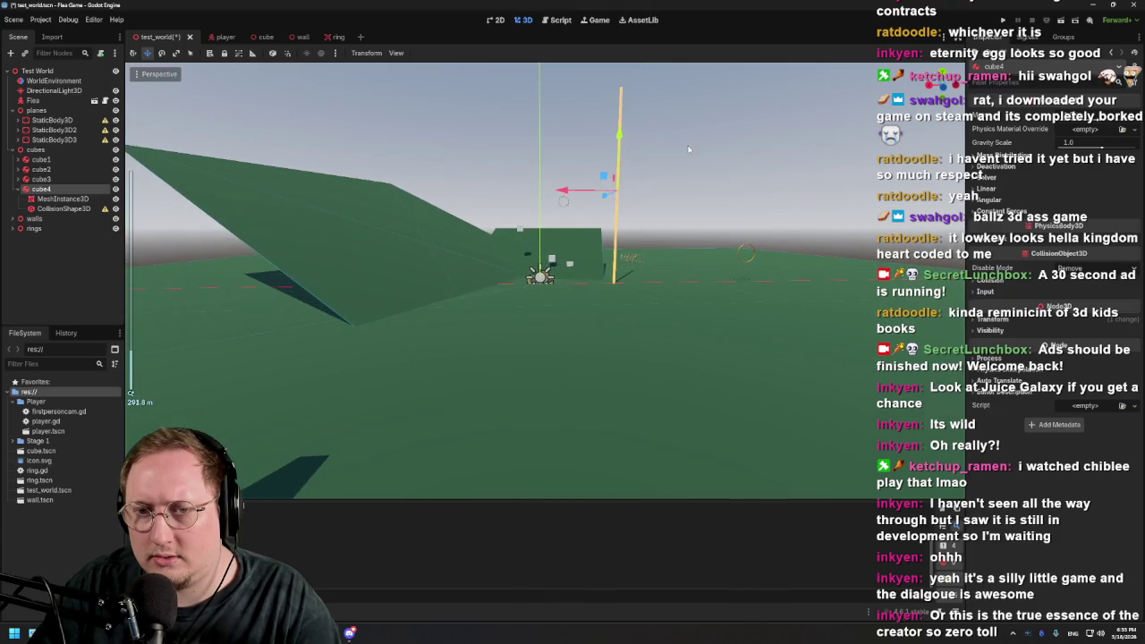
{"action": "scroll", "coordinate": [703, 190], "scroll_direction": "down", "scroll_amount": 5}
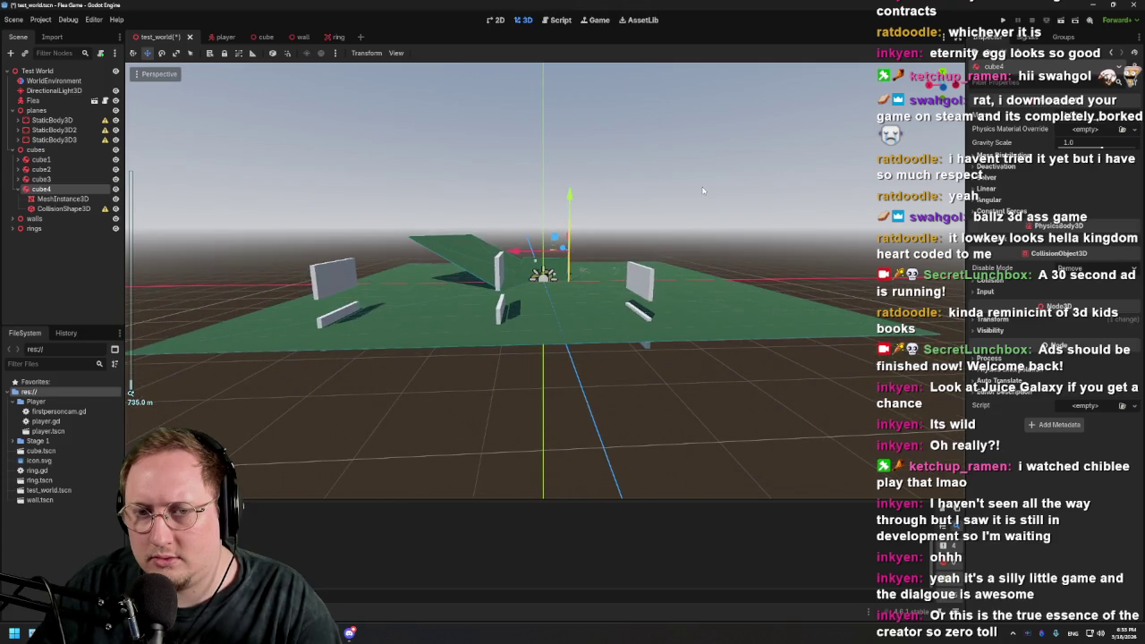
{"action": "scroll", "coordinate": [703, 190], "scroll_direction": "up", "scroll_amount": 2}
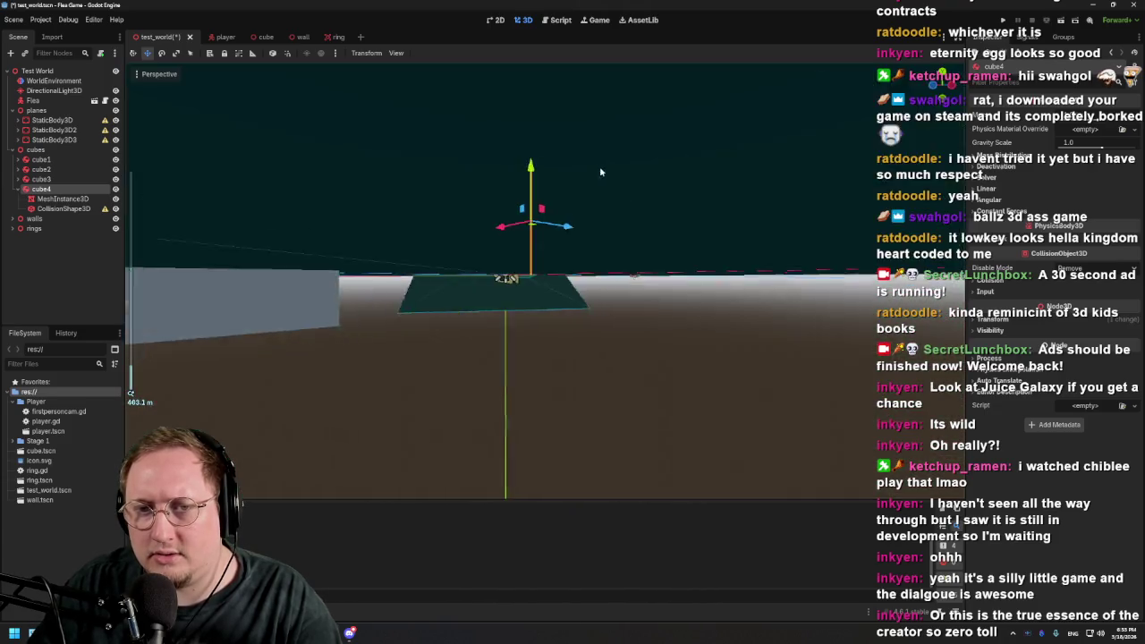
{"action": "scroll", "coordinate": [600, 171], "scroll_direction": "up", "scroll_amount": 3}
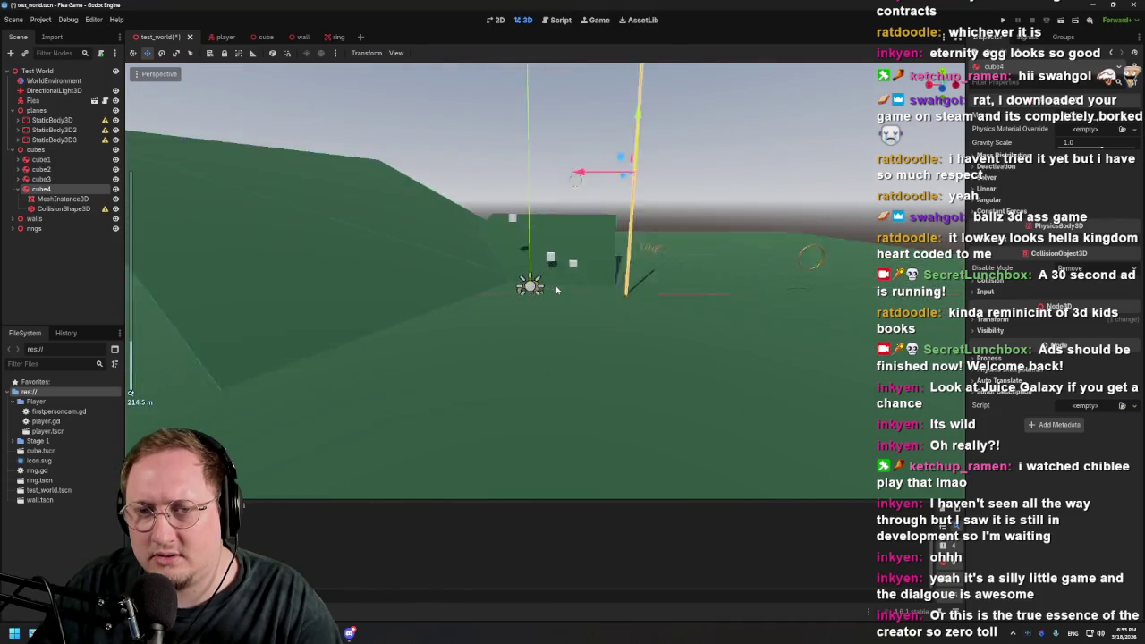
{"action": "scroll", "coordinate": [556, 290], "scroll_direction": "up", "scroll_amount": 1}
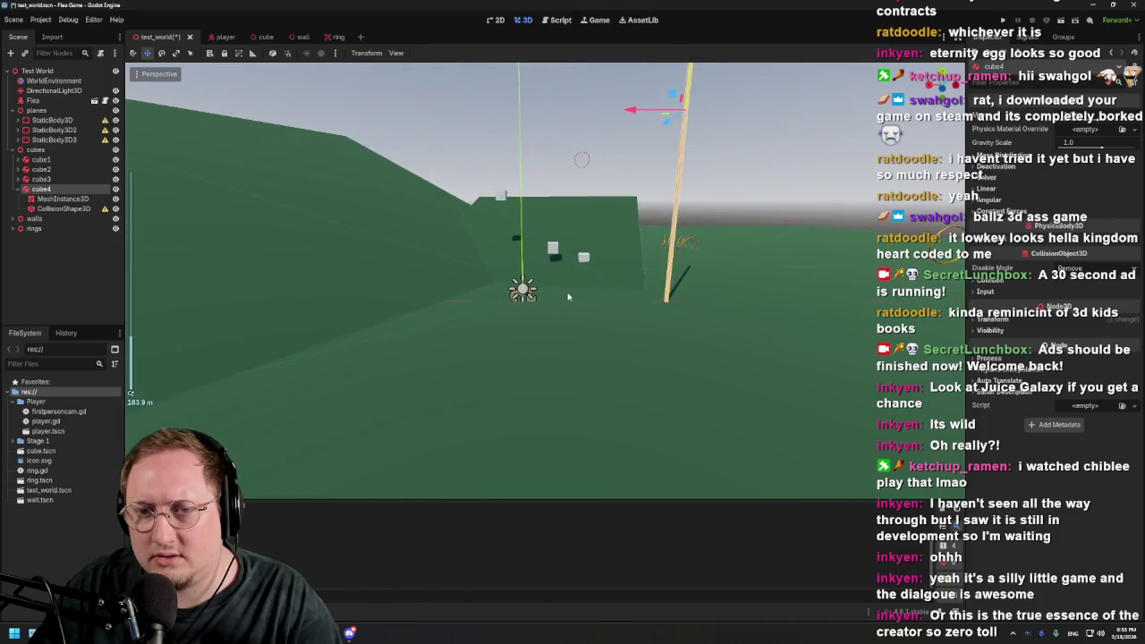
{"action": "scroll", "coordinate": [577, 299], "scroll_direction": "up", "scroll_amount": 2}
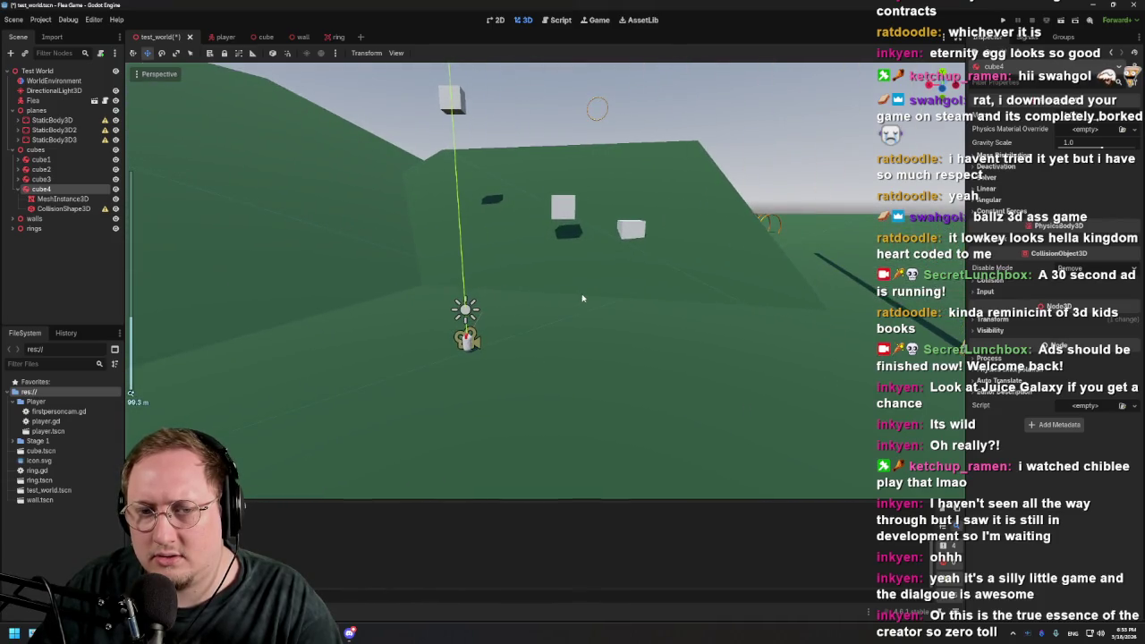
{"action": "scroll", "coordinate": [586, 295], "scroll_direction": "down", "scroll_amount": 2}
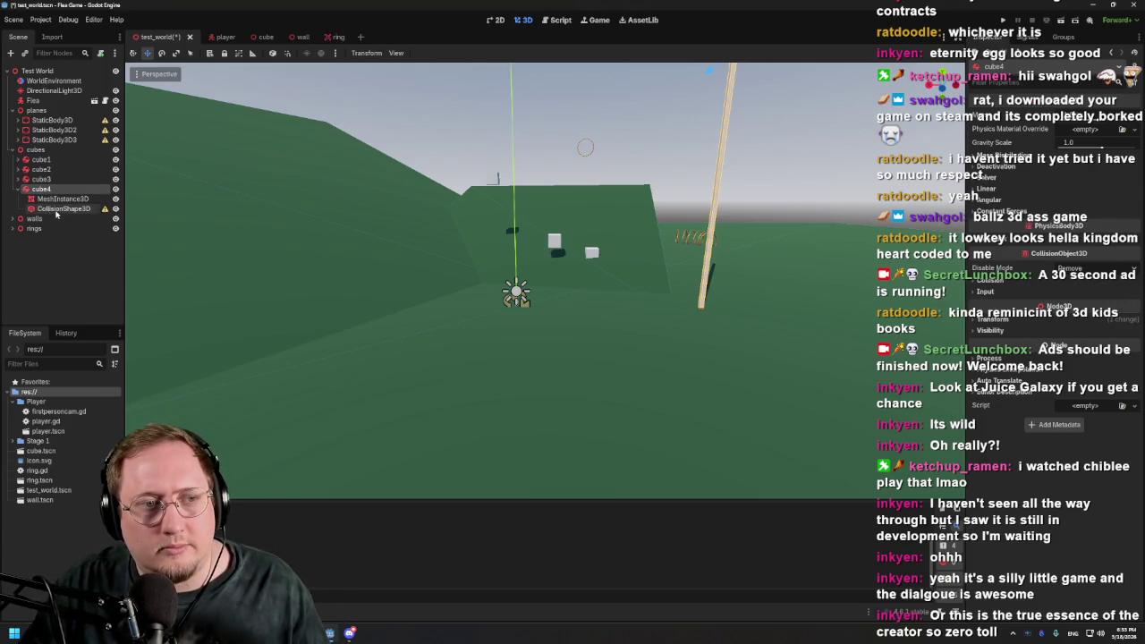
{"action": "right_click", "coordinate": [52, 190]}
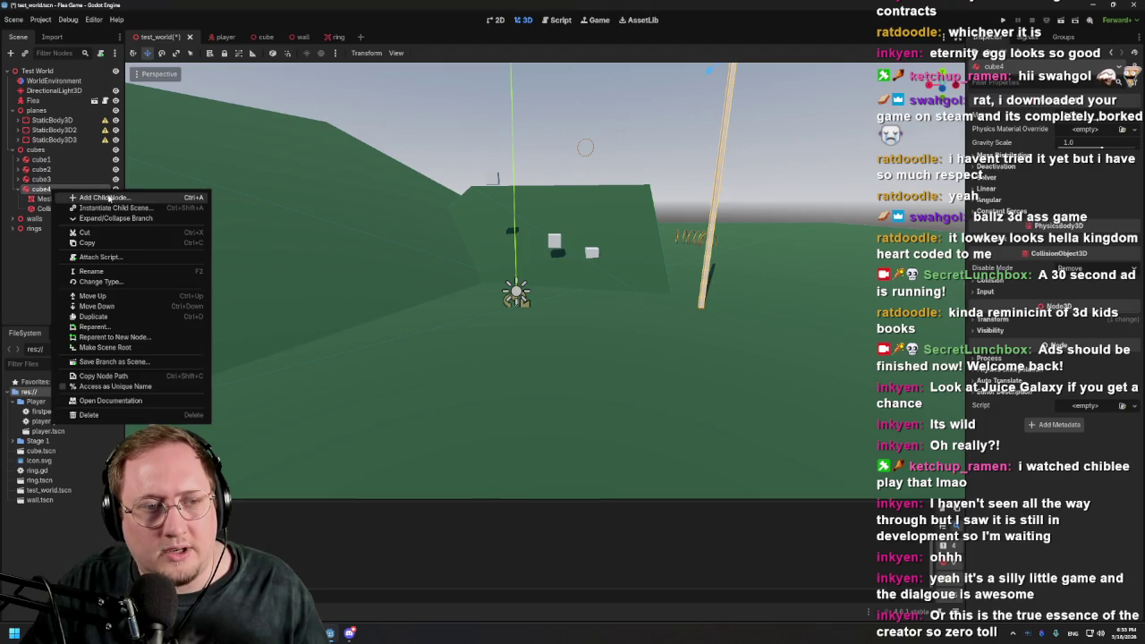
Change cube4's node type to RigidBody3D
{"action": "left_click", "coordinate": [100, 282]}
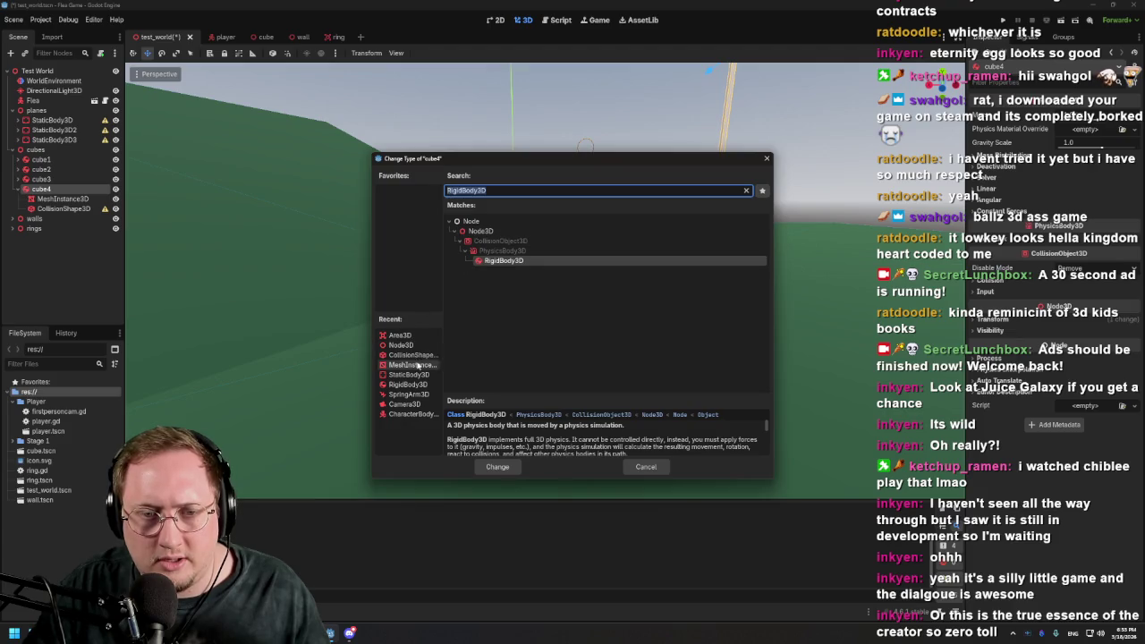
{"action": "double_click", "coordinate": [414, 383]}
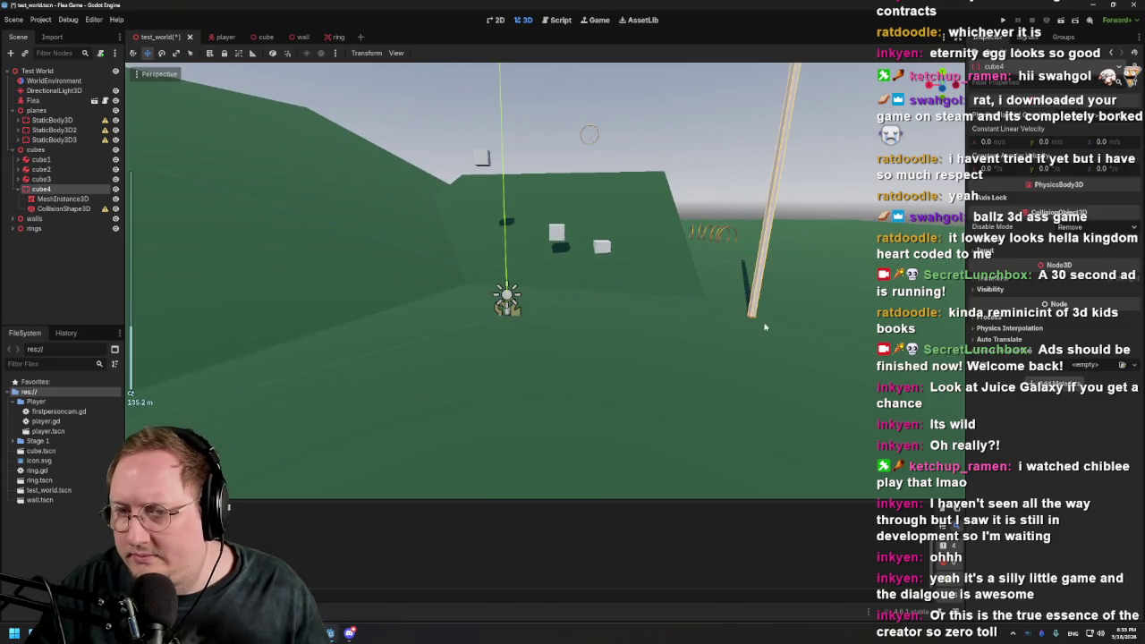
{"action": "left_click", "coordinate": [754, 298]}
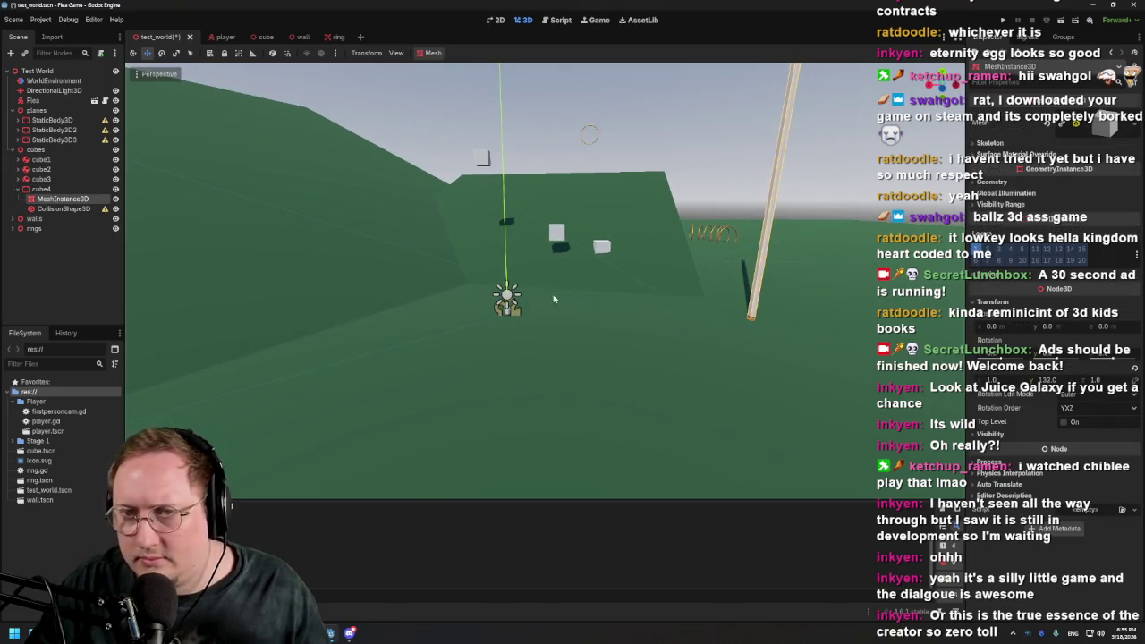
Inspect the pillar's body, collision shape and mesh, and expand cube4's Transform
{"action": "left_click", "coordinate": [59, 191]}
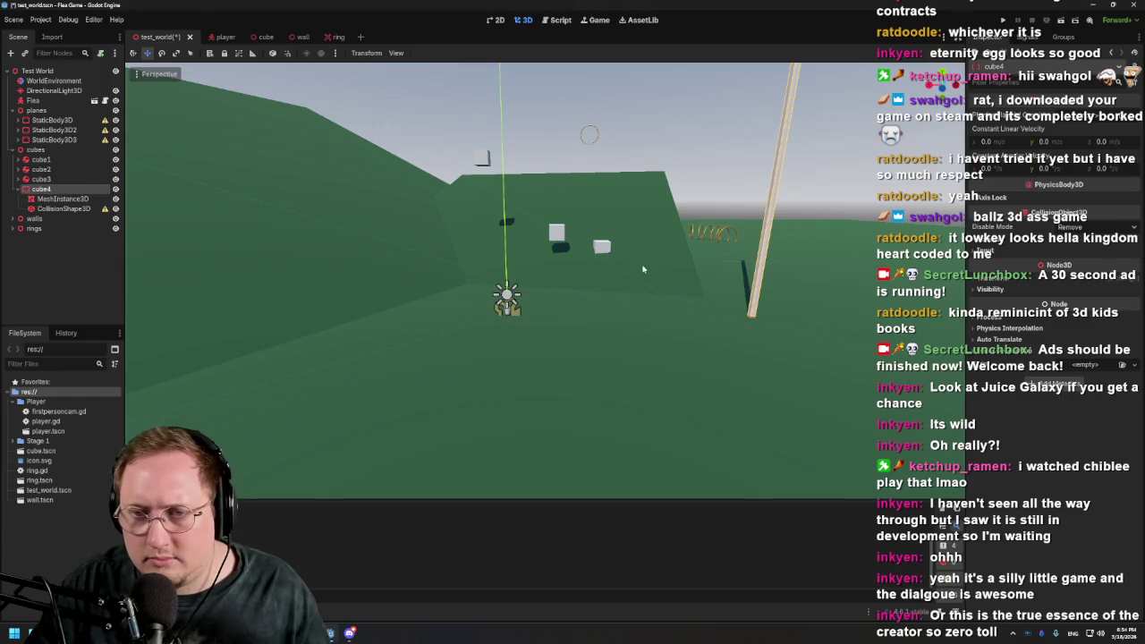
{"action": "left_click", "coordinate": [88, 208]}
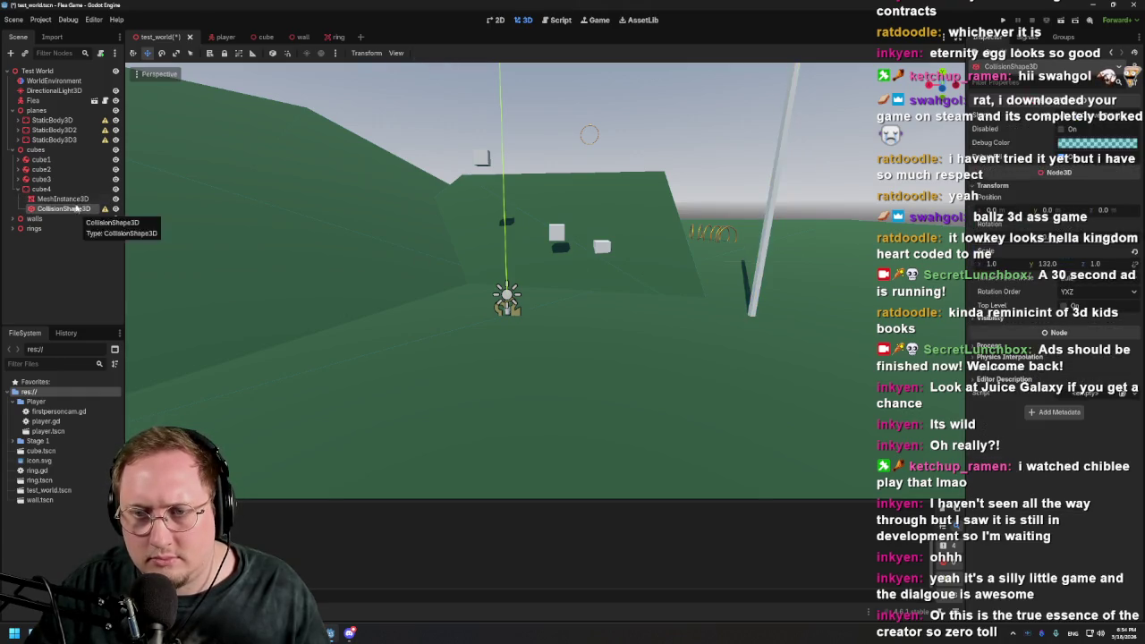
{"action": "left_click", "coordinate": [77, 200]}
{"action": "left_click", "coordinate": [75, 190]}
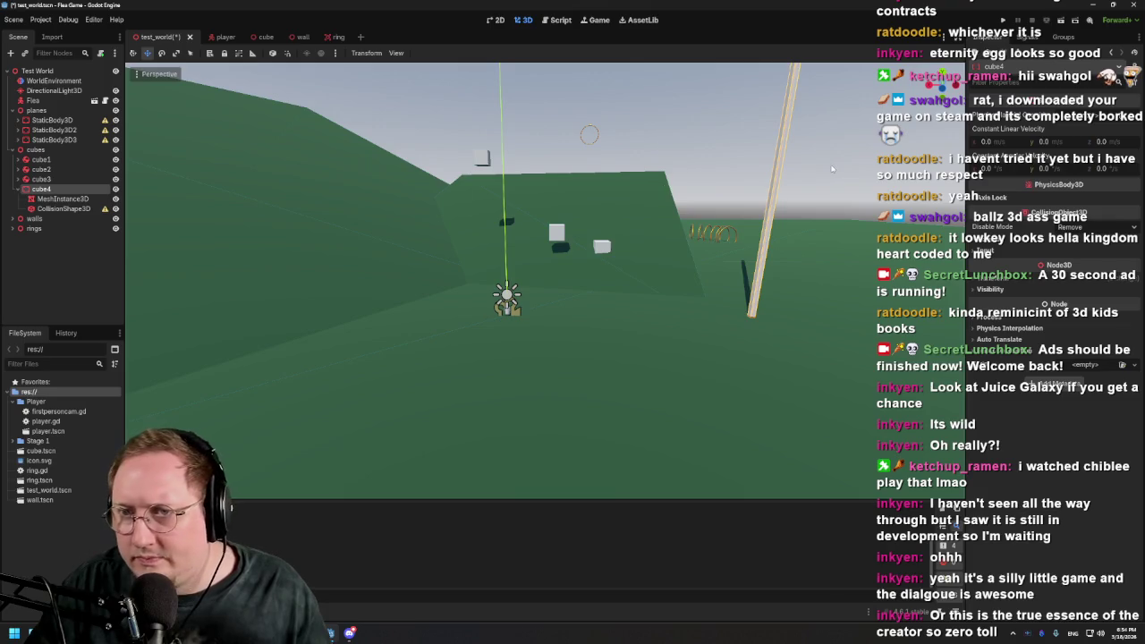
{"action": "scroll", "coordinate": [747, 194], "scroll_direction": "down", "scroll_amount": 3}
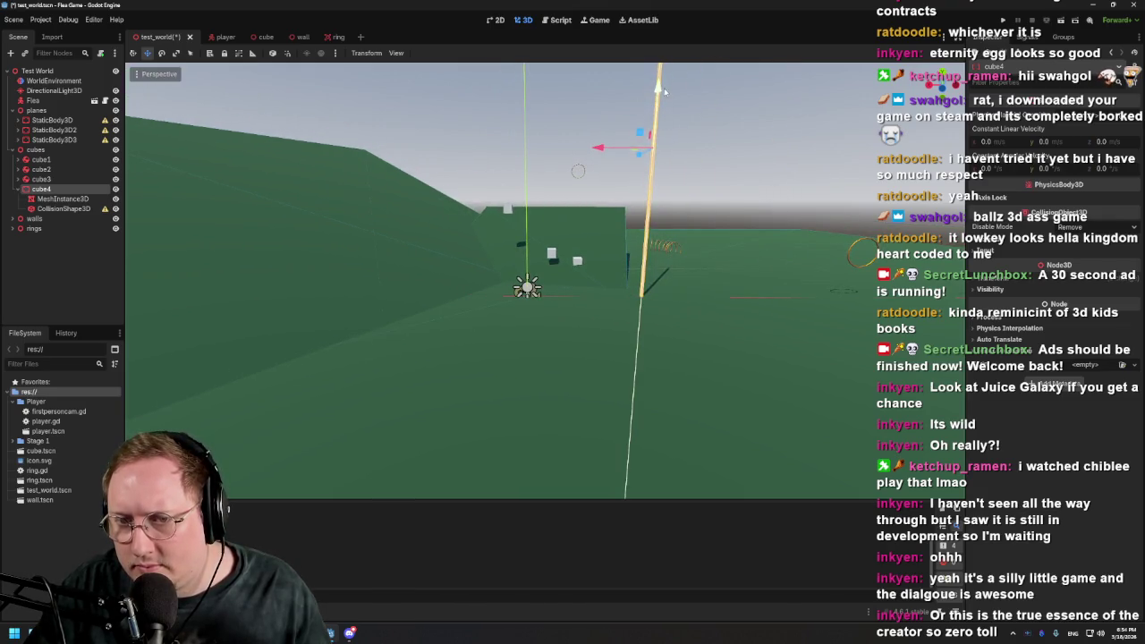
{"action": "scroll", "coordinate": [610, 312], "scroll_direction": "up", "scroll_amount": 10}
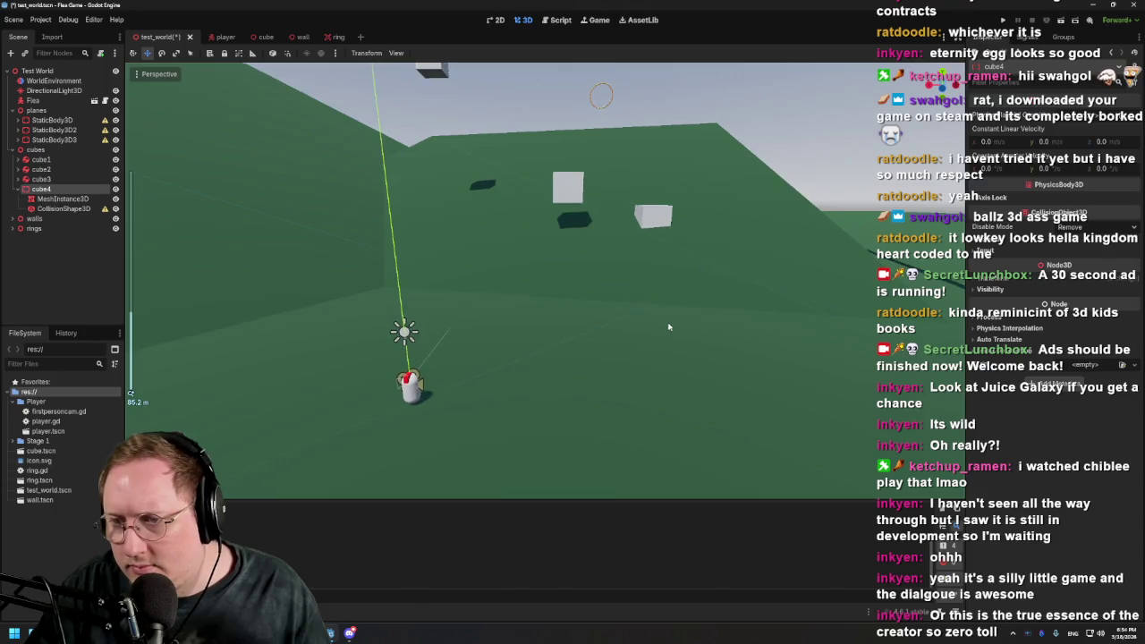
{"action": "scroll", "coordinate": [609, 312], "scroll_direction": "down", "scroll_amount": 1}
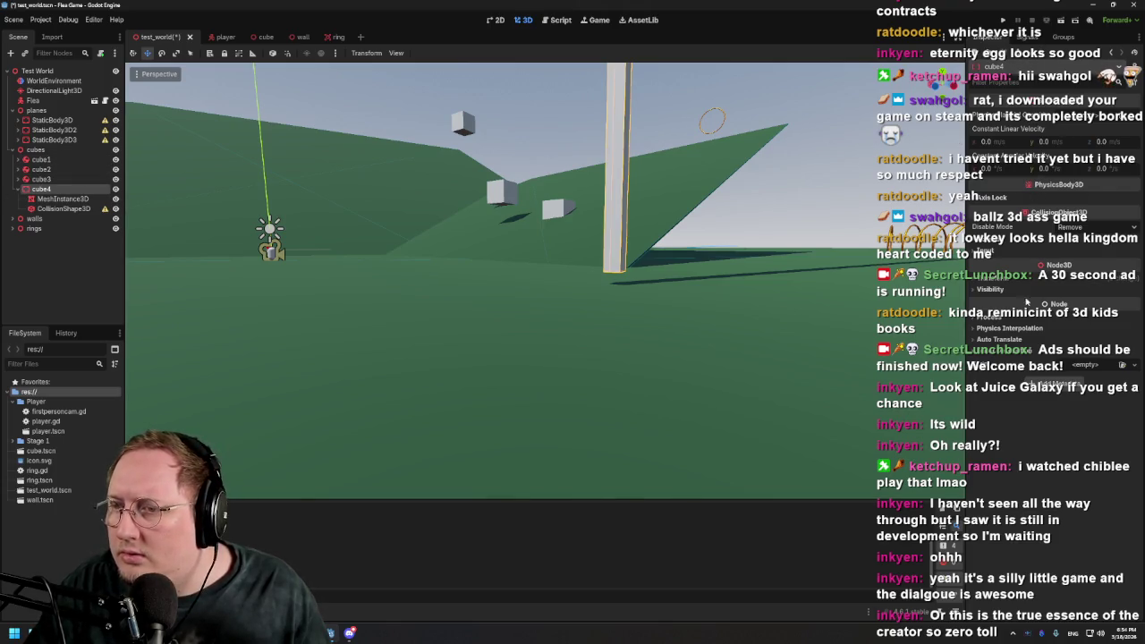
{"action": "left_click", "coordinate": [1017, 282]}
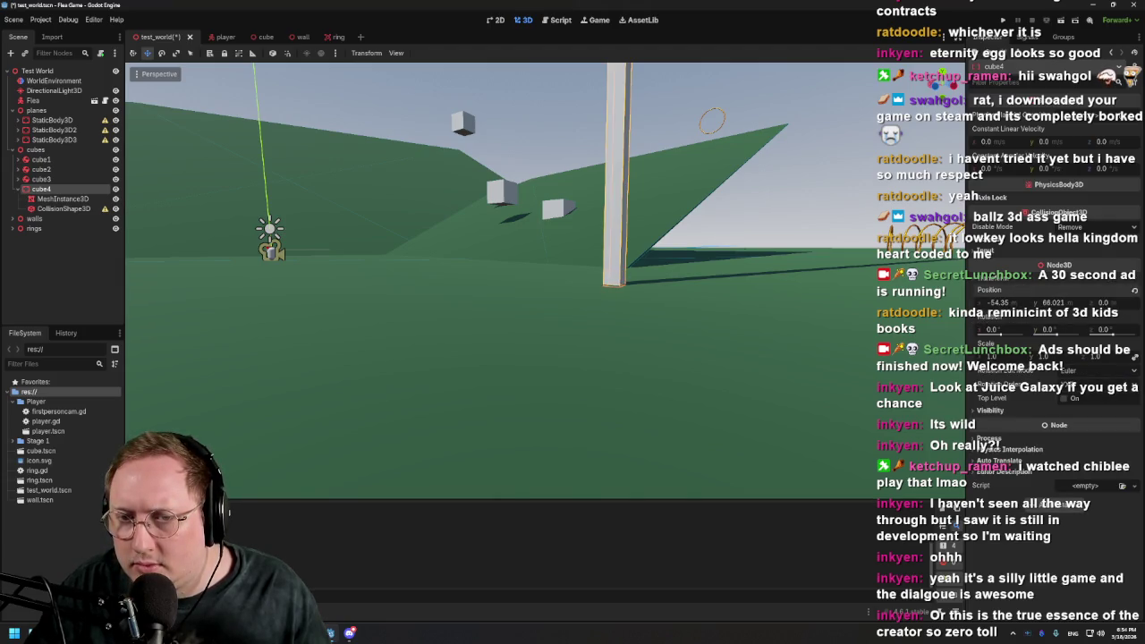
{"action": "scroll", "coordinate": [566, 314], "scroll_direction": "down", "scroll_amount": 3}
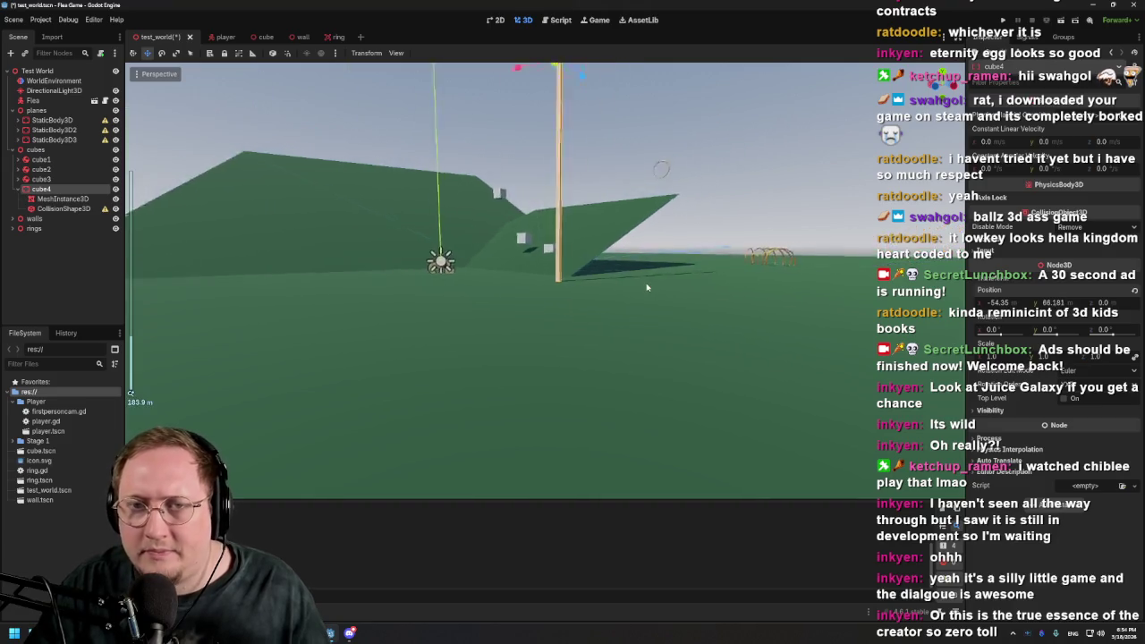
{"action": "scroll", "coordinate": [566, 315], "scroll_direction": "up", "scroll_amount": 3}
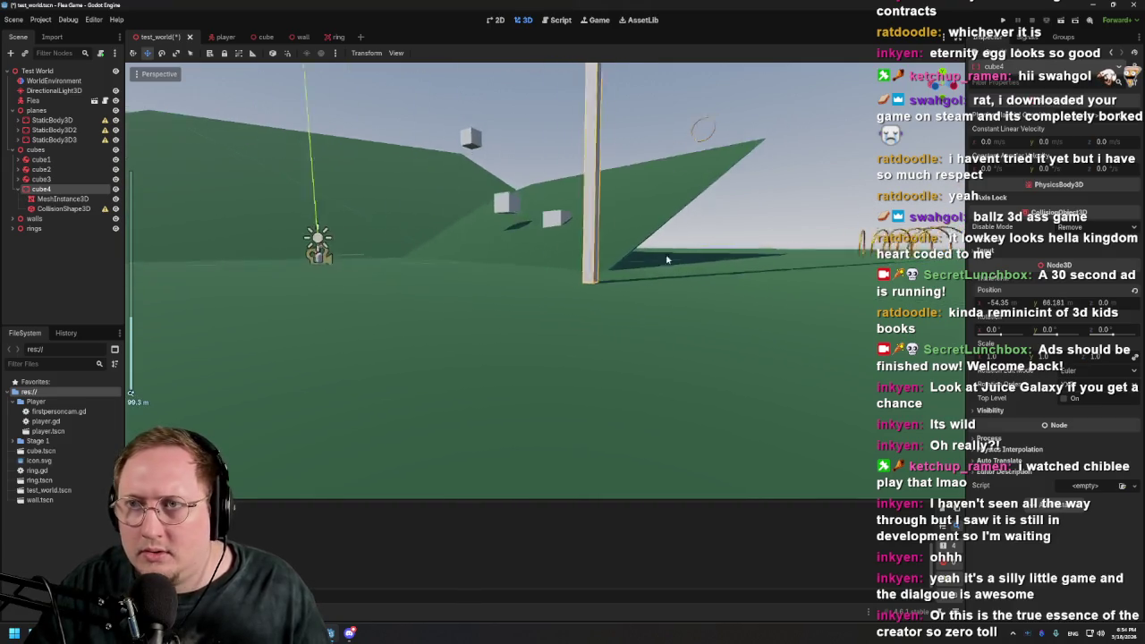
Run the test world, walk the player up to the tall pillar, then stop the game
{"action": "left_click", "coordinate": [1061, 24]}
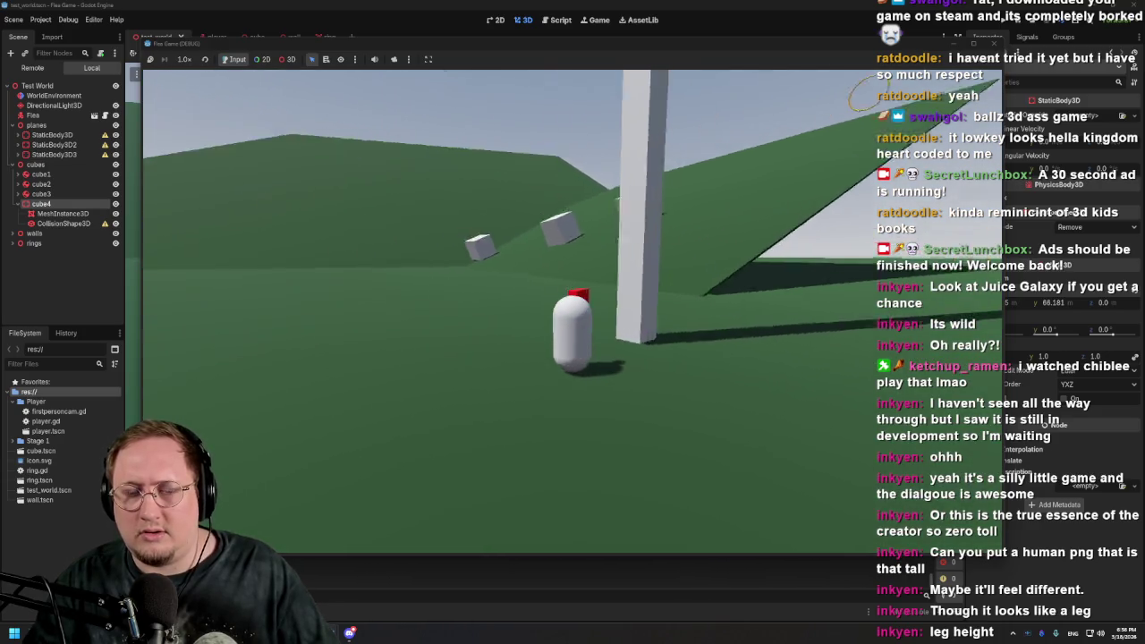
{"action": "key", "text": "F8"}
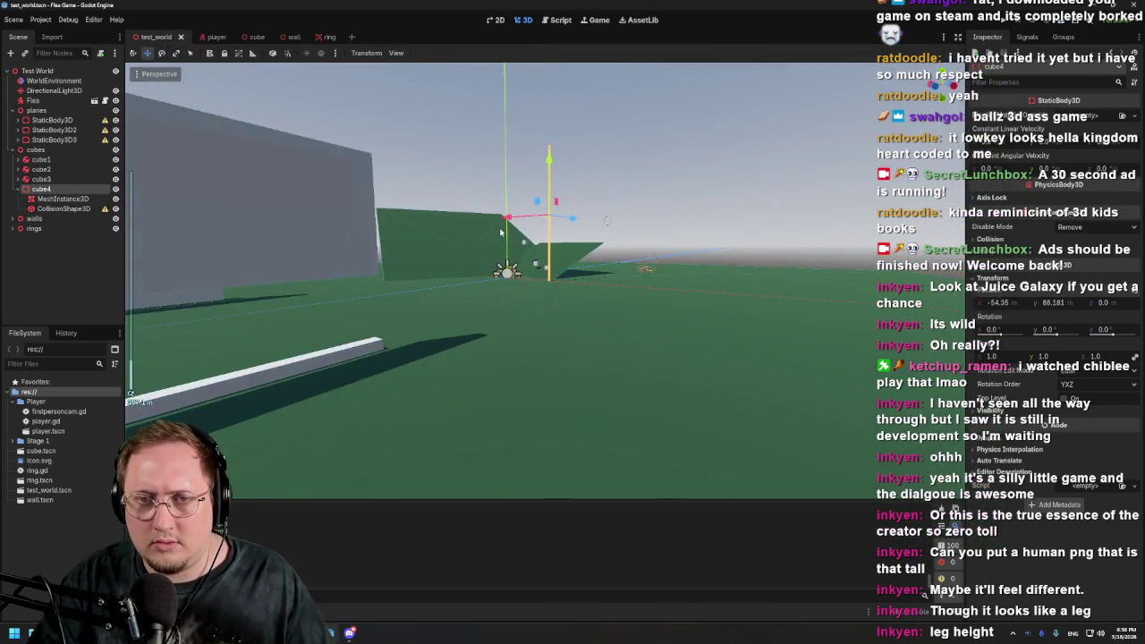
Reset the pillar's collision shape Scale Y from 132 back to 1
{"action": "scroll", "coordinate": [502, 235], "scroll_direction": "down", "scroll_amount": 5}
{"action": "scroll", "coordinate": [483, 254], "scroll_direction": "up", "scroll_amount": 5}
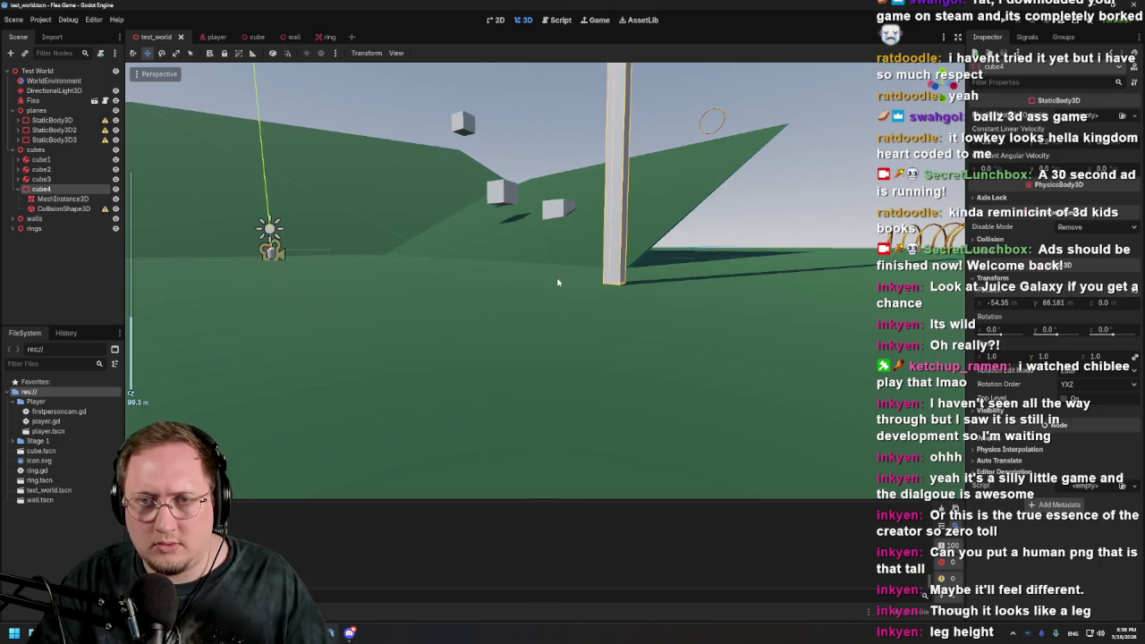
{"action": "scroll", "coordinate": [557, 282], "scroll_direction": "down", "scroll_amount": 6}
{"action": "left_click", "coordinate": [556, 207]}
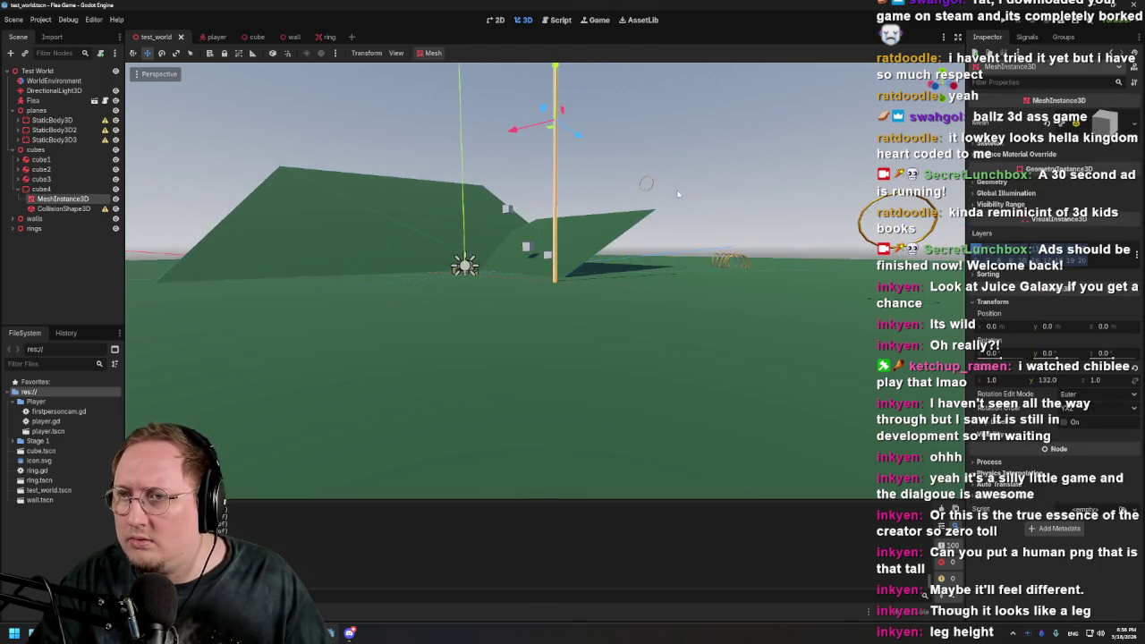
{"action": "left_click", "coordinate": [1098, 128]}
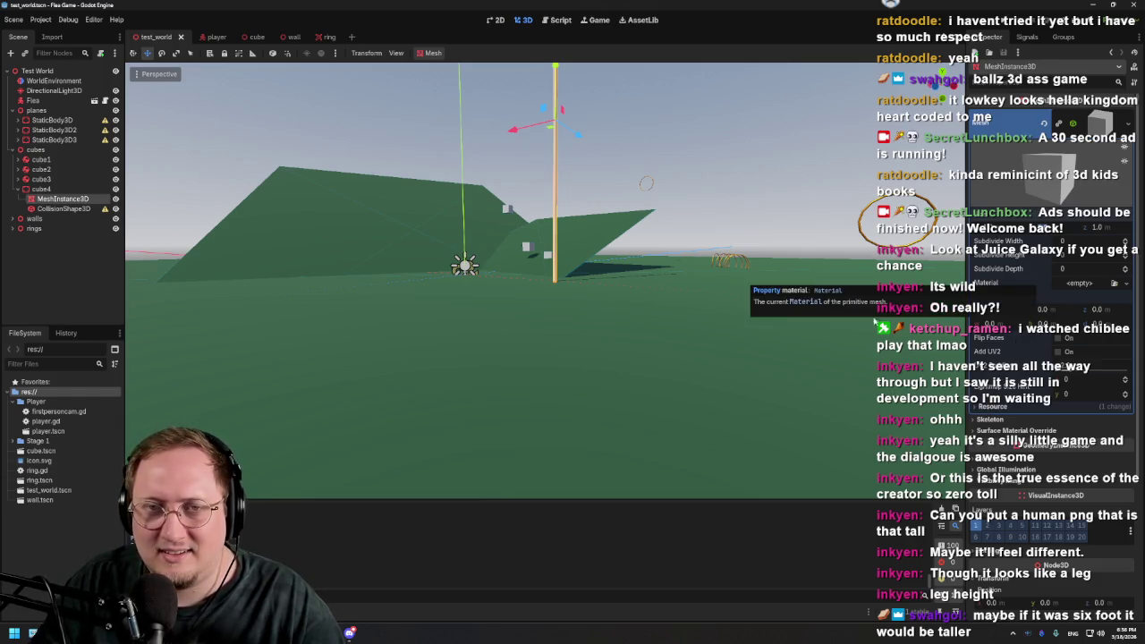
{"action": "scroll", "coordinate": [691, 356], "scroll_direction": "down", "scroll_amount": 5}
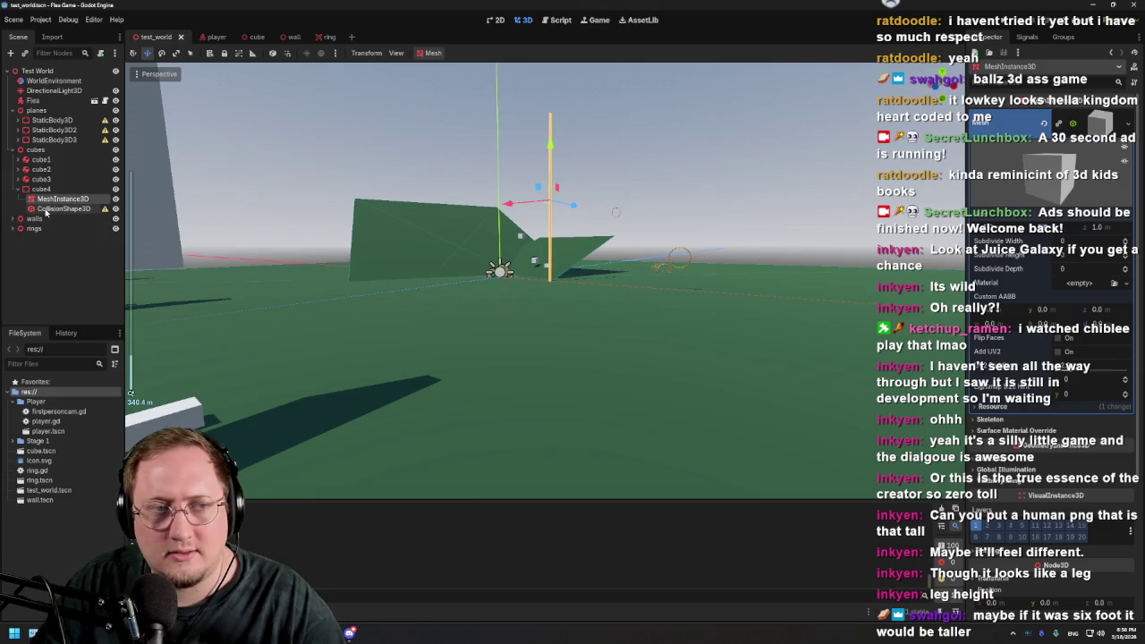
{"action": "left_click", "coordinate": [68, 208]}
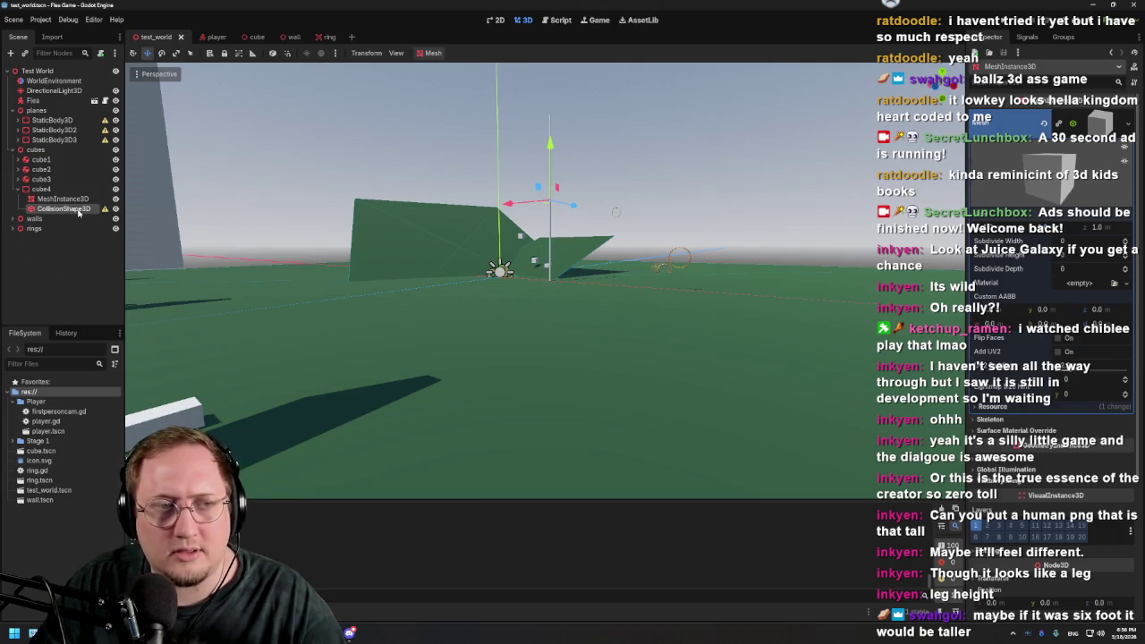
{"action": "left_click", "coordinate": [1132, 259]}
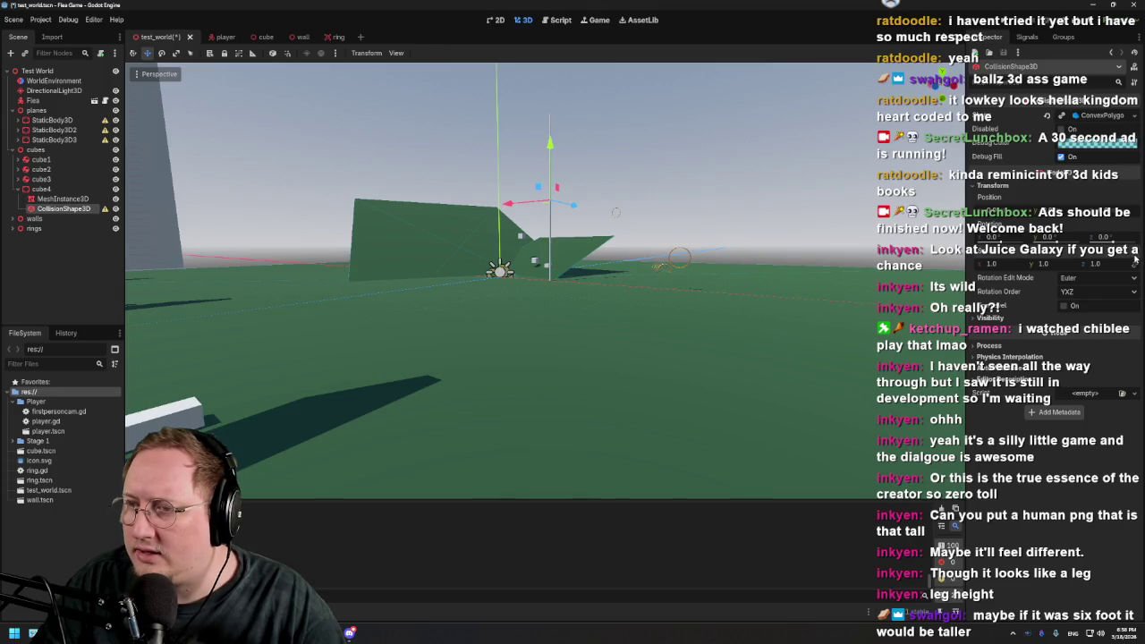
Raise the BoxMesh Size Y, then undo it because every cube stretched
{"action": "left_click", "coordinate": [63, 199]}
{"action": "scroll", "coordinate": [1098, 287], "scroll_direction": "down", "scroll_amount": 5}
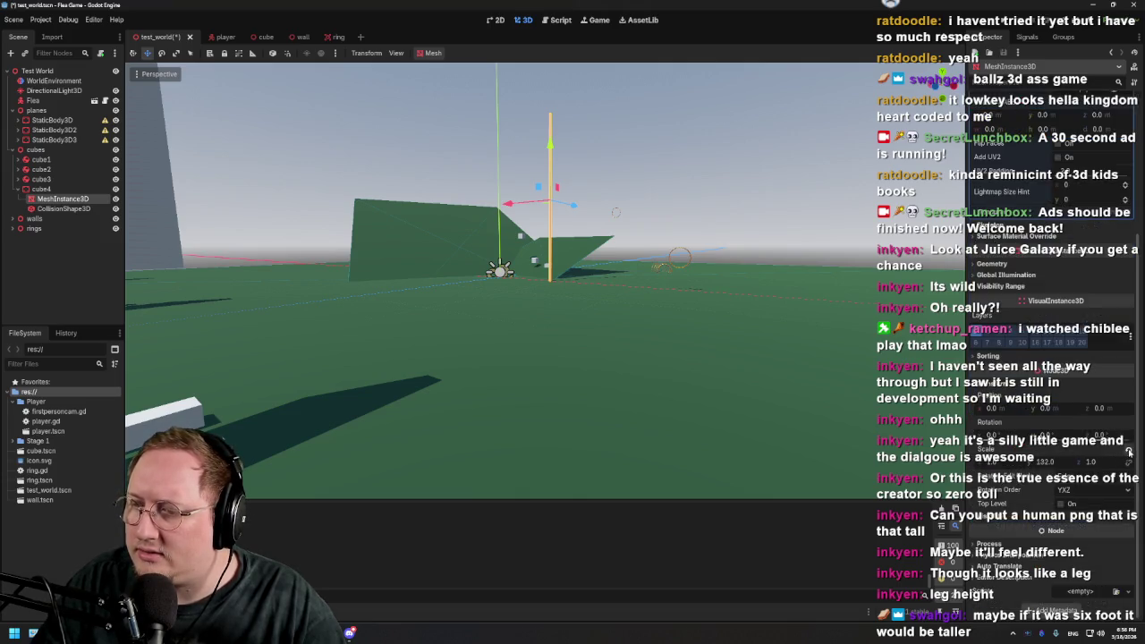
{"action": "scroll", "coordinate": [1051, 453], "scroll_direction": "up", "scroll_amount": 5}
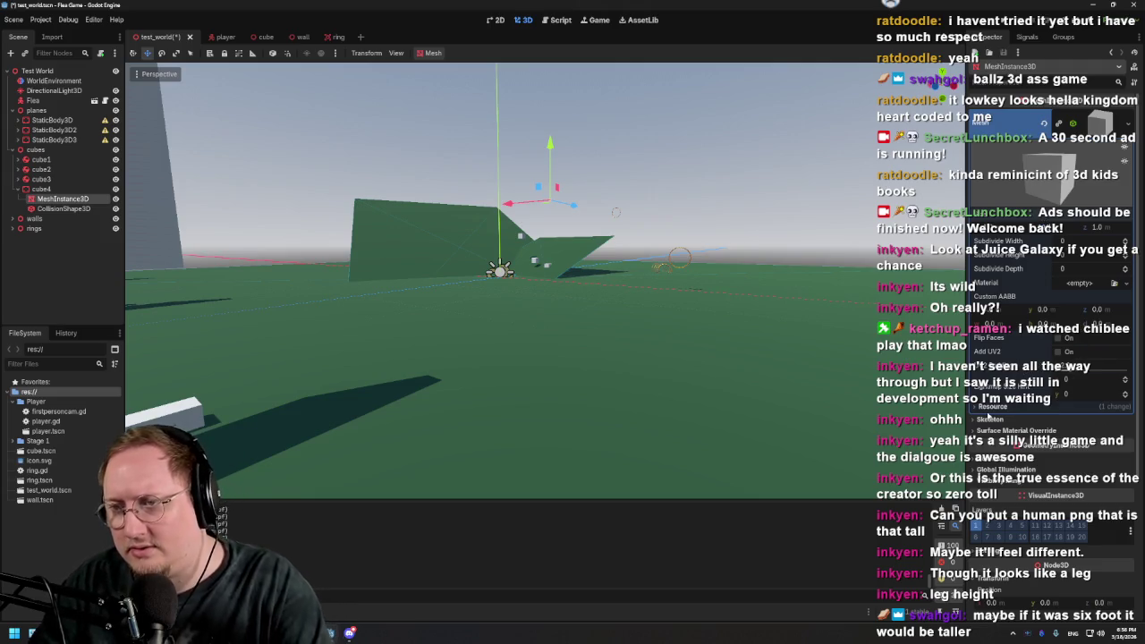
{"action": "key", "text": "Return"}
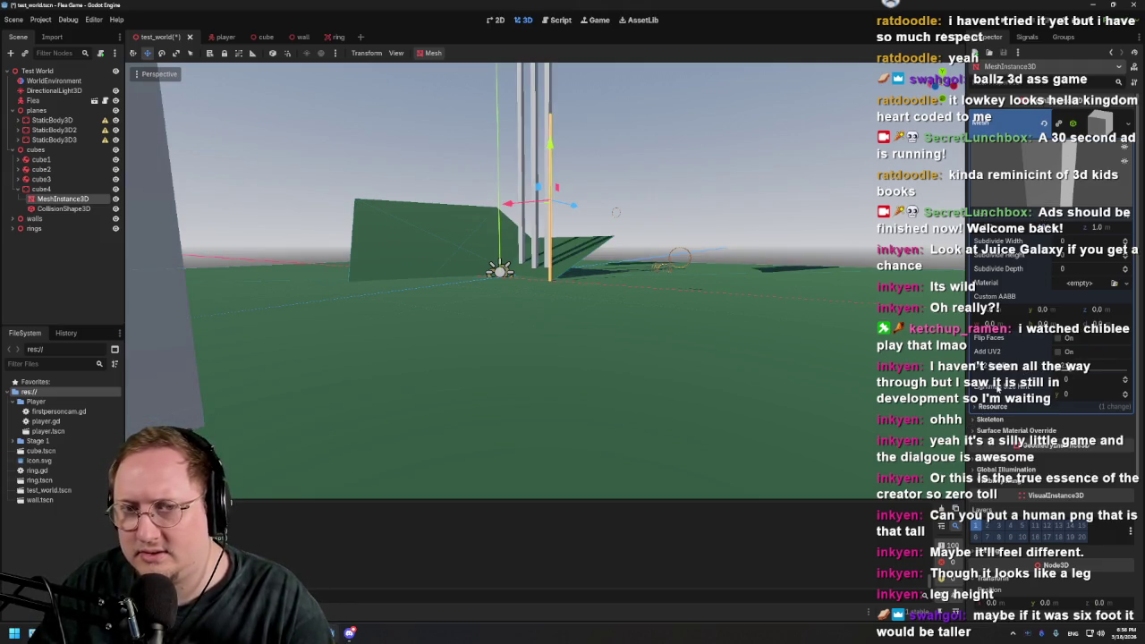
{"action": "scroll", "coordinate": [615, 322], "scroll_direction": "down", "scroll_amount": 8}
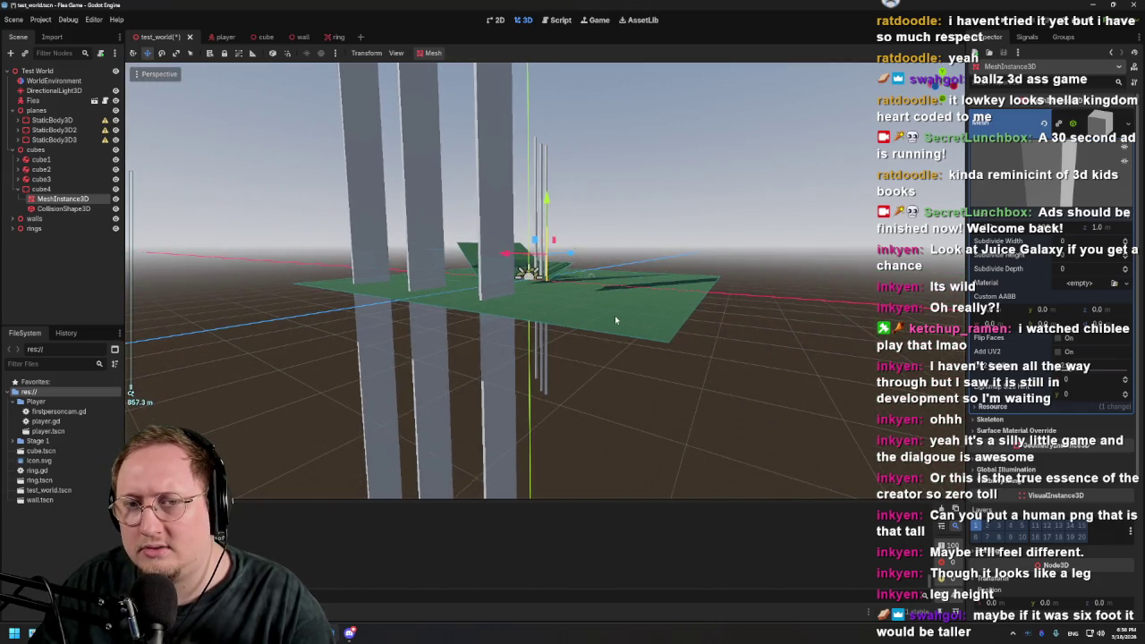
{"action": "scroll", "coordinate": [614, 315], "scroll_direction": "up", "scroll_amount": 10}
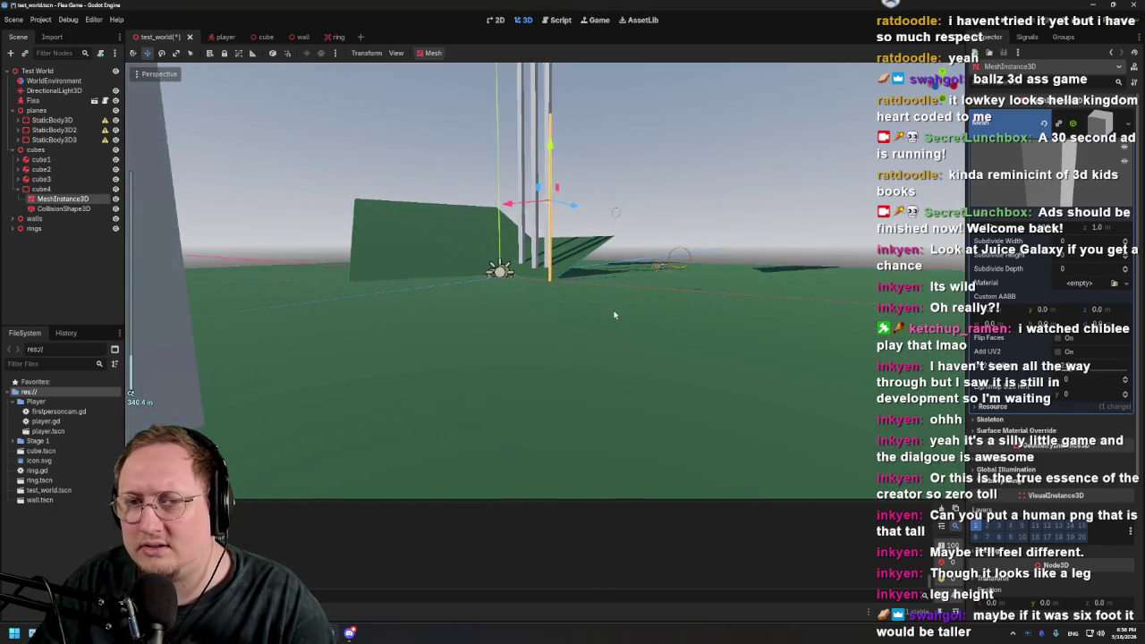
{"action": "scroll", "coordinate": [588, 308], "scroll_direction": "down", "scroll_amount": 2}
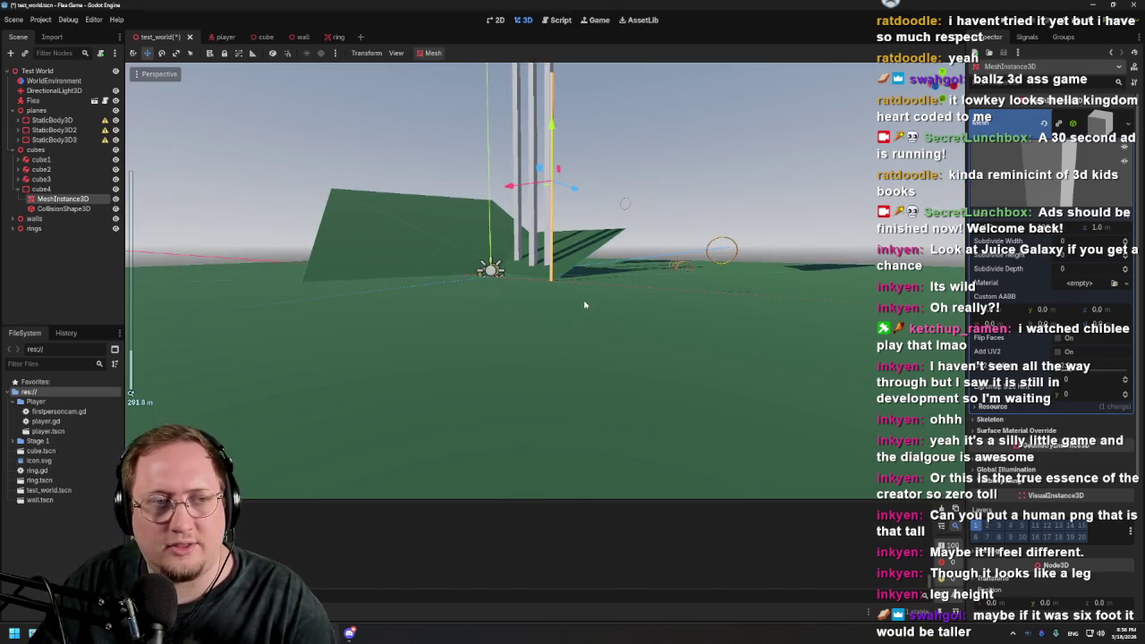
{"action": "left_click", "coordinate": [116, 229]}
Make the pillar's mesh and collision shape unique resources
{"action": "right_click", "coordinate": [41, 189]}
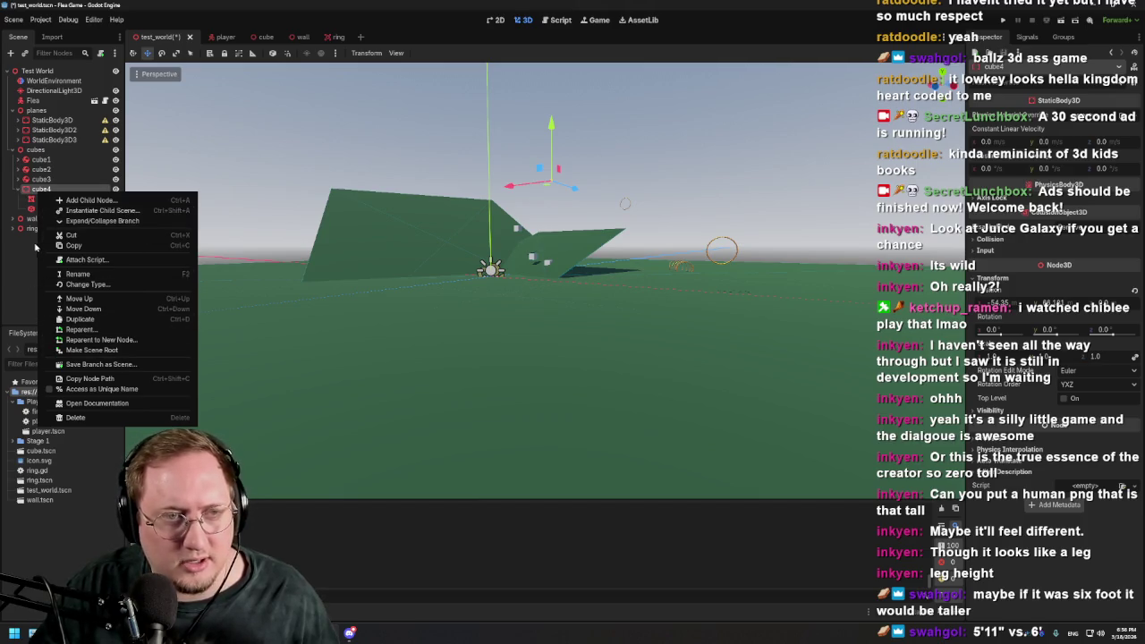
{"action": "left_click", "coordinate": [15, 270]}
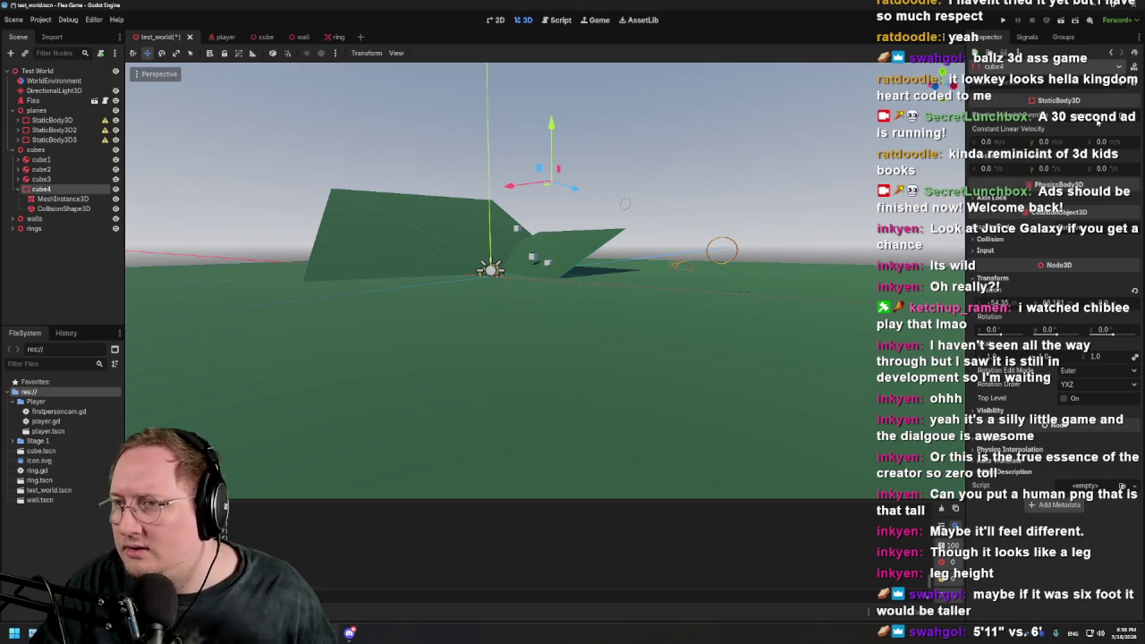
{"action": "left_click", "coordinate": [72, 202]}
{"action": "left_click", "coordinate": [1098, 124]}
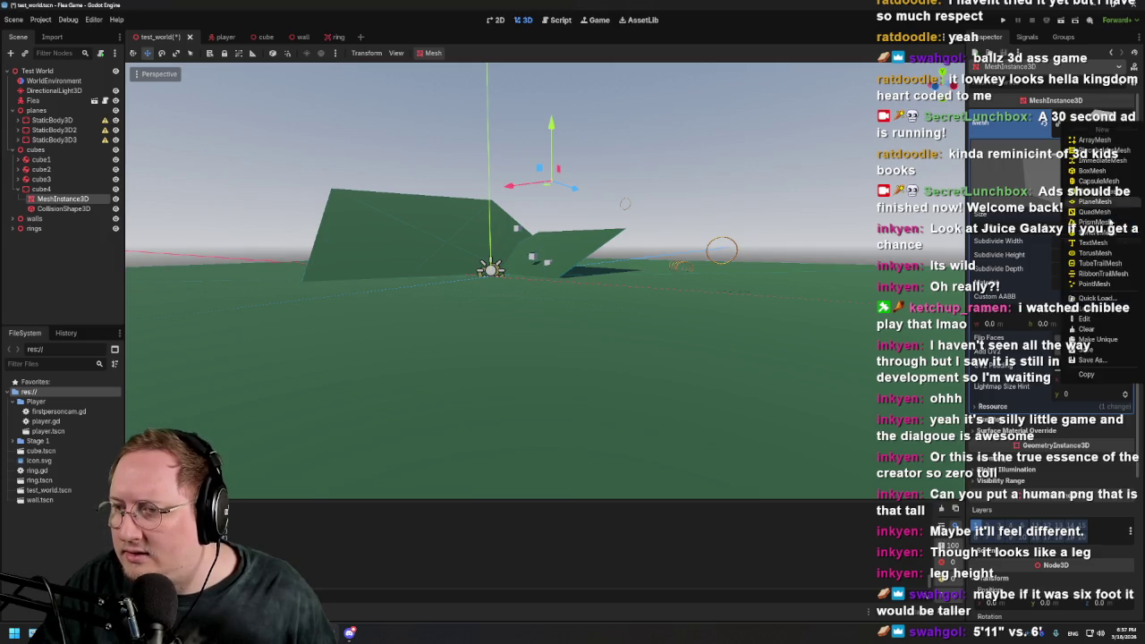
{"action": "left_click", "coordinate": [1107, 339]}
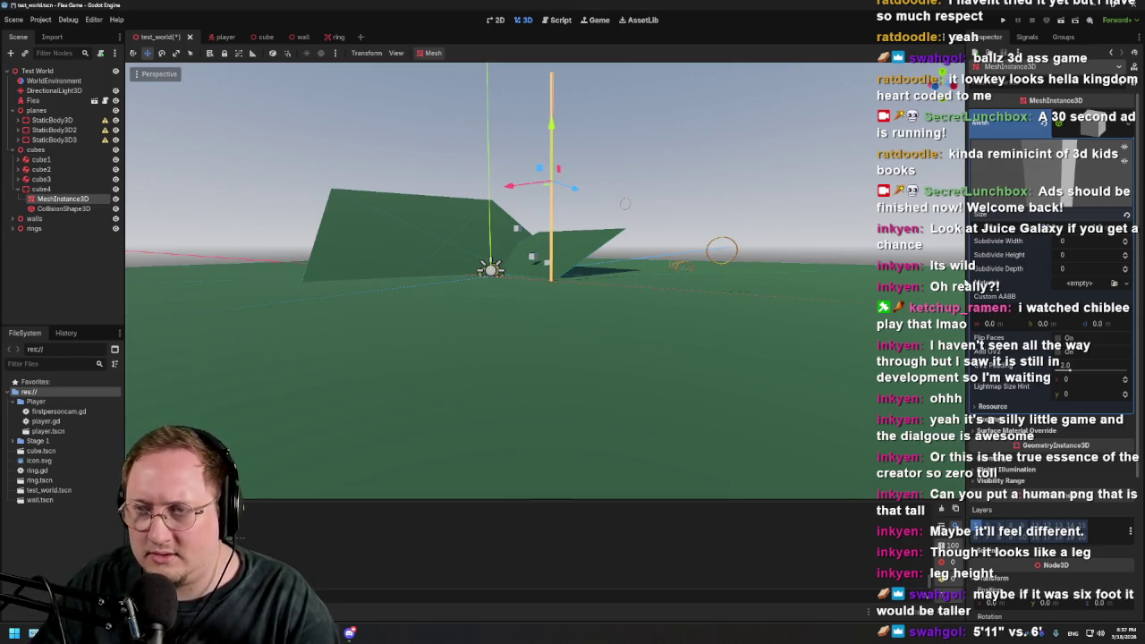
{"action": "left_click", "coordinate": [65, 210]}
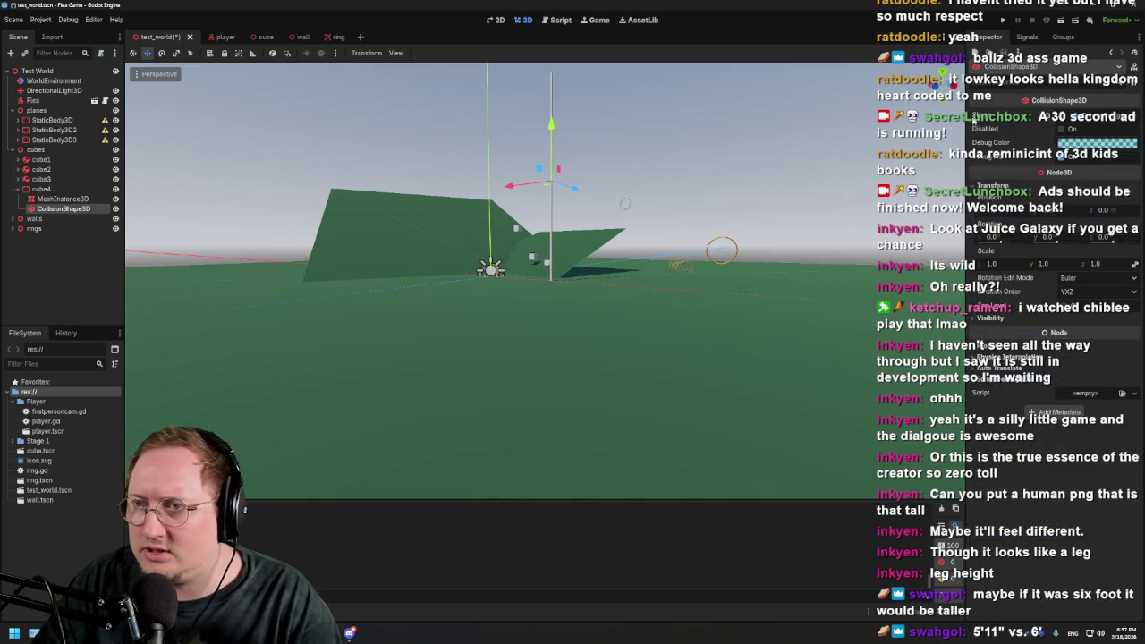
{"action": "left_click", "coordinate": [1073, 116]}
{"action": "left_click", "coordinate": [1095, 118]}
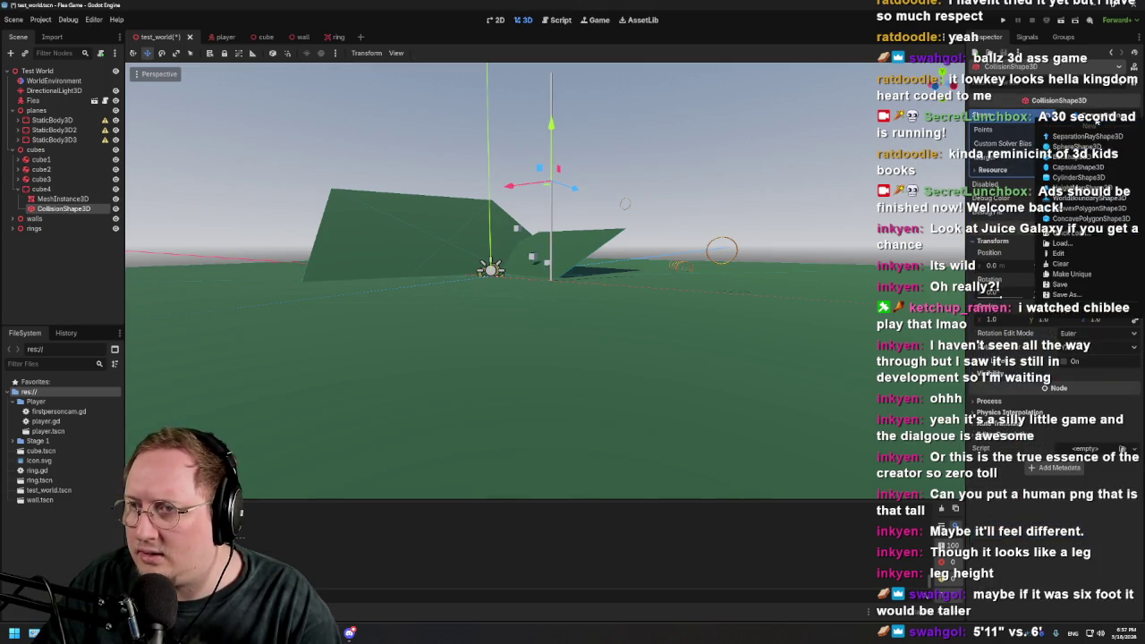
{"action": "left_click", "coordinate": [1073, 275]}
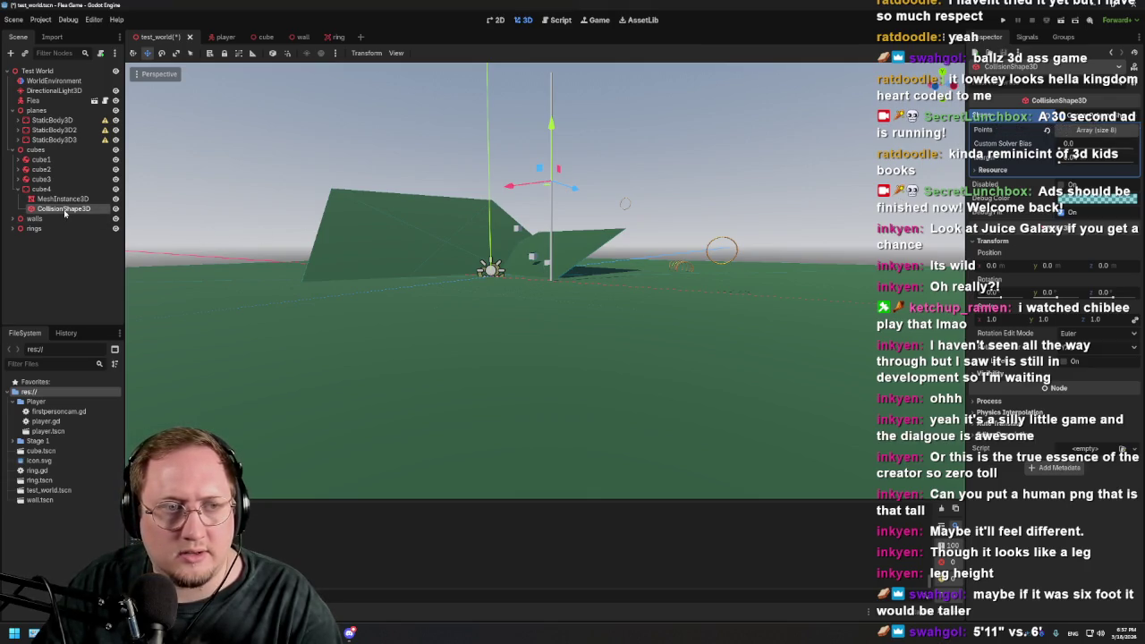
Delete cube4's old CollisionShape3D
{"action": "right_click", "coordinate": [65, 211]}
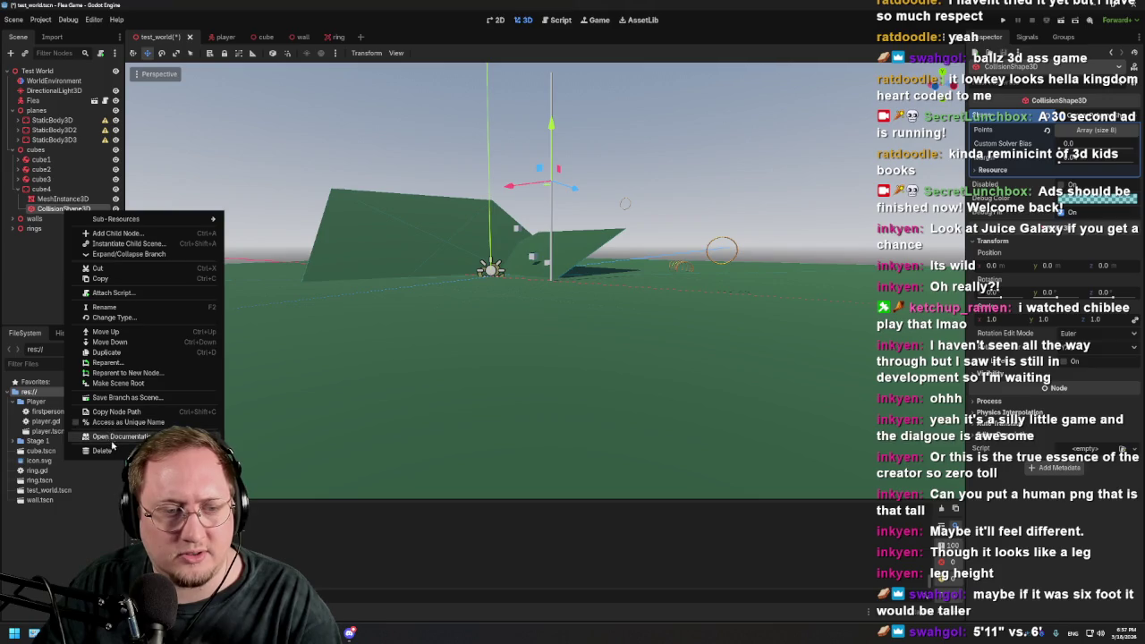
{"action": "left_click", "coordinate": [102, 451]}
{"action": "left_click", "coordinate": [546, 331]}
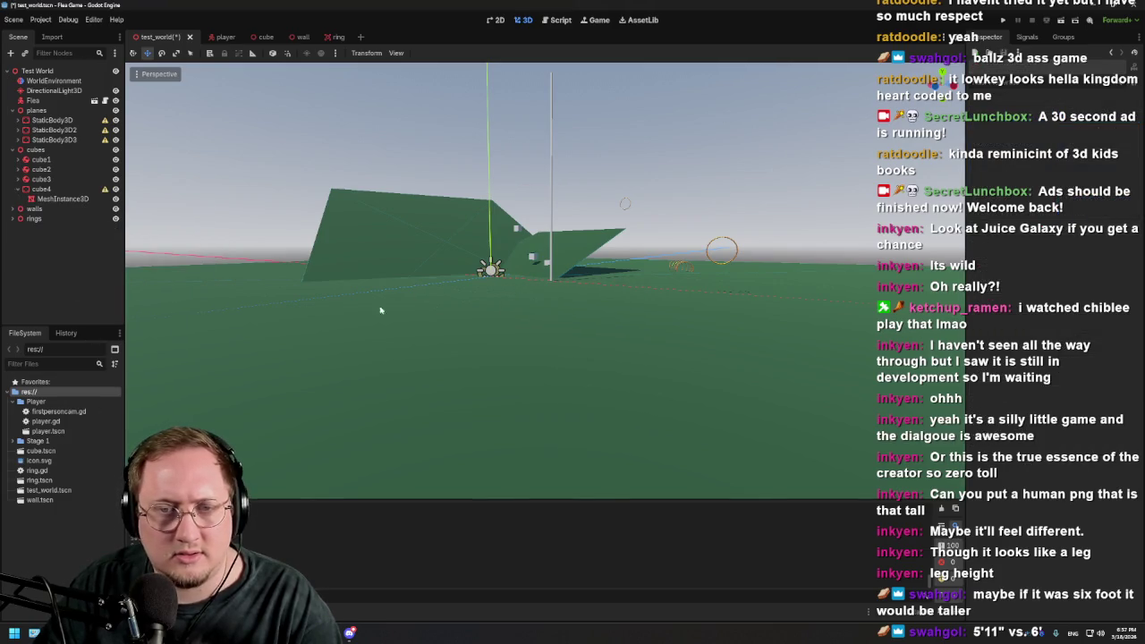
Generate a Single Convex collision shape from cube4's mesh
{"action": "left_click", "coordinate": [62, 198]}
{"action": "left_click", "coordinate": [421, 54]}
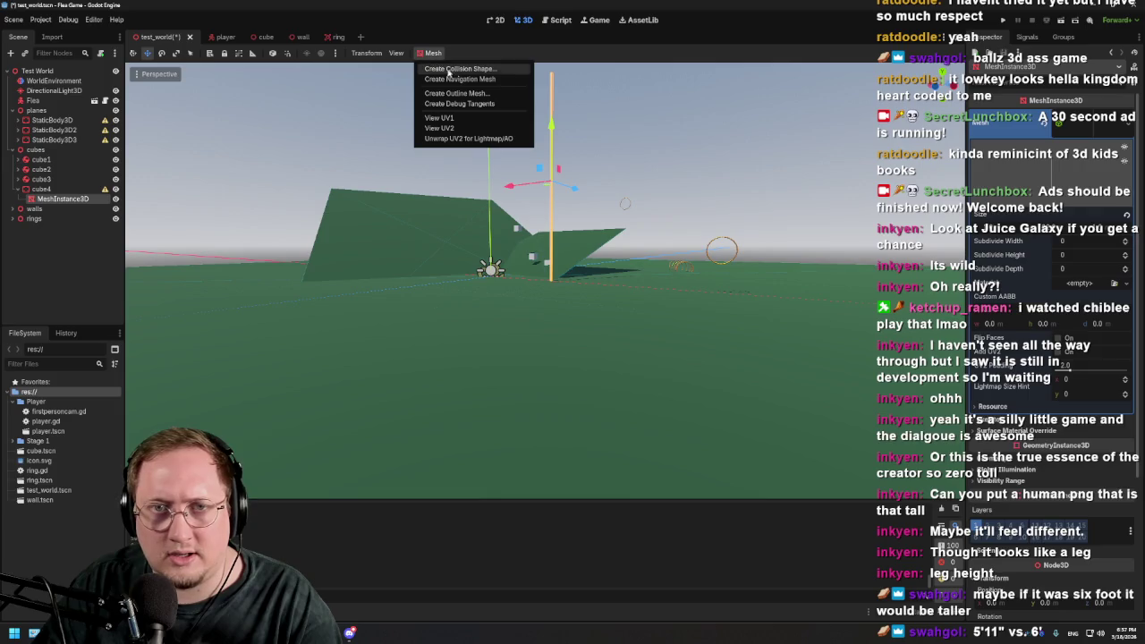
{"action": "left_click", "coordinate": [460, 70]}
{"action": "left_click", "coordinate": [579, 319]}
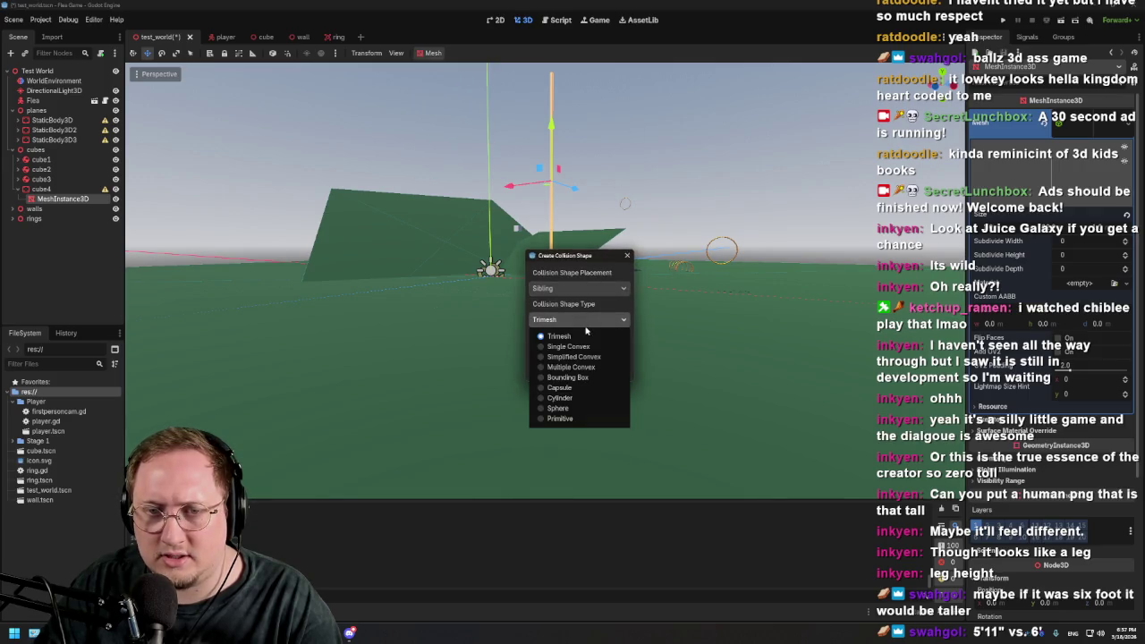
{"action": "left_click", "coordinate": [569, 346]}
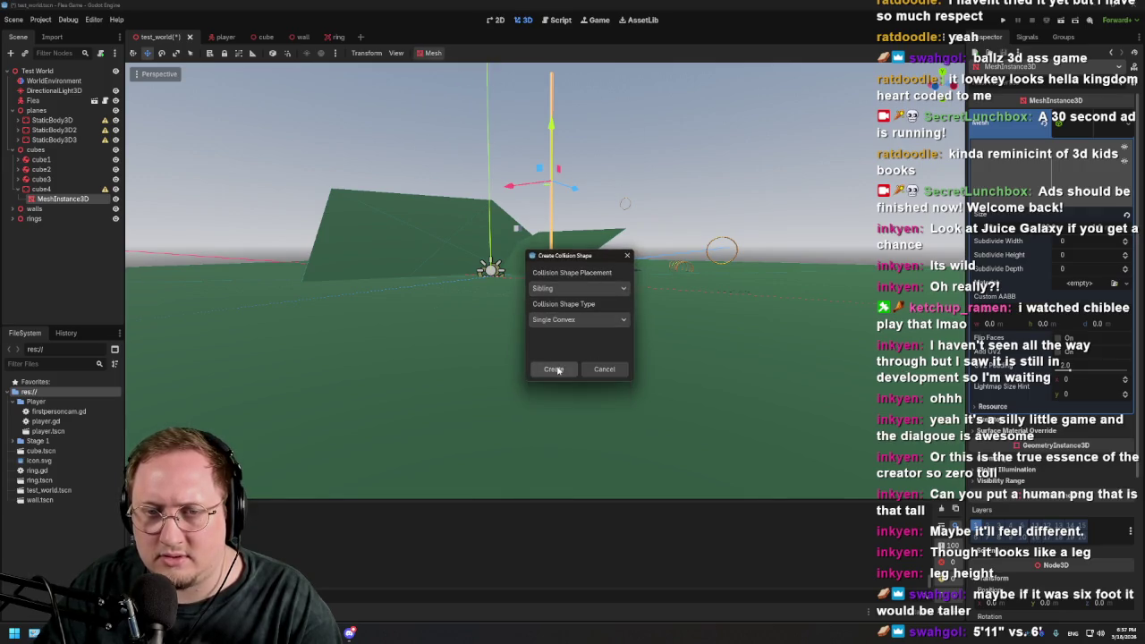
{"action": "left_click", "coordinate": [553, 369]}
{"action": "scroll", "coordinate": [565, 212], "scroll_direction": "up", "scroll_amount": 5}
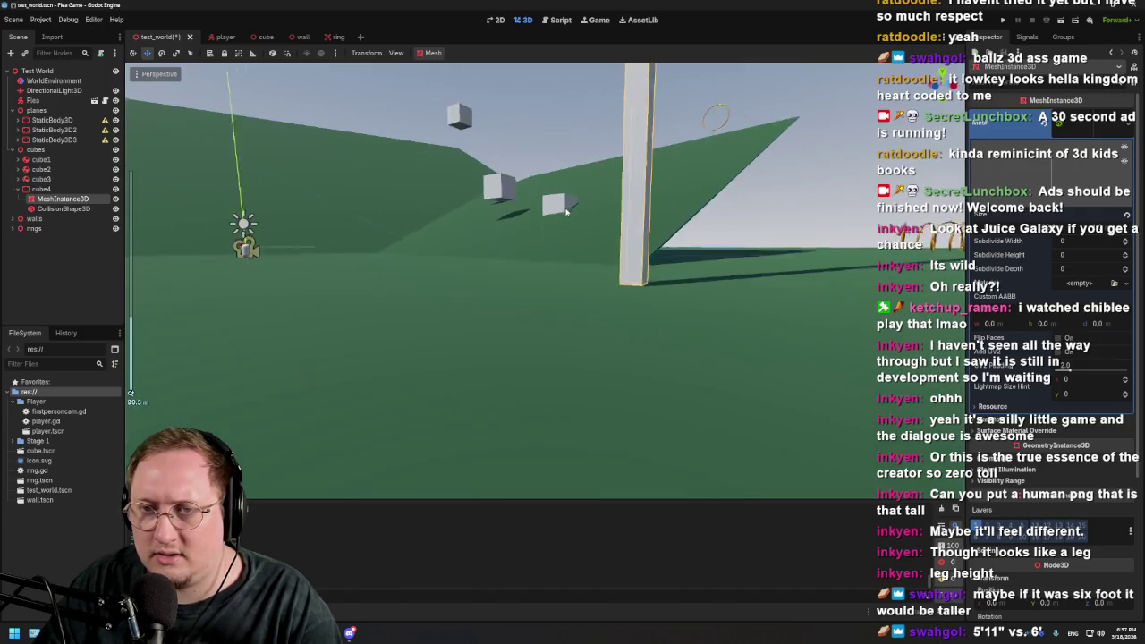
Orbit and zoom around the walls, cubes, pillar and ramp to inspect the scene
{"action": "scroll", "coordinate": [565, 211], "scroll_direction": "down", "scroll_amount": 1}
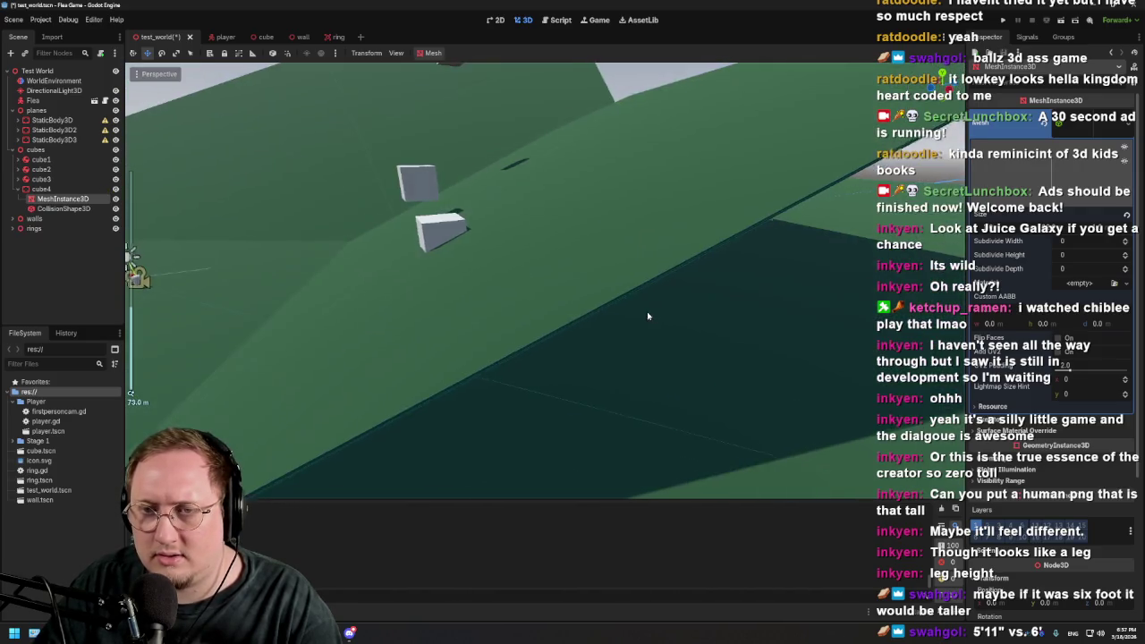
{"action": "scroll", "coordinate": [644, 295], "scroll_direction": "down", "scroll_amount": 10}
{"action": "mouse_move", "coordinate": [624, 277]}
{"action": "left_mouse_down"}
{"action": "mouse_move", "coordinate": [600, 221]}
{"action": "mouse_move", "coordinate": [677, 268]}
{"action": "left_mouse_up"}
{"action": "scroll", "coordinate": [677, 267], "scroll_direction": "up", "scroll_amount": 5}
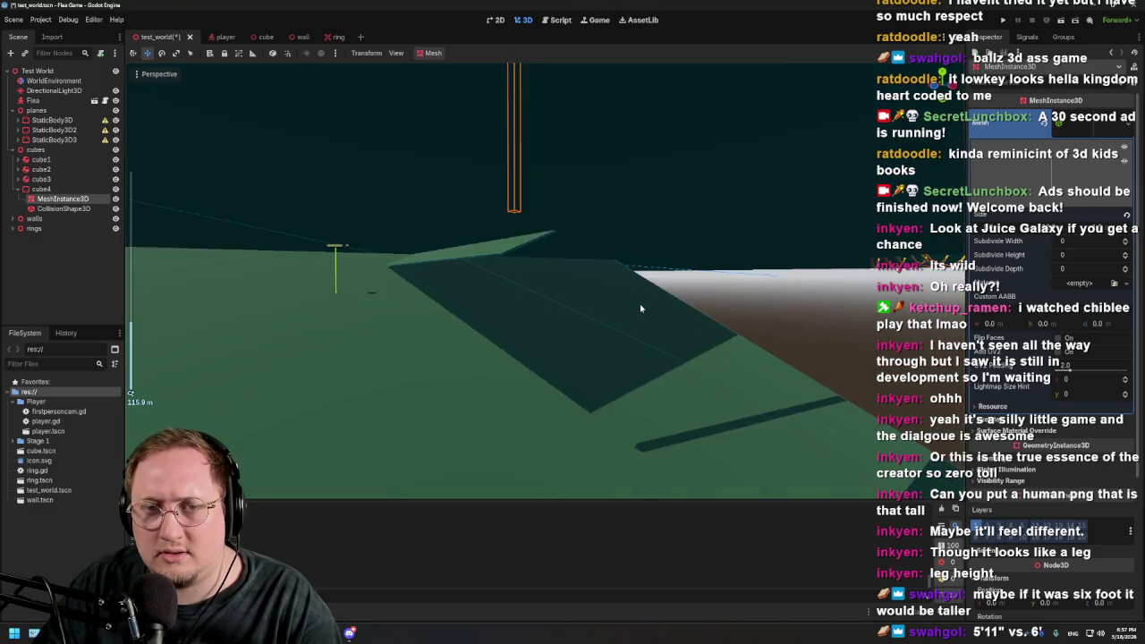
{"action": "mouse_move", "coordinate": [641, 308]}
{"action": "left_mouse_down"}
{"action": "mouse_move", "coordinate": [650, 320]}
{"action": "mouse_move", "coordinate": [630, 344]}
{"action": "left_mouse_up"}
{"action": "scroll", "coordinate": [629, 344], "scroll_direction": "down", "scroll_amount": 5}
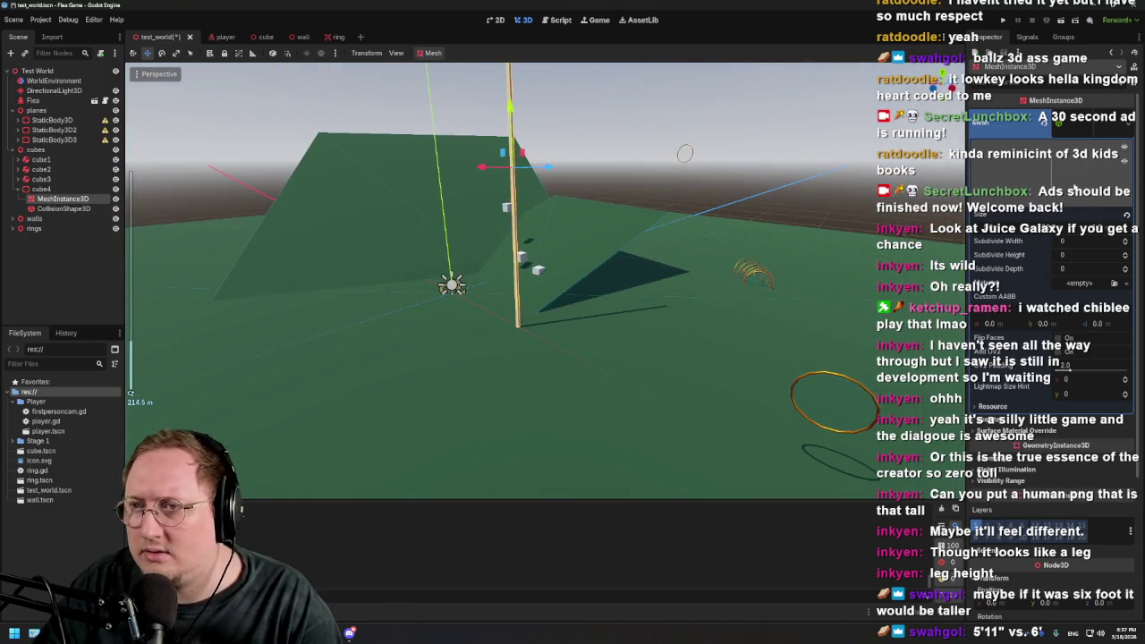
{"action": "mouse_move", "coordinate": [360, 187]}
{"action": "left_mouse_down"}
{"action": "mouse_move", "coordinate": [590, 266]}
{"action": "mouse_move", "coordinate": [482, 275]}
{"action": "mouse_move", "coordinate": [354, 257]}
{"action": "mouse_move", "coordinate": [376, 266]}
{"action": "mouse_move", "coordinate": [608, 237]}
{"action": "left_mouse_up"}
{"action": "scroll", "coordinate": [544, 261], "scroll_direction": "down", "scroll_amount": 2}
{"action": "scroll", "coordinate": [614, 236], "scroll_direction": "up", "scroll_amount": 3}
{"action": "scroll", "coordinate": [602, 224], "scroll_direction": "up", "scroll_amount": 2}
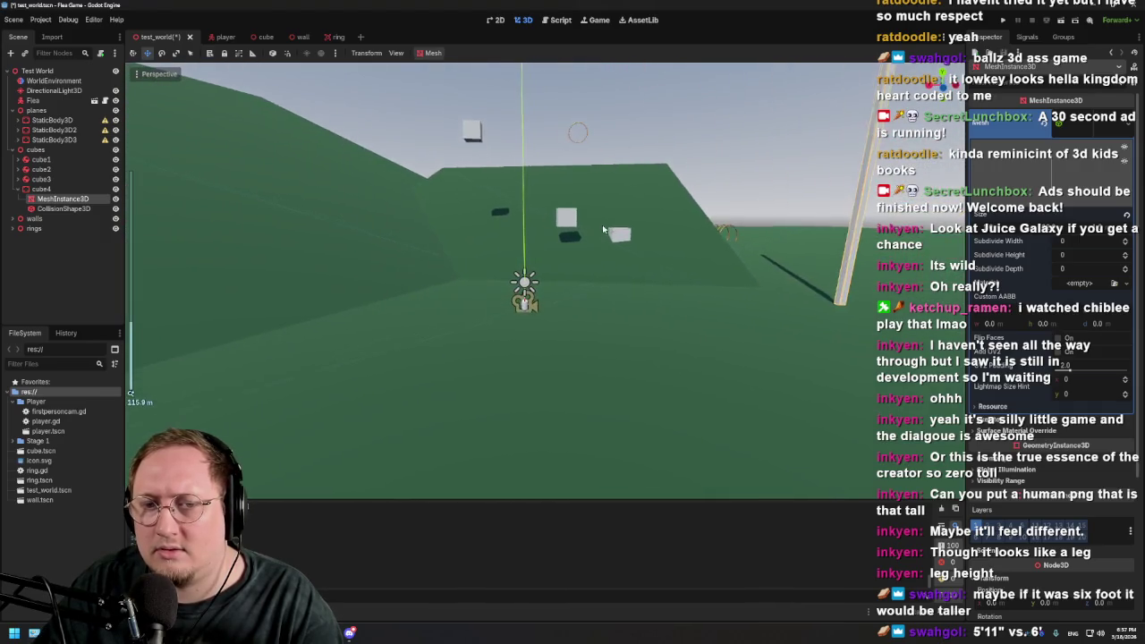
{"action": "mouse_move", "coordinate": [585, 326]}
{"action": "left_mouse_down"}
{"action": "mouse_move", "coordinate": [518, 328]}
{"action": "mouse_move", "coordinate": [578, 314]}
{"action": "mouse_move", "coordinate": [541, 149]}
{"action": "mouse_move", "coordinate": [545, 162]}
{"action": "left_mouse_up"}
{"action": "scroll", "coordinate": [577, 313], "scroll_direction": "down", "scroll_amount": 3}
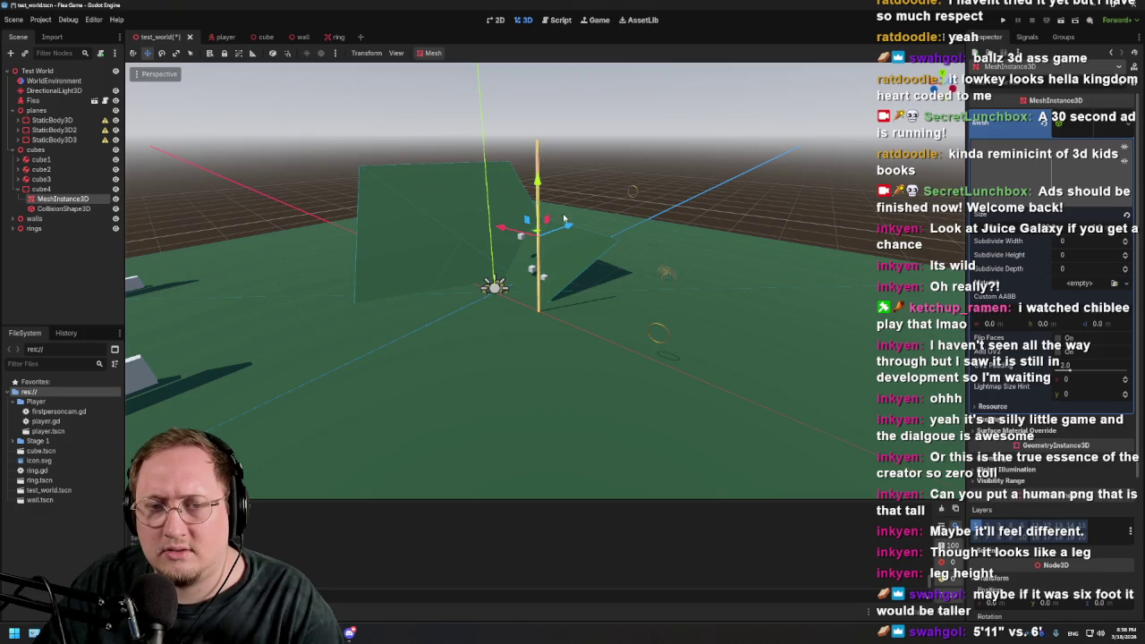
{"action": "mouse_move", "coordinate": [601, 163]}
{"action": "left_mouse_down"}
{"action": "mouse_move", "coordinate": [492, 228]}
{"action": "mouse_move", "coordinate": [439, 239]}
{"action": "mouse_move", "coordinate": [352, 225]}
{"action": "left_mouse_up"}
{"action": "scroll", "coordinate": [351, 226], "scroll_direction": "down", "scroll_amount": 1}
Toggle View Environment off and back on, and hide View Gizmos in the Perspective menu
{"action": "left_click", "coordinate": [145, 76]}
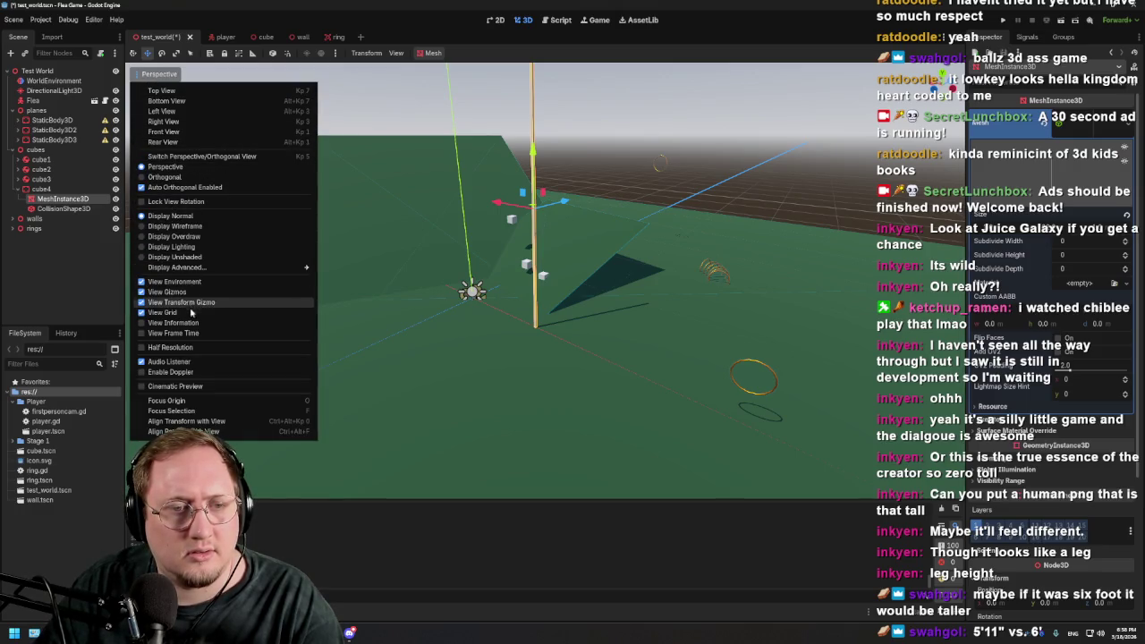
{"action": "left_click", "coordinate": [178, 283]}
{"action": "left_click", "coordinate": [178, 283]}
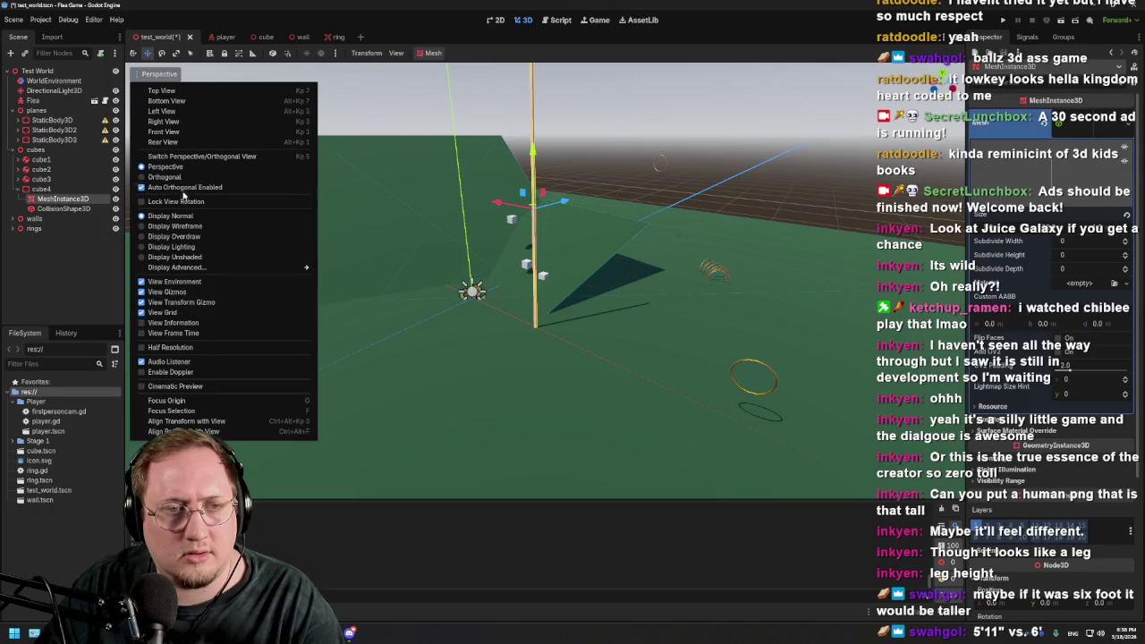
{"action": "left_click", "coordinate": [172, 293]}
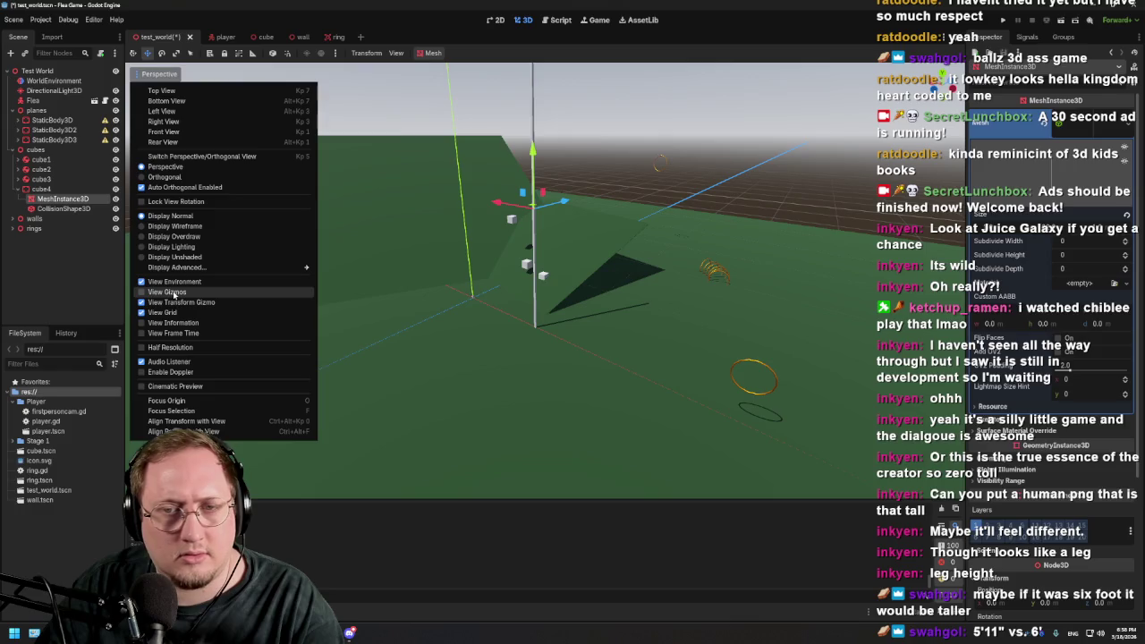
{"action": "left_click", "coordinate": [375, 295]}
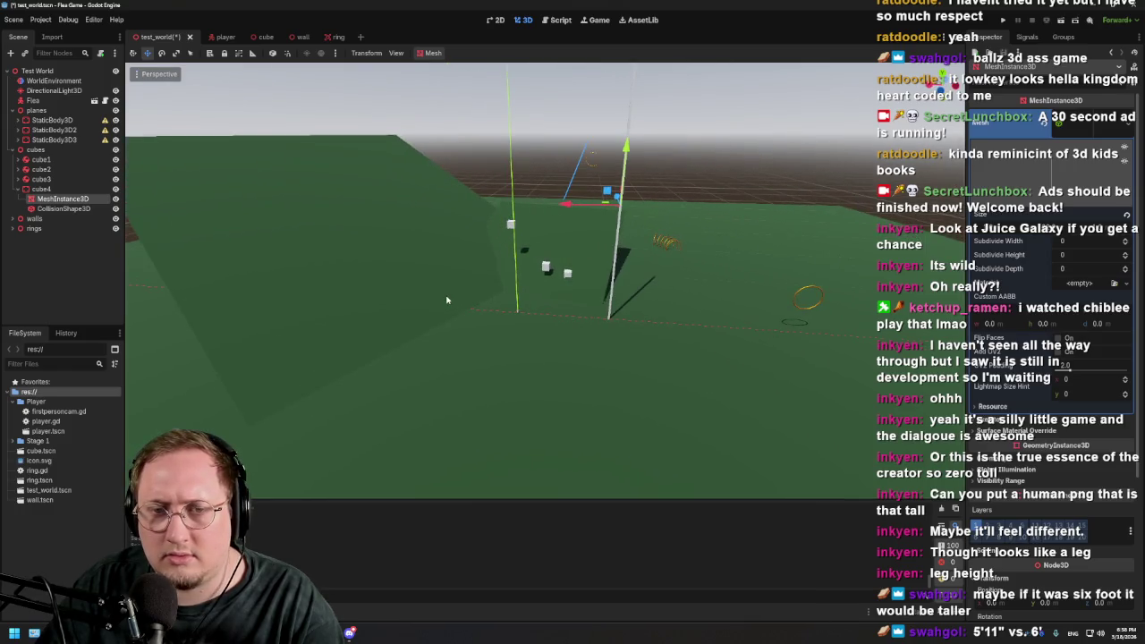
Orbit the camera down to a level view of the horizon
{"action": "mouse_move", "coordinate": [447, 300]}
{"action": "left_mouse_down"}
{"action": "mouse_move", "coordinate": [441, 263]}
{"action": "mouse_move", "coordinate": [439, 307]}
{"action": "mouse_move", "coordinate": [424, 326]}
{"action": "mouse_move", "coordinate": [396, 316]}
{"action": "left_mouse_up"}
{"action": "scroll", "coordinate": [396, 316], "scroll_direction": "up", "scroll_amount": 4}
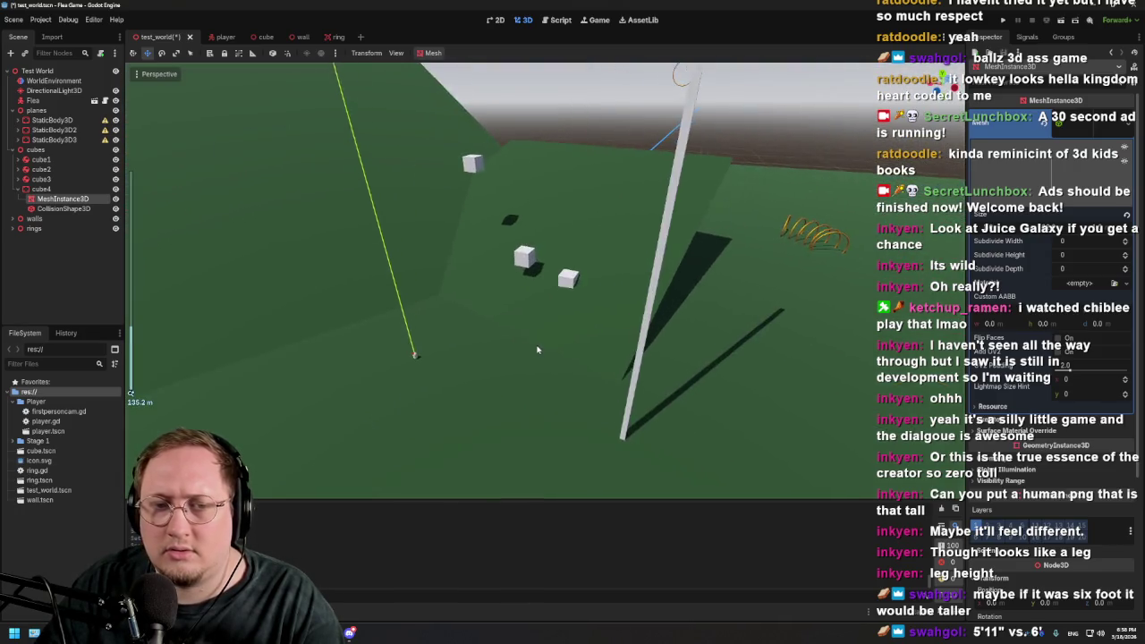
{"action": "mouse_move", "coordinate": [536, 349]}
{"action": "left_mouse_down"}
{"action": "mouse_move", "coordinate": [575, 324]}
{"action": "mouse_move", "coordinate": [555, 318]}
{"action": "mouse_move", "coordinate": [514, 340]}
{"action": "mouse_move", "coordinate": [598, 338]}
{"action": "mouse_move", "coordinate": [552, 341]}
{"action": "mouse_move", "coordinate": [534, 324]}
{"action": "mouse_move", "coordinate": [648, 270]}
{"action": "mouse_move", "coordinate": [527, 286]}
{"action": "mouse_move", "coordinate": [451, 259]}
{"action": "left_mouse_up"}
{"action": "scroll", "coordinate": [575, 323], "scroll_direction": "down", "scroll_amount": 5}
{"action": "scroll", "coordinate": [592, 297], "scroll_direction": "down", "scroll_amount": 5}
{"action": "scroll", "coordinate": [528, 284], "scroll_direction": "up", "scroll_amount": 5}
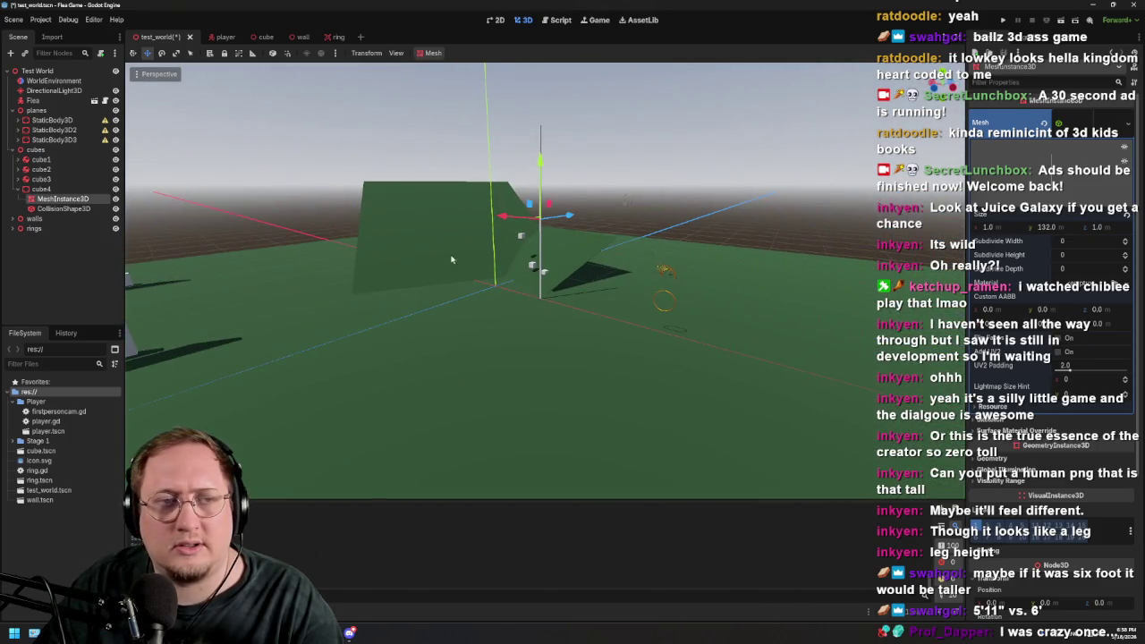
Save the test_world scene with Ctrl+S
{"action": "left_click", "coordinate": [144, 75]}
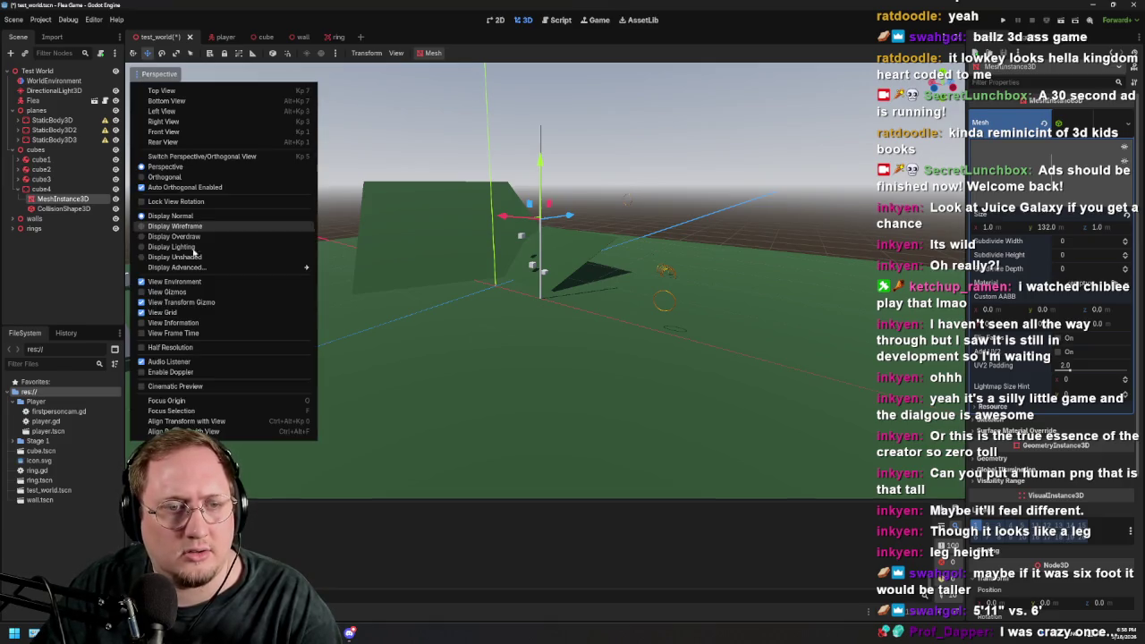
{"action": "left_click", "coordinate": [774, 141]}
{"action": "key", "text": "ctrl+s"}
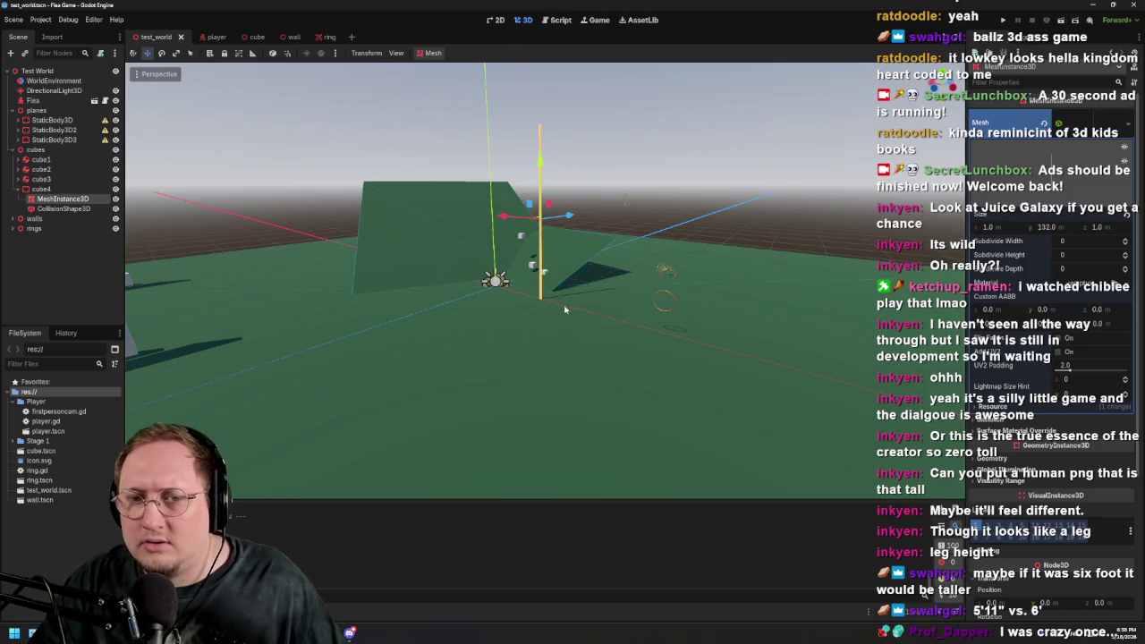
{"action": "mouse_move", "coordinate": [565, 309]}
{"action": "left_mouse_down"}
{"action": "mouse_move", "coordinate": [565, 349]}
{"action": "mouse_move", "coordinate": [583, 358]}
{"action": "mouse_move", "coordinate": [818, 193]}
{"action": "left_mouse_up"}
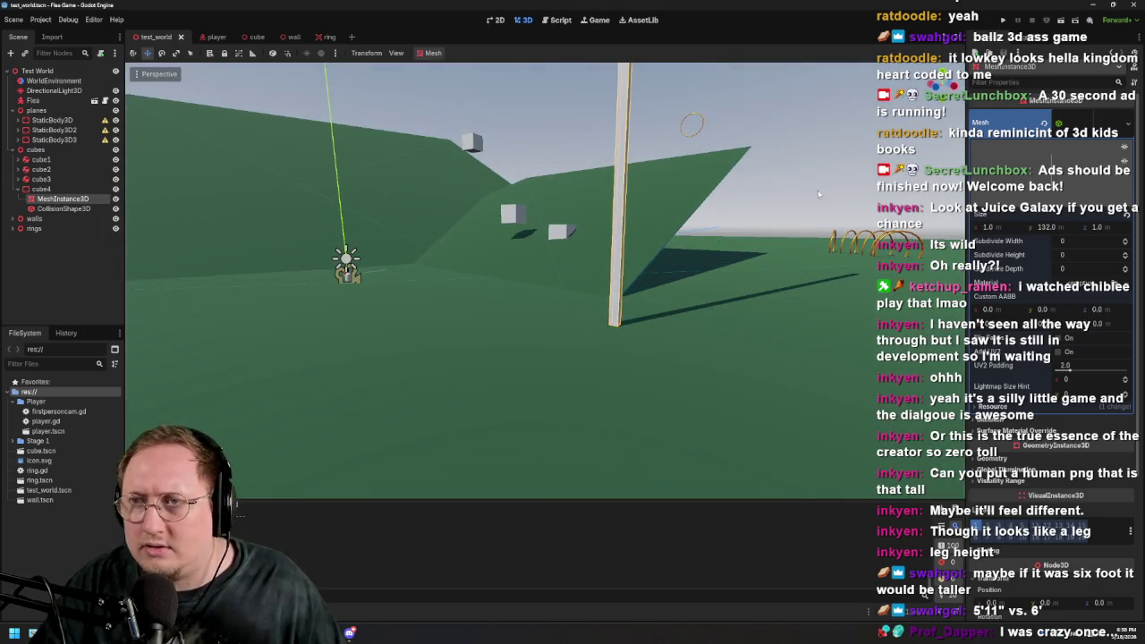
{"action": "left_click", "coordinate": [1062, 19]}
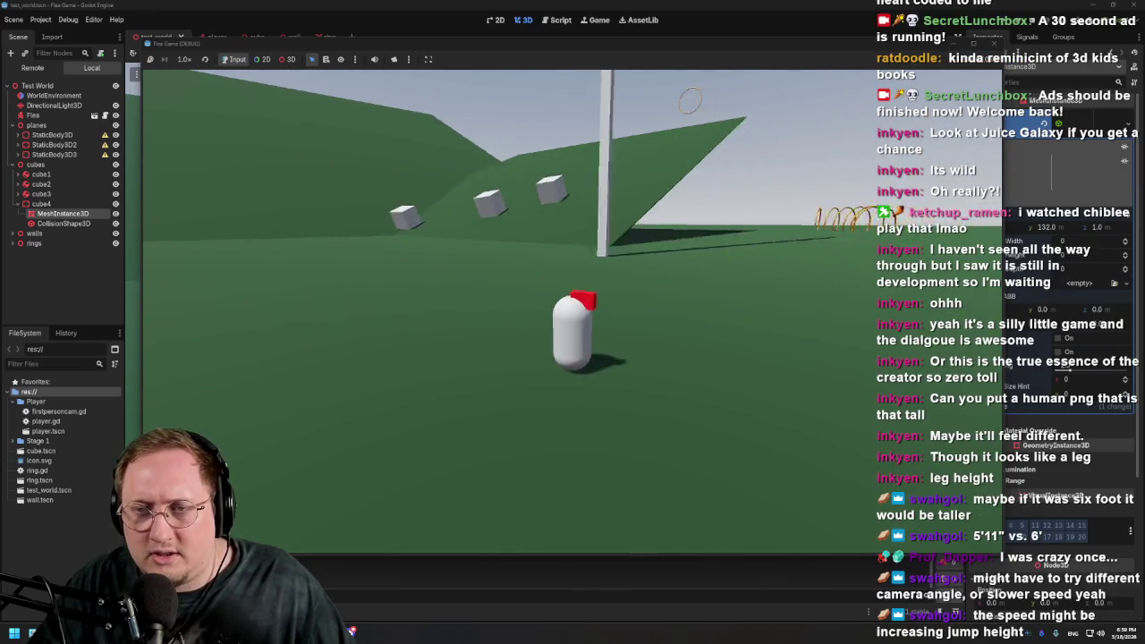
{"action": "key", "text": "F8"}
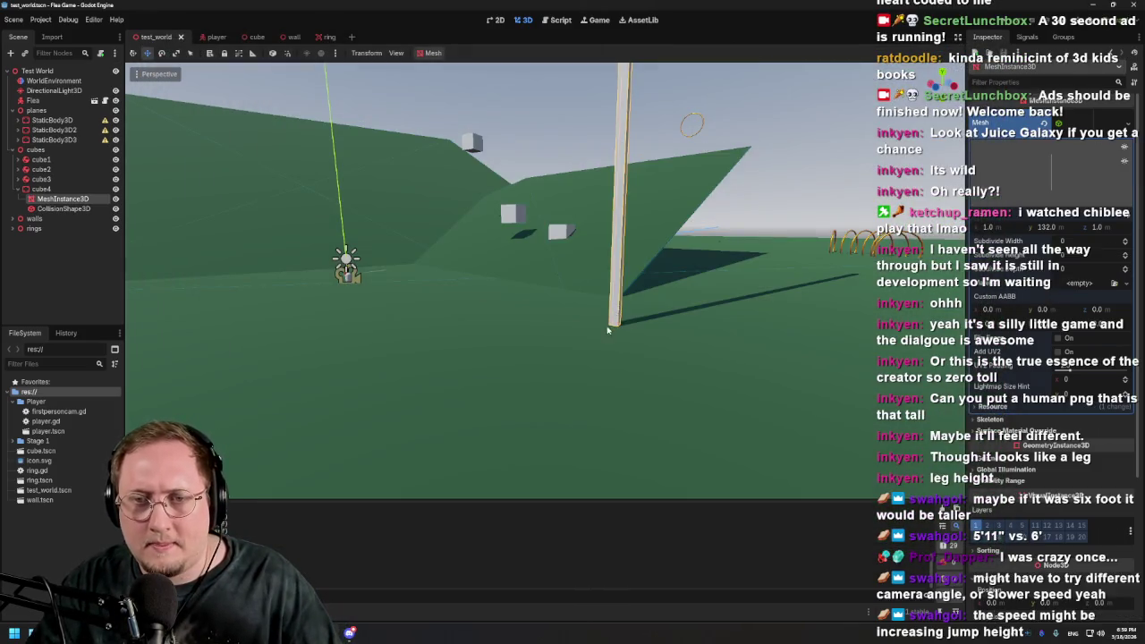
Drag cube4's Mesh Size Y up to 264.0, stretching the pillar much taller
{"action": "scroll", "coordinate": [607, 330], "scroll_direction": "down", "scroll_amount": 5}
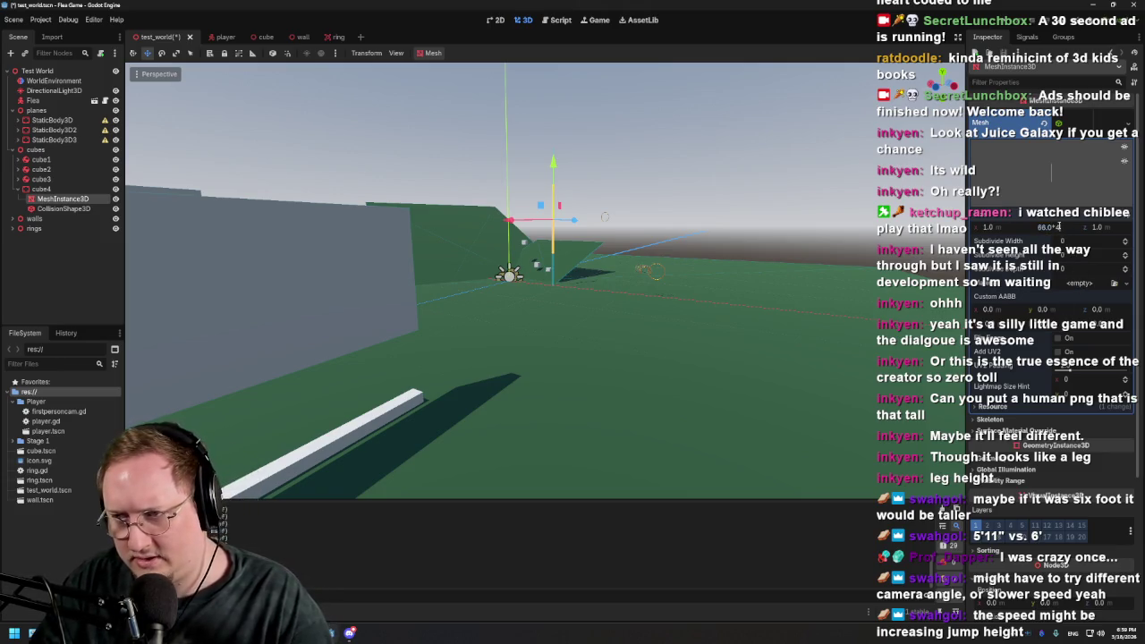
{"action": "left_click_drag", "start_coordinate": [1027, 242], "coordinate": [1091, 242]}
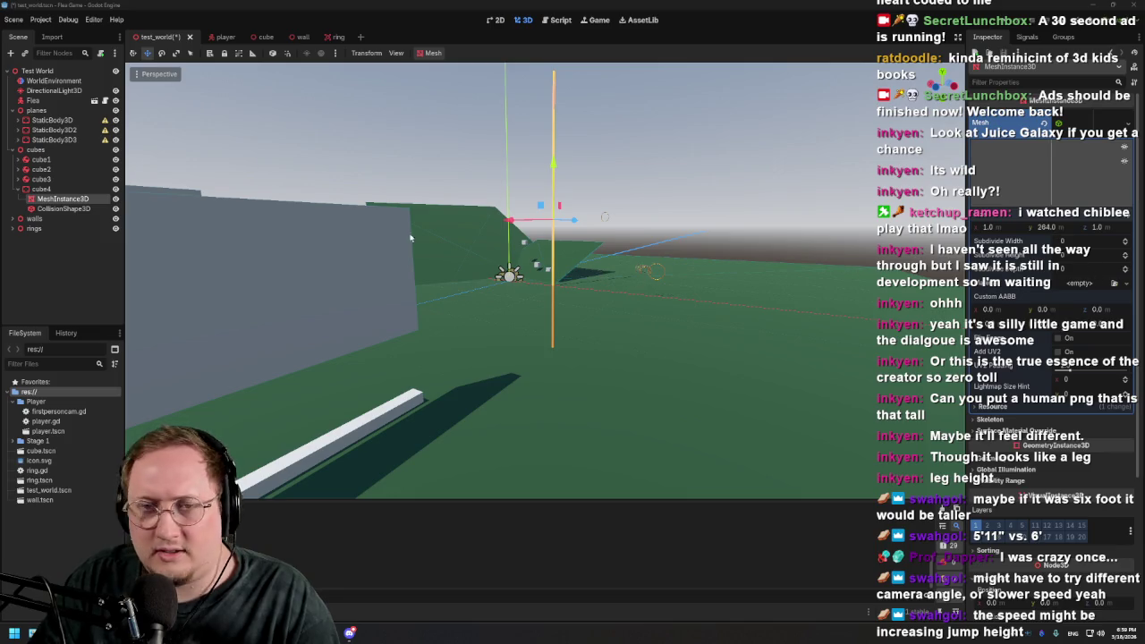
Delete cube4's old CollisionShape3D
{"action": "left_click", "coordinate": [64, 209]}
{"action": "key", "text": "Delete"}
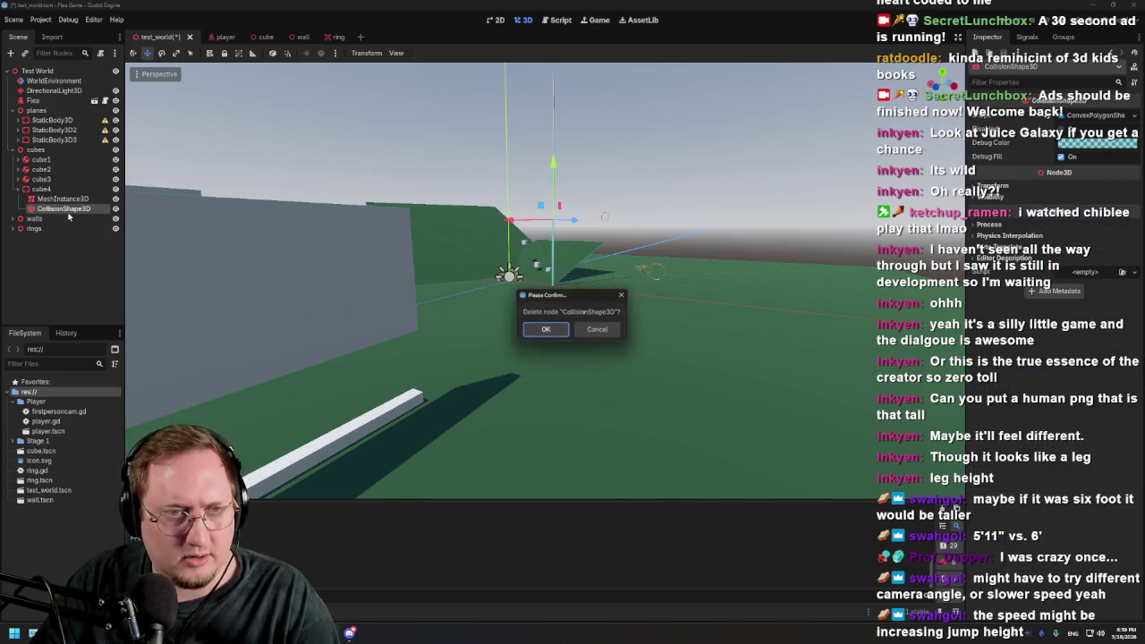
{"action": "left_click", "coordinate": [542, 331]}
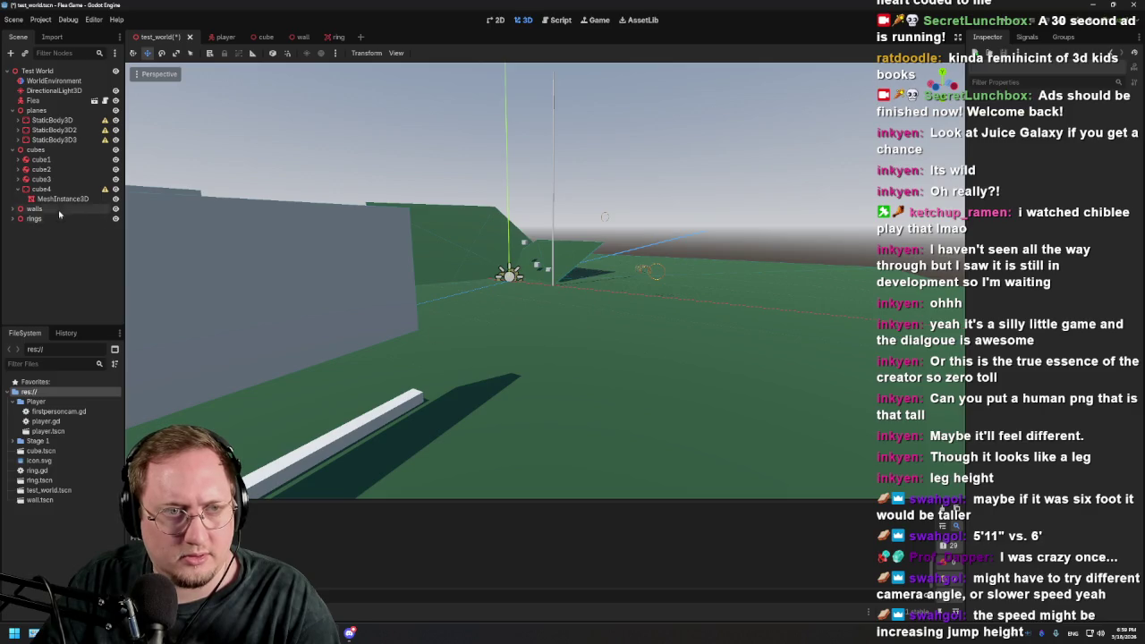
{"action": "left_click", "coordinate": [19, 179]}
{"action": "left_click", "coordinate": [20, 180]}
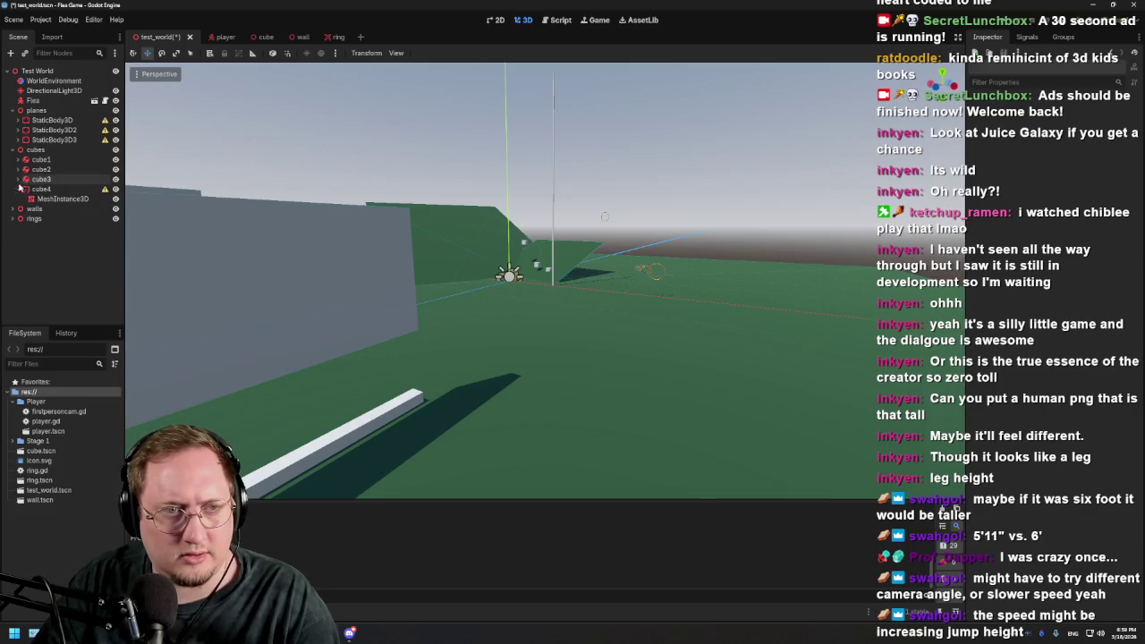
Create a single-convex collision shape from cube4's mesh, then drag cube4 upward
{"action": "left_click", "coordinate": [72, 199]}
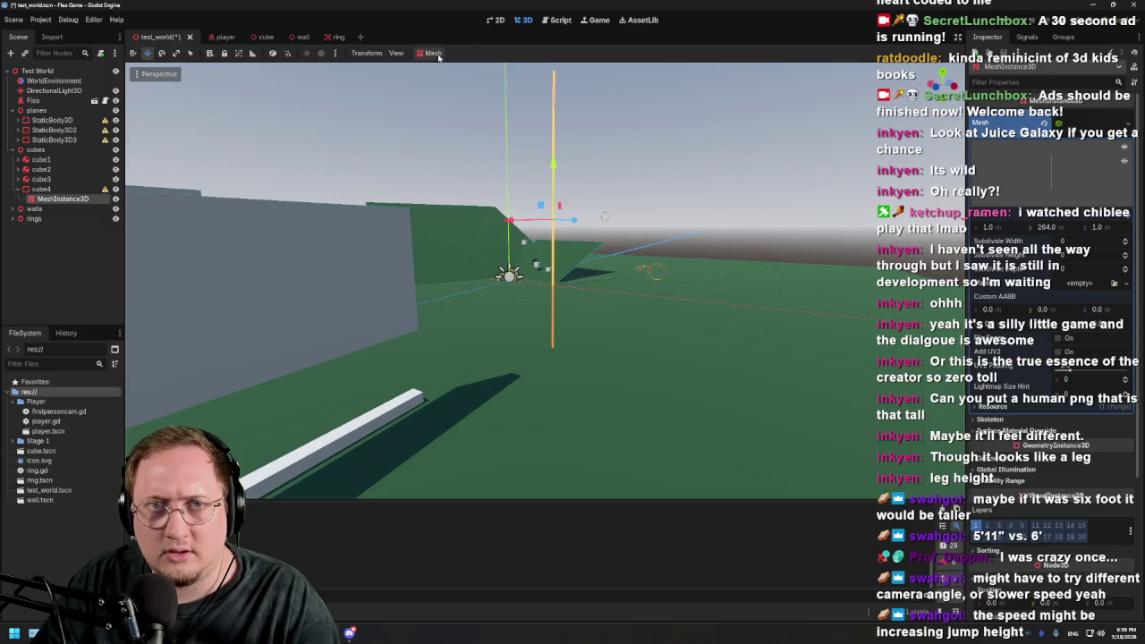
{"action": "left_click", "coordinate": [435, 53]}
{"action": "left_click", "coordinate": [460, 68]}
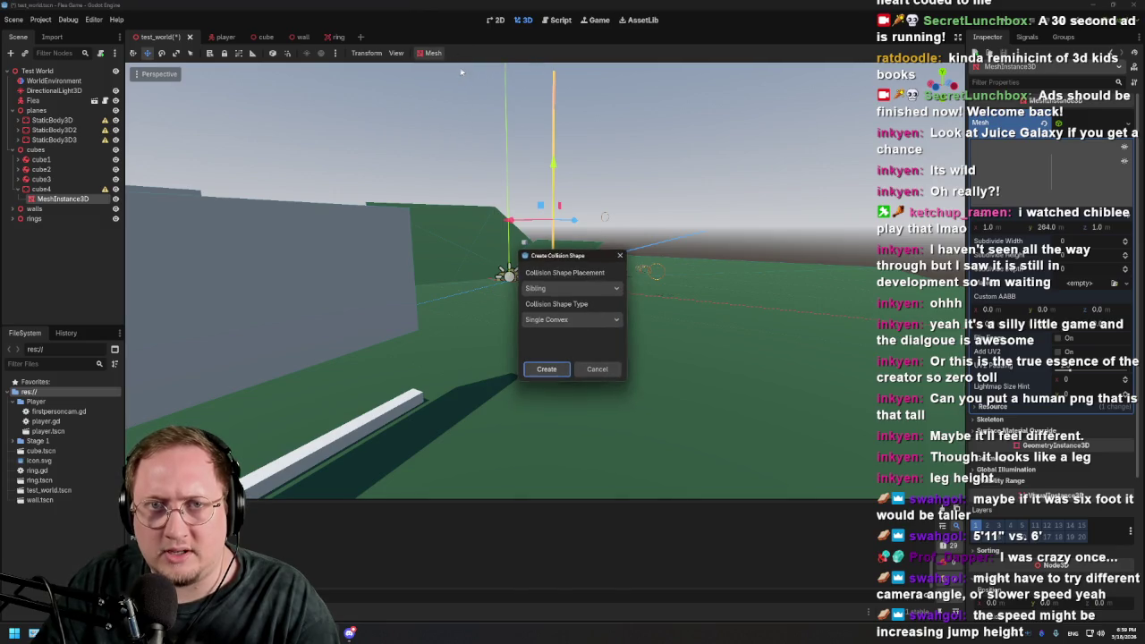
{"action": "left_click", "coordinate": [546, 369]}
{"action": "mouse_move", "coordinate": [553, 168]}
{"action": "left_mouse_down"}
{"action": "mouse_move", "coordinate": [563, 74]}
{"action": "mouse_move", "coordinate": [637, 335]}
{"action": "mouse_move", "coordinate": [617, 330]}
{"action": "mouse_move", "coordinate": [674, 347]}
{"action": "left_mouse_up"}
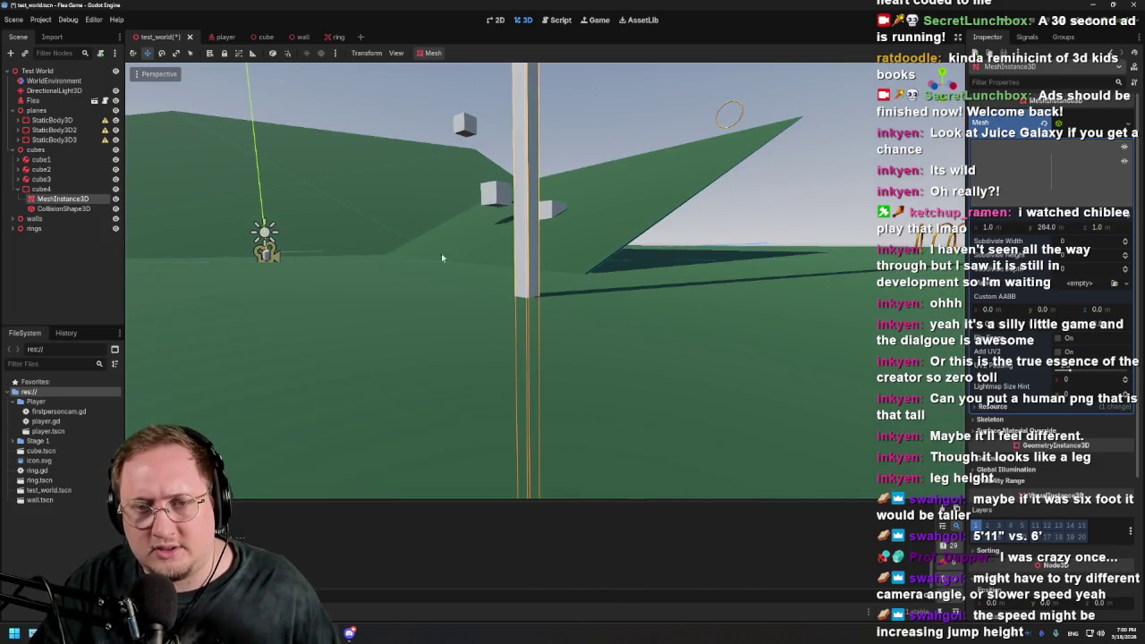
Select and frame cube4, then drag it upward along the Y gizmo arrow
{"action": "left_click", "coordinate": [41, 189]}
{"action": "key", "text": "f"}
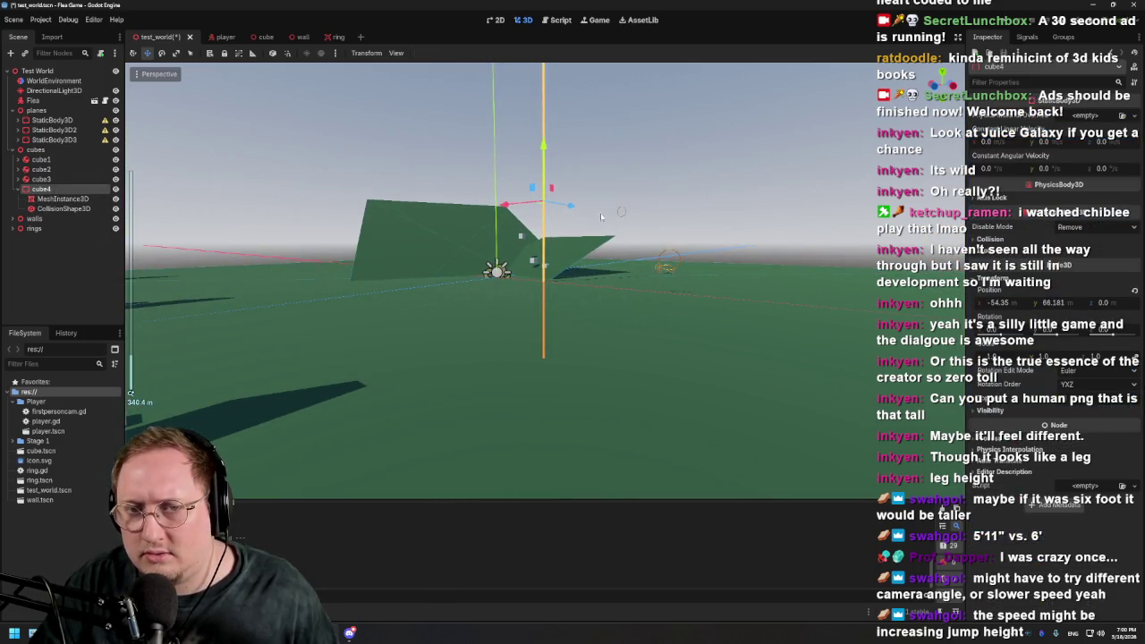
{"action": "key", "text": "w"}
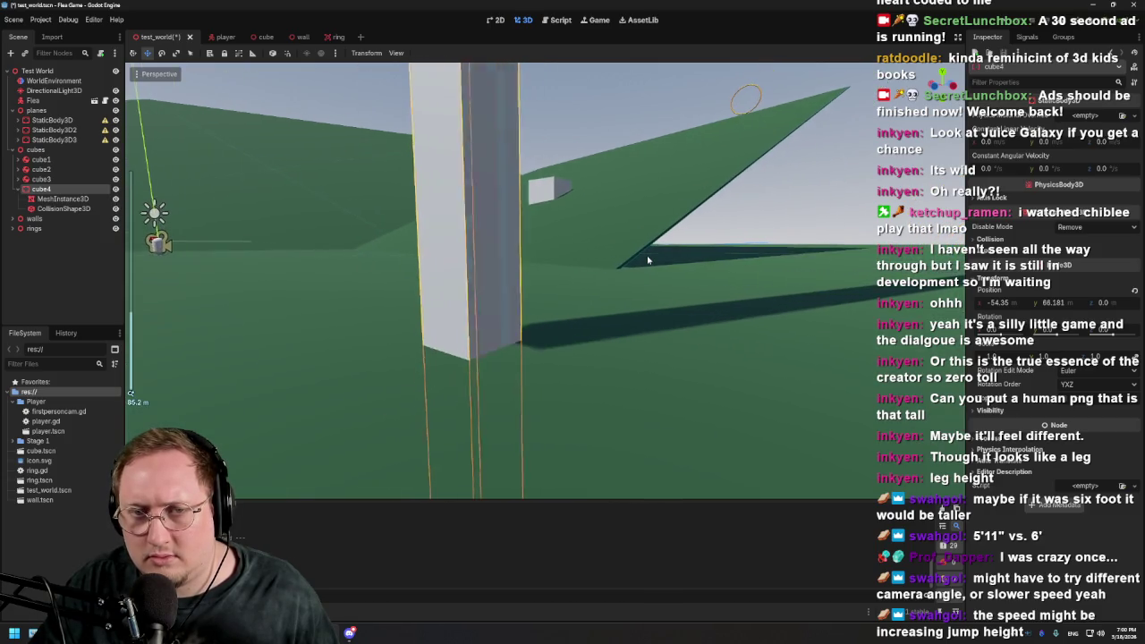
{"action": "scroll", "coordinate": [807, 260], "scroll_direction": "down", "scroll_amount": 2}
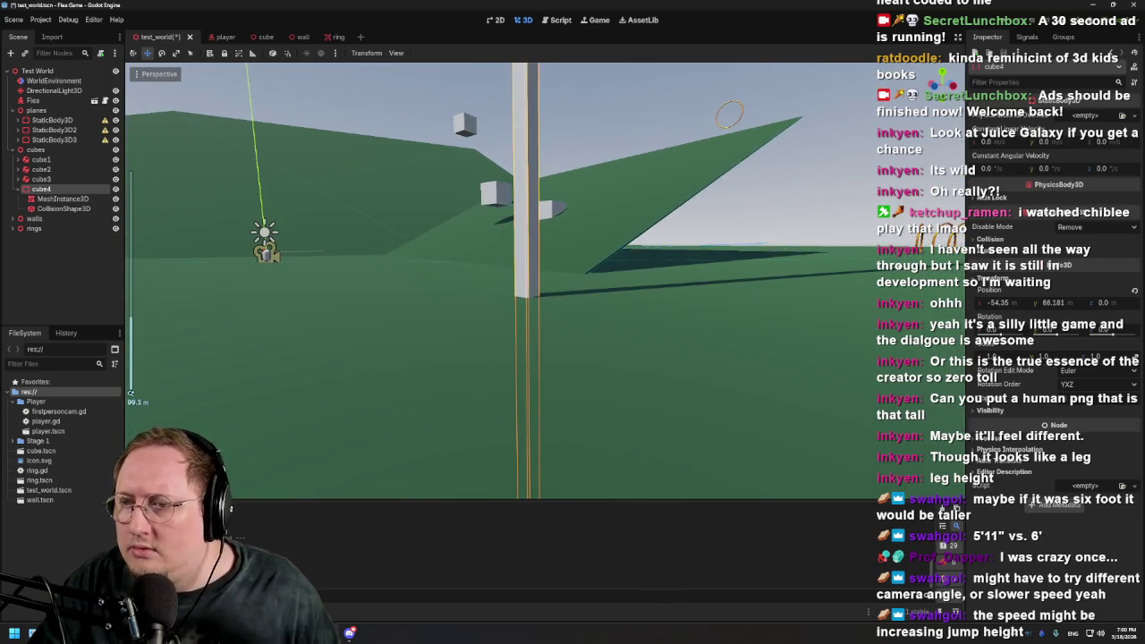
{"action": "key", "text": "f"}
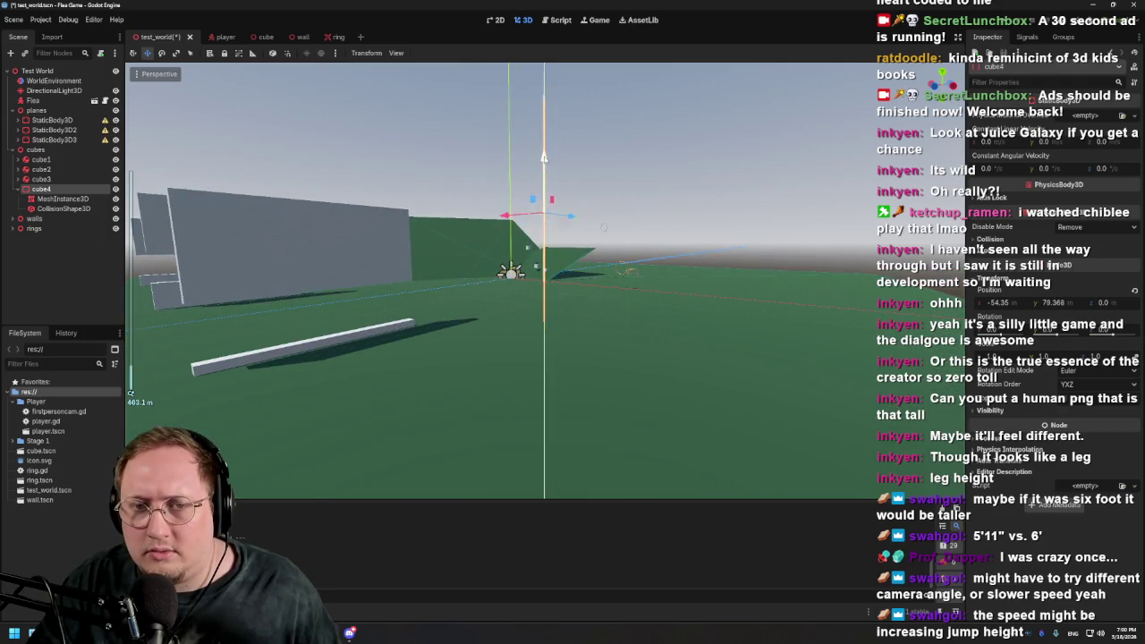
{"action": "left_click_drag", "start_coordinate": [543, 121], "coordinate": [547, 113]}
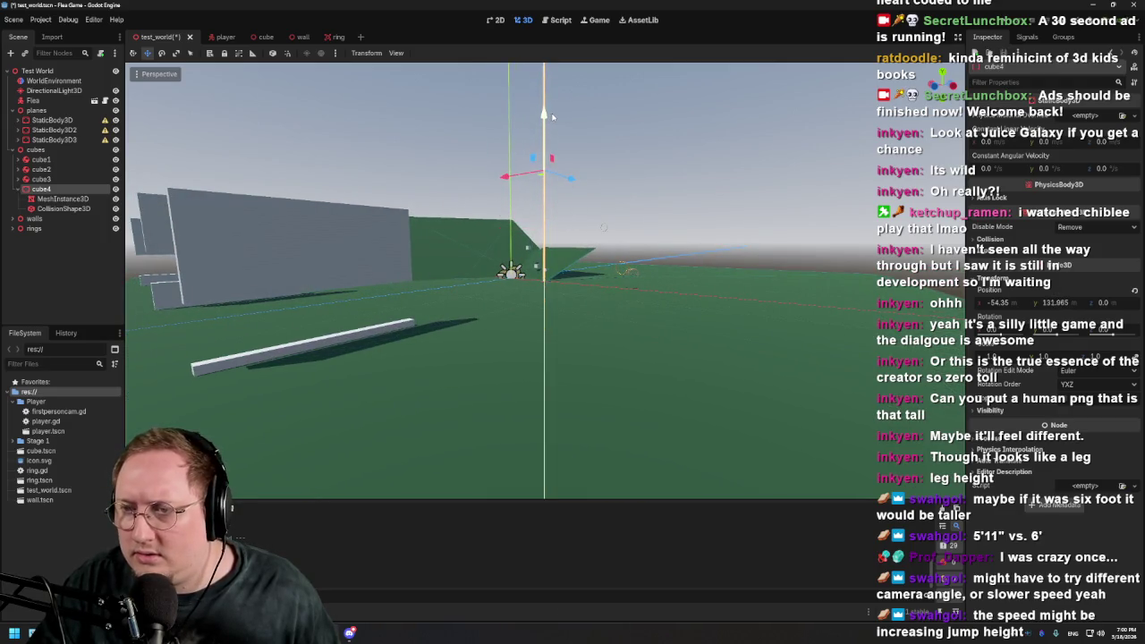
Set cube4's Position Y to 132 in the Inspector and launch a playtest
{"action": "left_click", "coordinate": [1054, 303]}
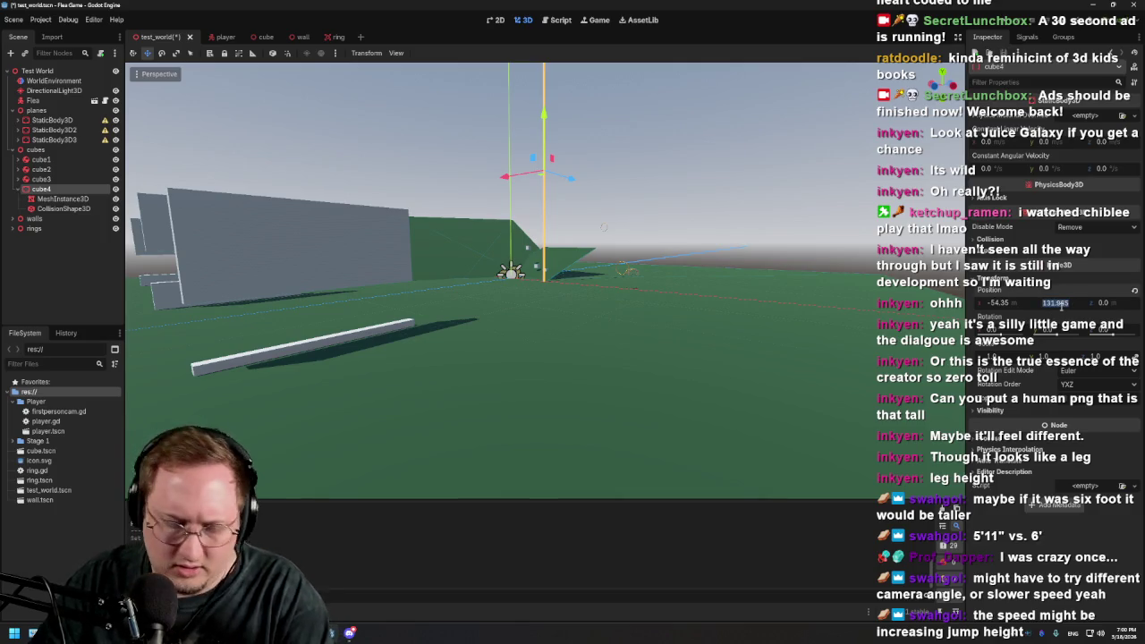
{"action": "type", "text": "132"}
{"action": "key", "text": "Return"}
{"action": "scroll", "coordinate": [574, 338], "scroll_direction": "up", "scroll_amount": 10}
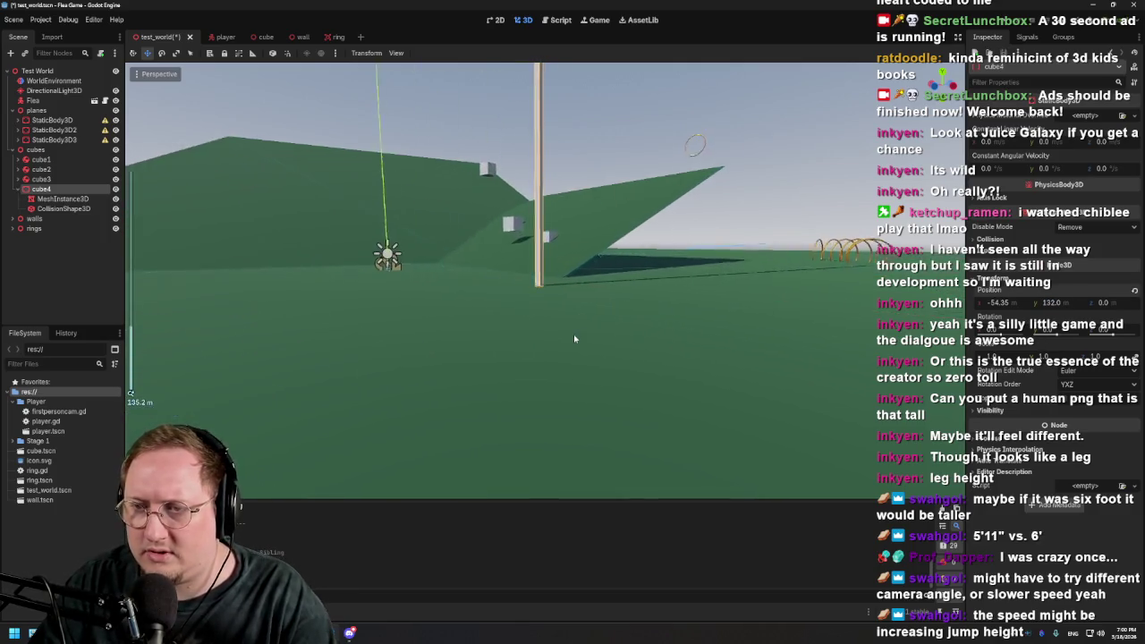
{"action": "scroll", "coordinate": [575, 339], "scroll_direction": "up", "scroll_amount": 5}
{"action": "scroll", "coordinate": [576, 335], "scroll_direction": "down", "scroll_amount": 2}
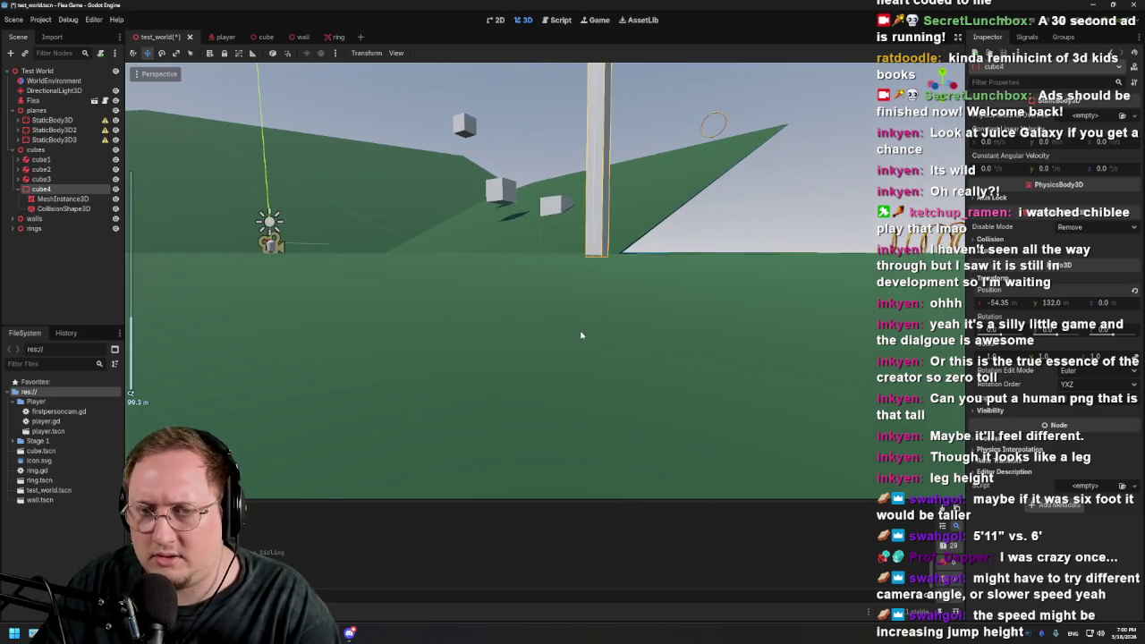
{"action": "scroll", "coordinate": [581, 335], "scroll_direction": "up", "scroll_amount": 5}
{"action": "scroll", "coordinate": [636, 261], "scroll_direction": "down", "scroll_amount": 3}
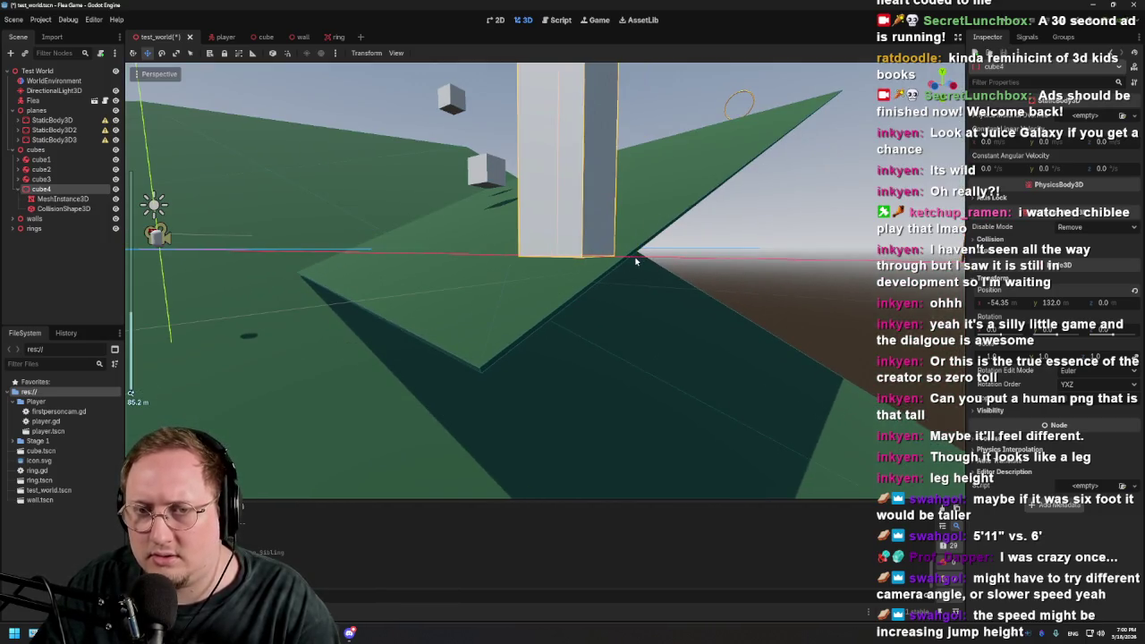
{"action": "scroll", "coordinate": [636, 261], "scroll_direction": "down", "scroll_amount": 6}
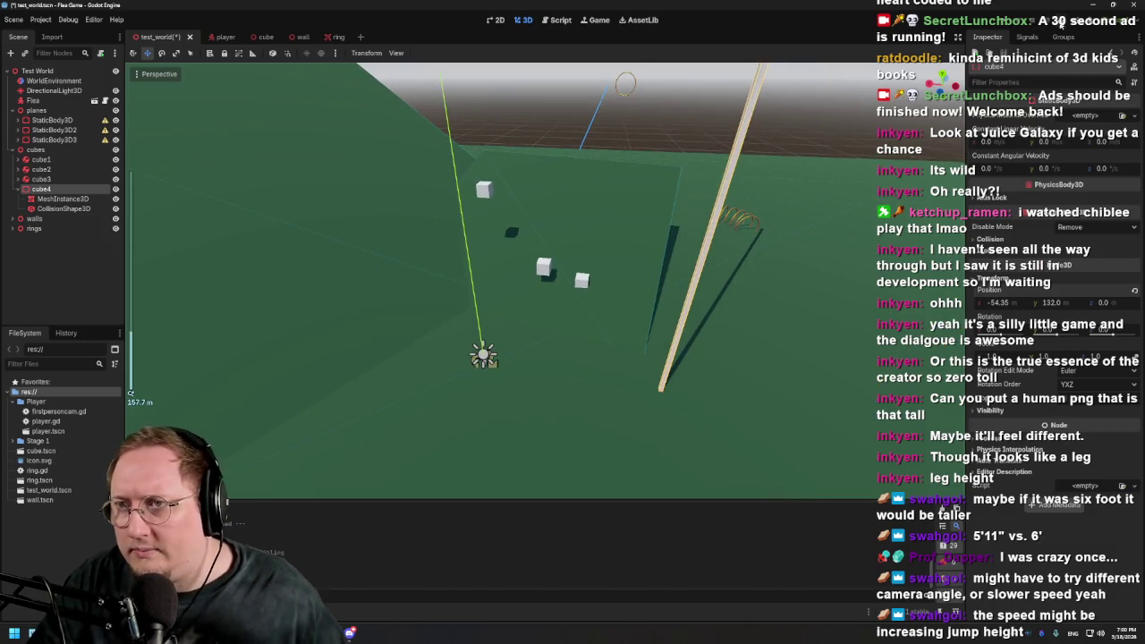
{"action": "left_click", "coordinate": [1060, 23]}
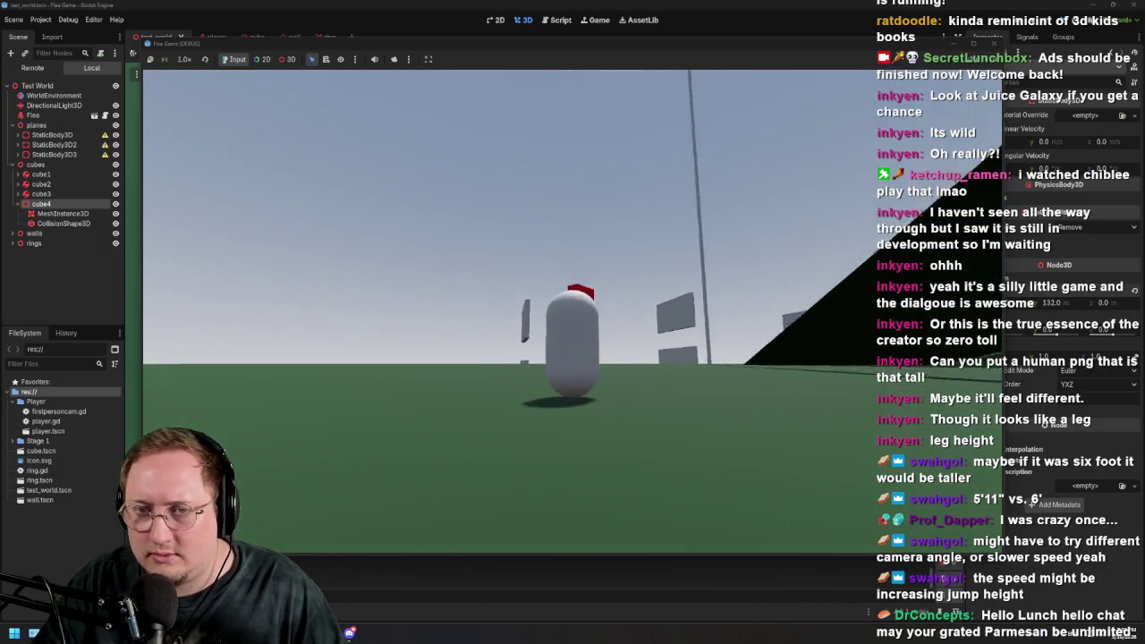
Stop the Flea Game playtest and return to the editor
{"action": "key", "text": "Escape"}
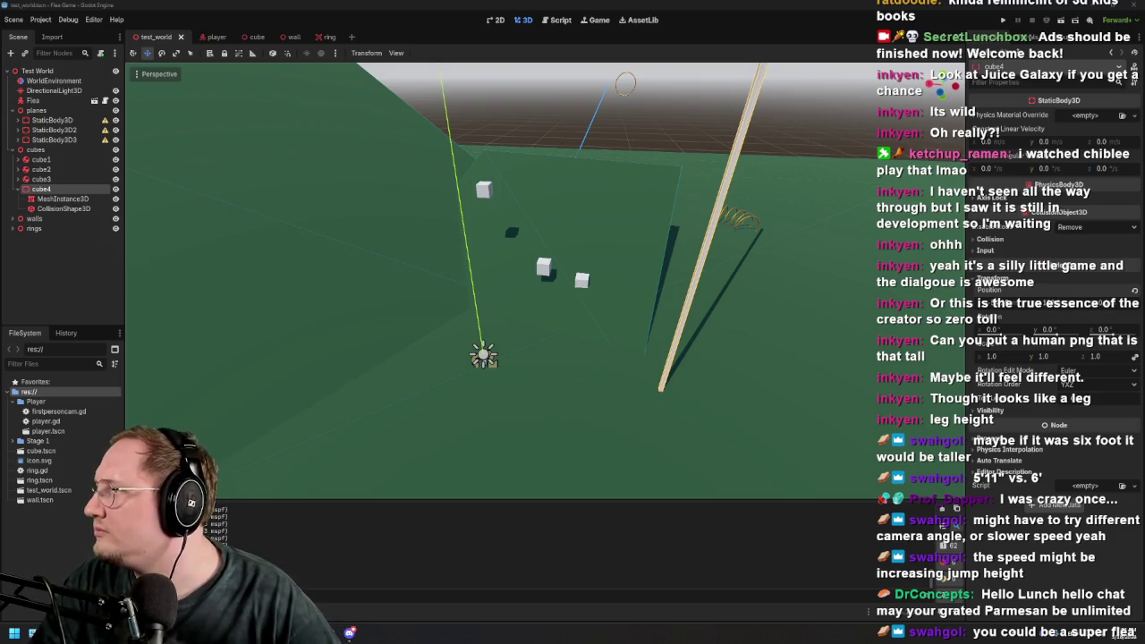
Expand the Stage 1 folder in the FileSystem dock and select the pine tree file
{"action": "mouse_move", "coordinate": [56, 452]}
{"action": "left_mouse_down"}
{"action": "mouse_move", "coordinate": [49, 442]}
{"action": "mouse_move", "coordinate": [44, 454]}
{"action": "left_mouse_up"}
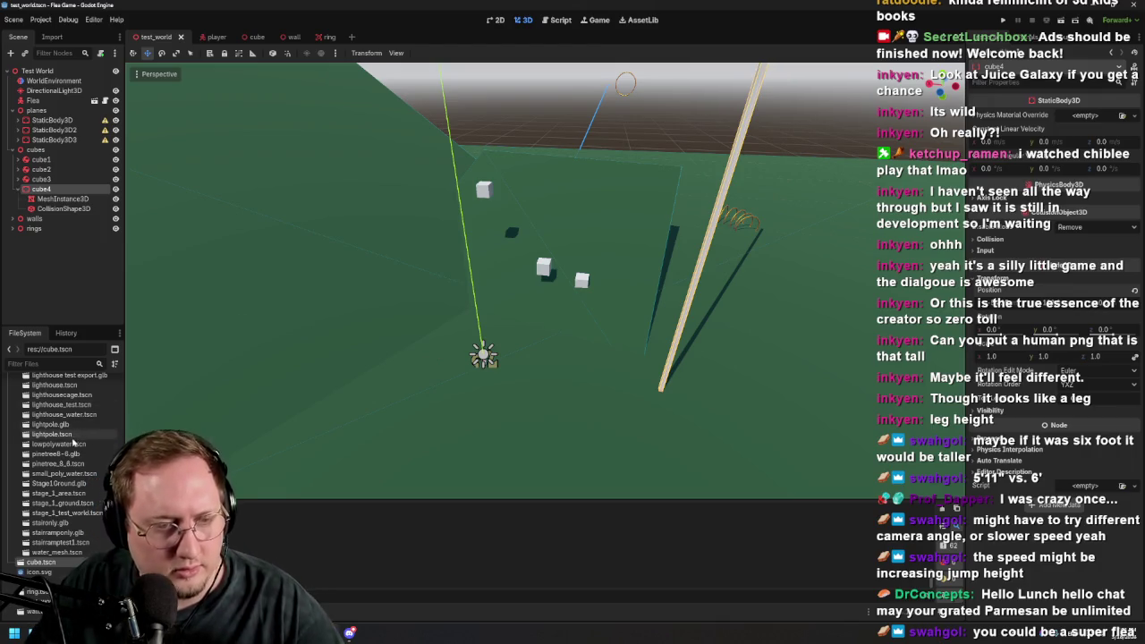
{"action": "left_click", "coordinate": [64, 457]}
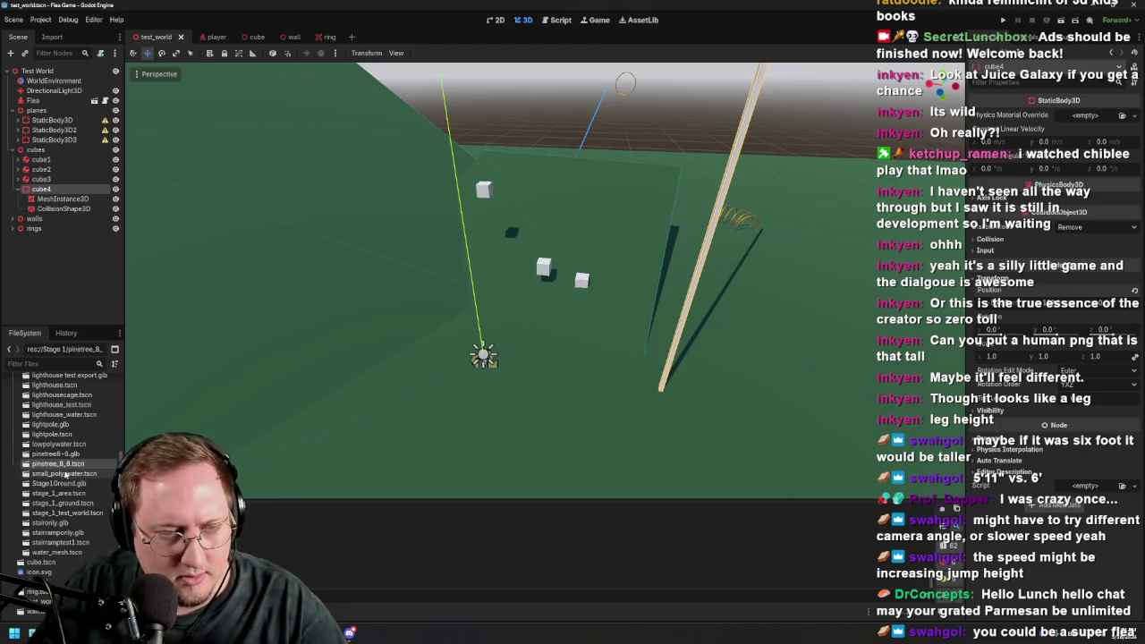
{"action": "scroll", "coordinate": [64, 540], "scroll_direction": "up", "scroll_amount": 3}
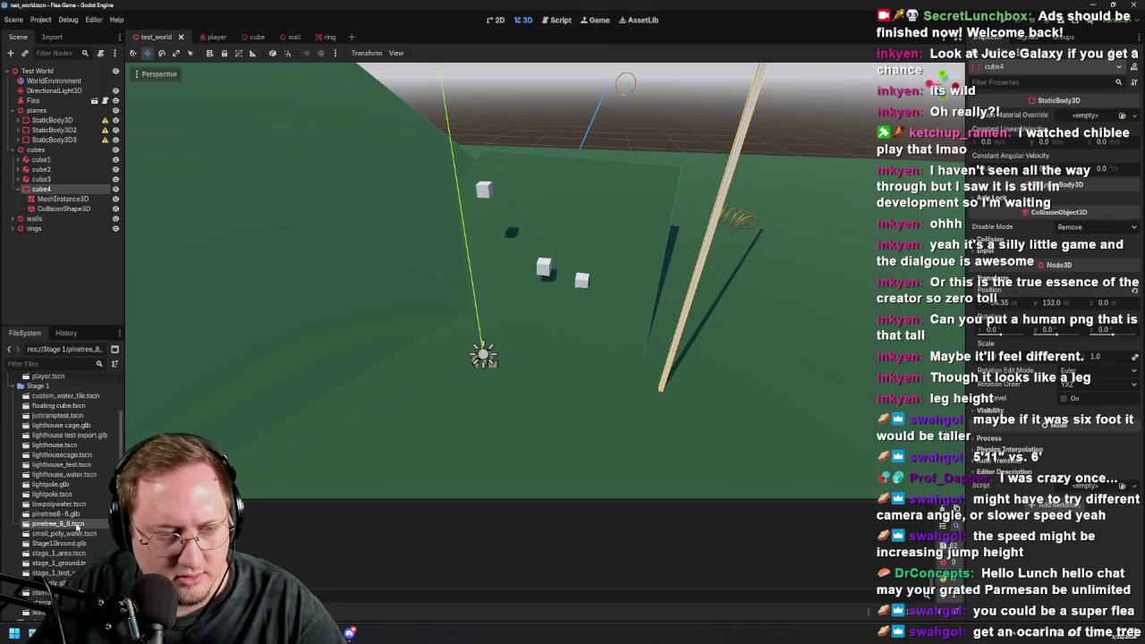
Open pinetree_8_6.tscn and orbit around the tree, checking its node hierarchy
{"action": "double_click", "coordinate": [77, 526]}
{"action": "scroll", "coordinate": [517, 240], "scroll_direction": "down", "scroll_amount": 5}
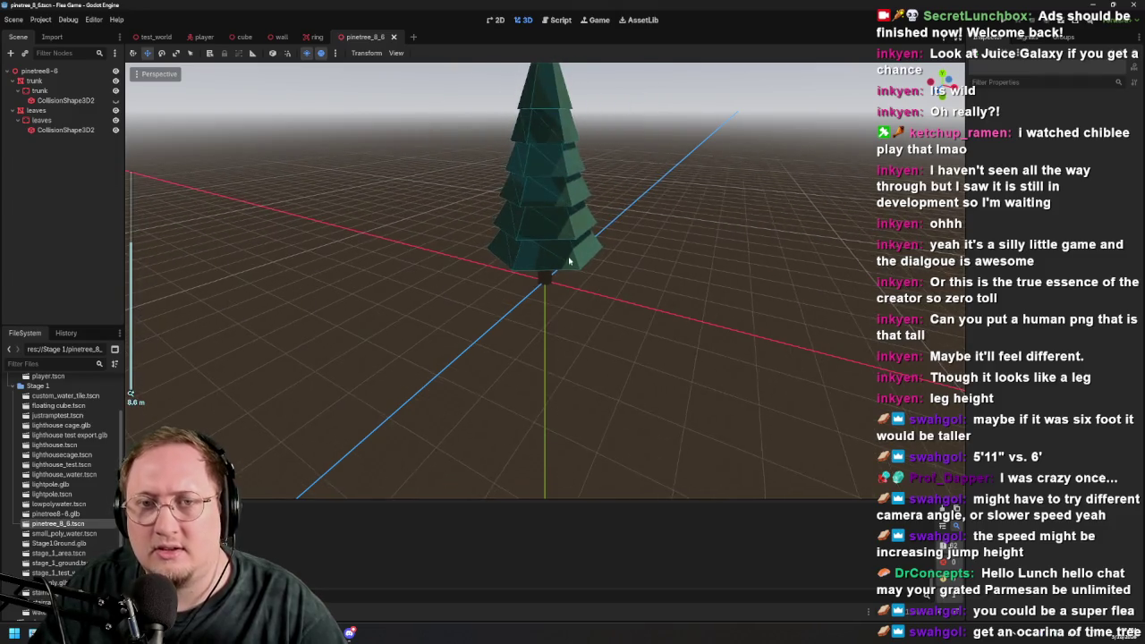
{"action": "left_click_drag", "start_coordinate": [517, 240], "coordinate": [280, 217]}
{"action": "scroll", "coordinate": [570, 216], "scroll_direction": "down", "scroll_amount": 2}
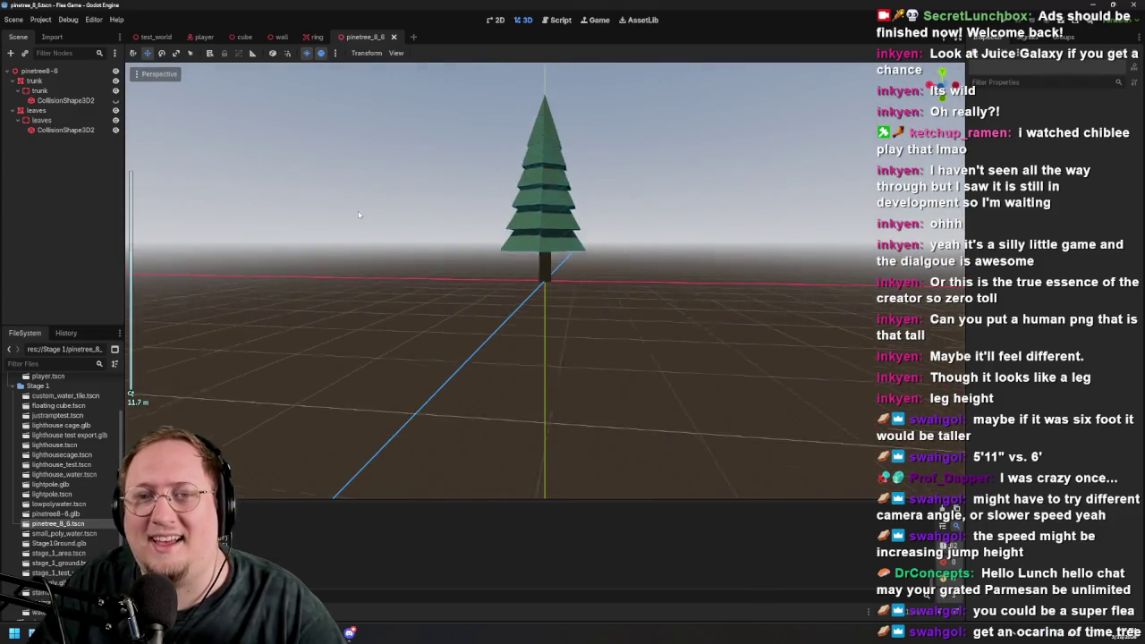
{"action": "scroll", "coordinate": [570, 216], "scroll_direction": "up", "scroll_amount": 3}
{"action": "mouse_move", "coordinate": [570, 217]}
{"action": "left_mouse_down"}
{"action": "mouse_move", "coordinate": [742, 209]}
{"action": "mouse_move", "coordinate": [815, 286]}
{"action": "mouse_move", "coordinate": [763, 299]}
{"action": "left_mouse_up"}
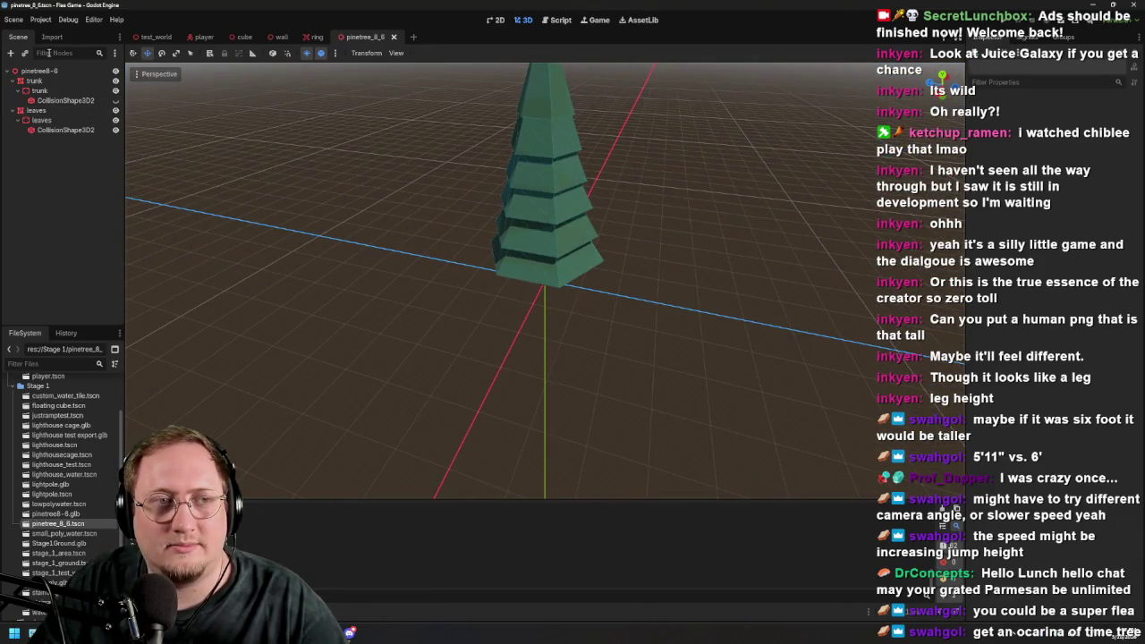
{"action": "left_click", "coordinate": [7, 71]}
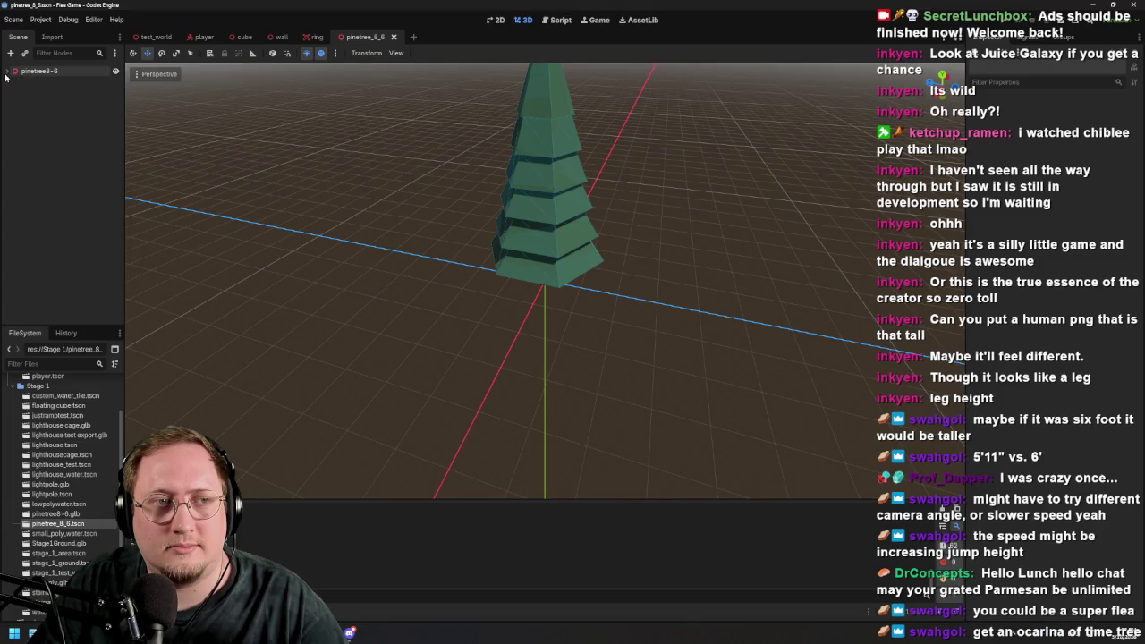
{"action": "left_click", "coordinate": [7, 72]}
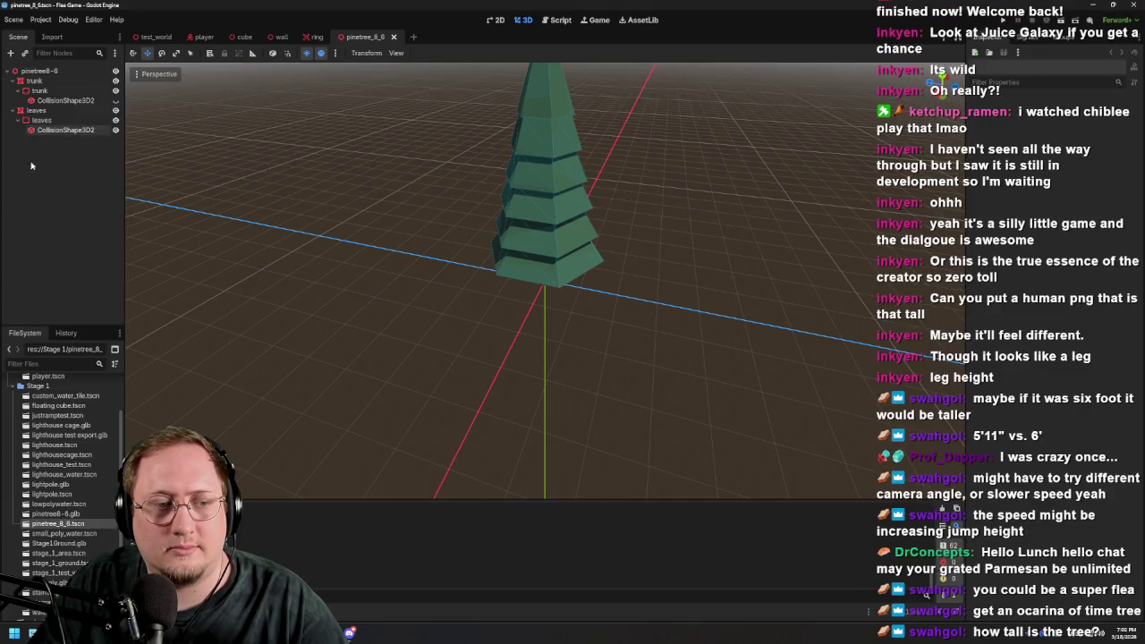
View the tree .glb's Advanced Import Settings, close them, and orbit the tree again
{"action": "double_click", "coordinate": [56, 515]}
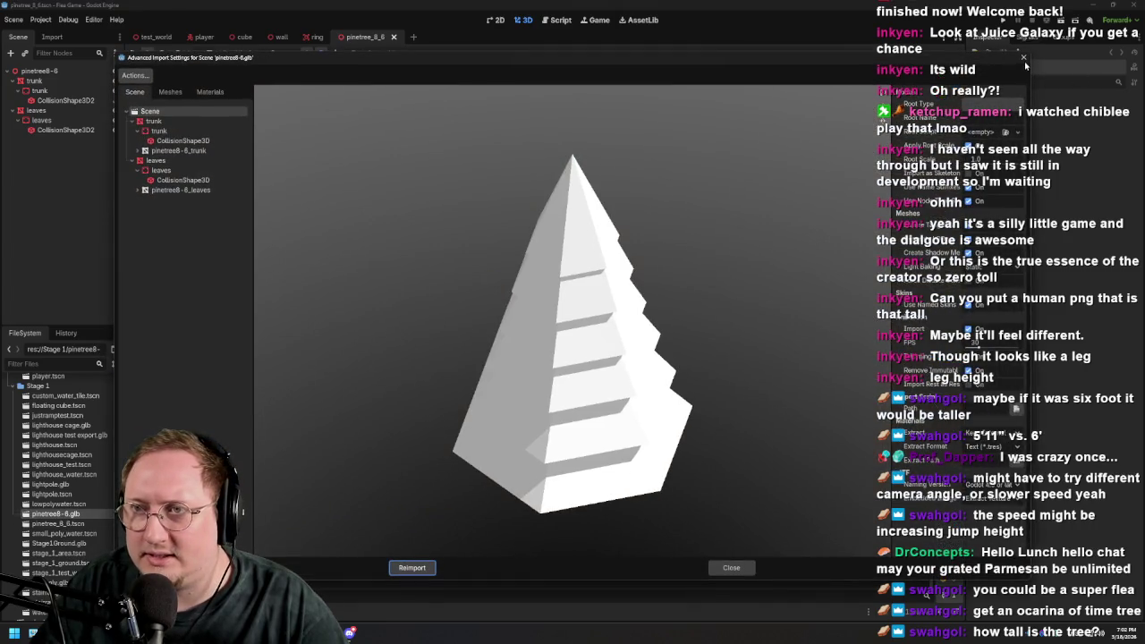
{"action": "left_click", "coordinate": [1024, 59]}
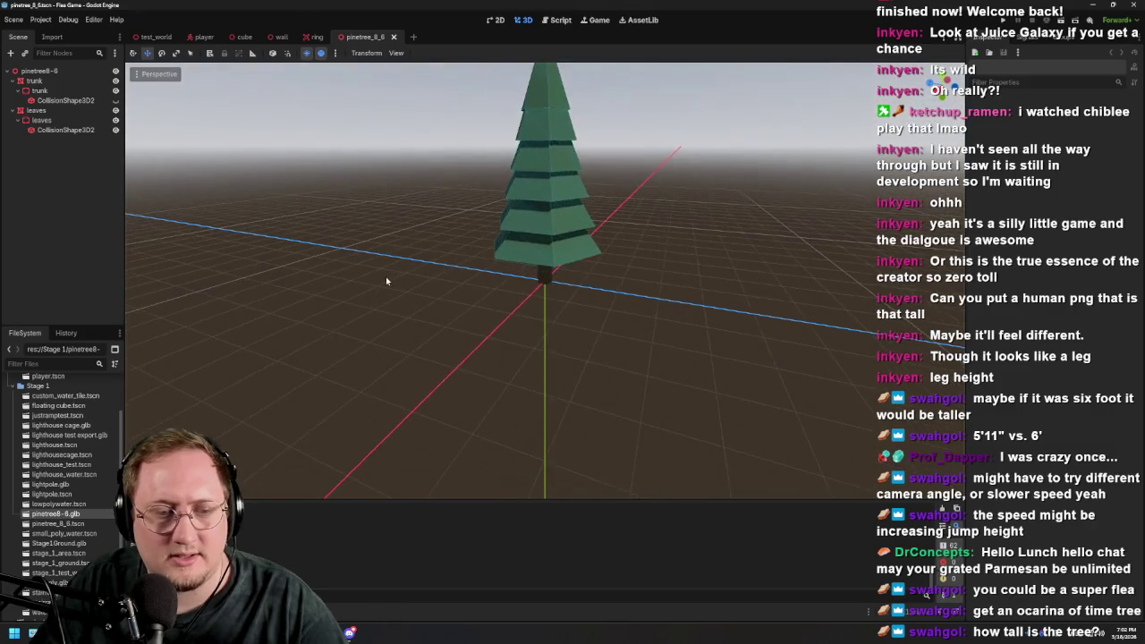
{"action": "scroll", "coordinate": [385, 274], "scroll_direction": "down", "scroll_amount": 2}
{"action": "left_click_drag", "start_coordinate": [409, 276], "coordinate": [268, 259]}
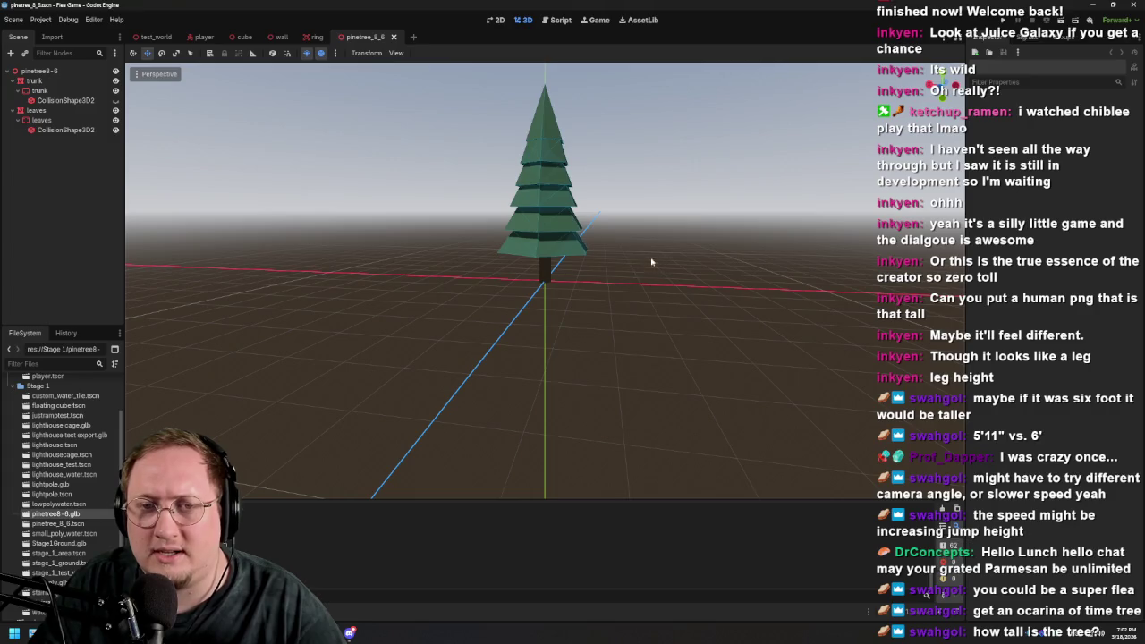
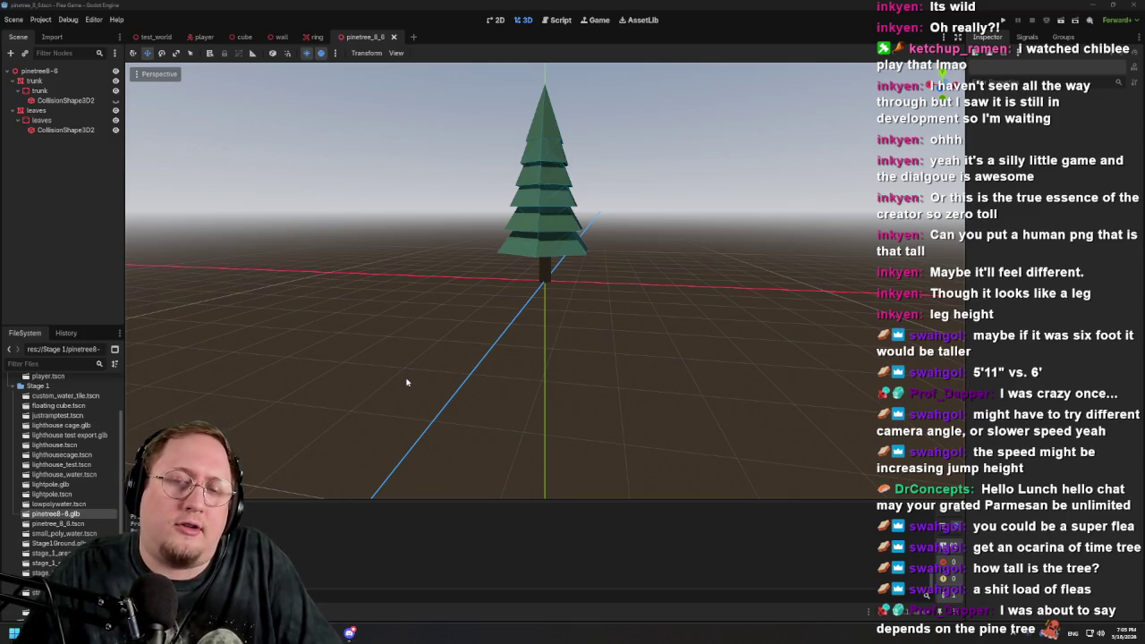
Select and inspect the pine tree's trunk mesh in the Scene dock
{"action": "scroll", "coordinate": [570, 211], "scroll_direction": "up", "scroll_amount": 4}
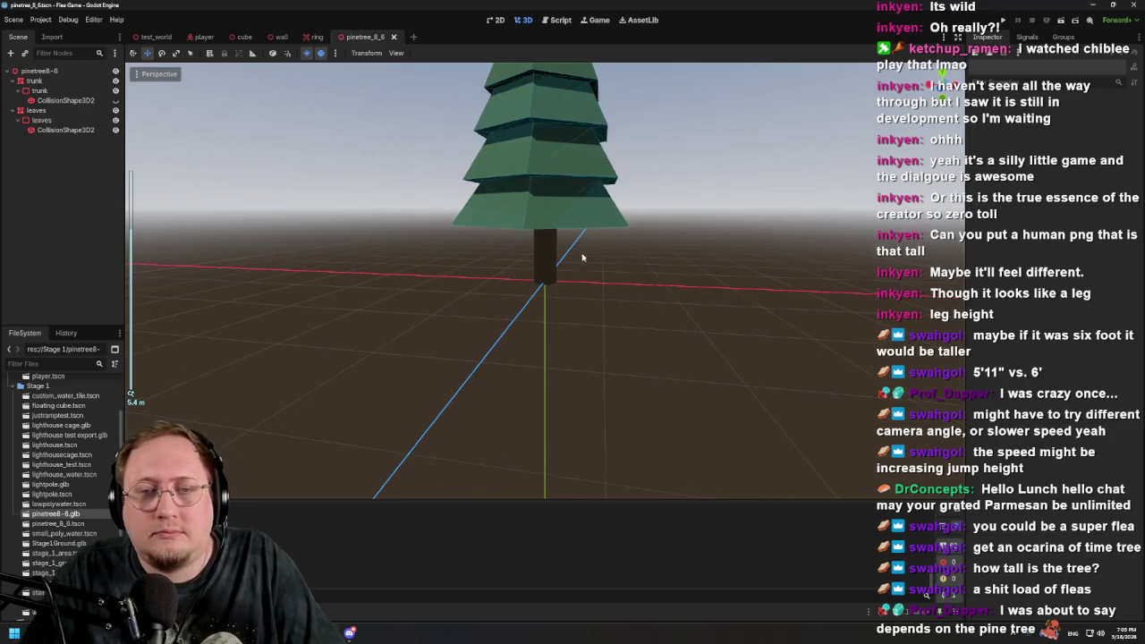
{"action": "scroll", "coordinate": [581, 257], "scroll_direction": "down", "scroll_amount": 2}
{"action": "scroll", "coordinate": [577, 255], "scroll_direction": "up", "scroll_amount": 2}
{"action": "scroll", "coordinate": [571, 252], "scroll_direction": "down", "scroll_amount": 3}
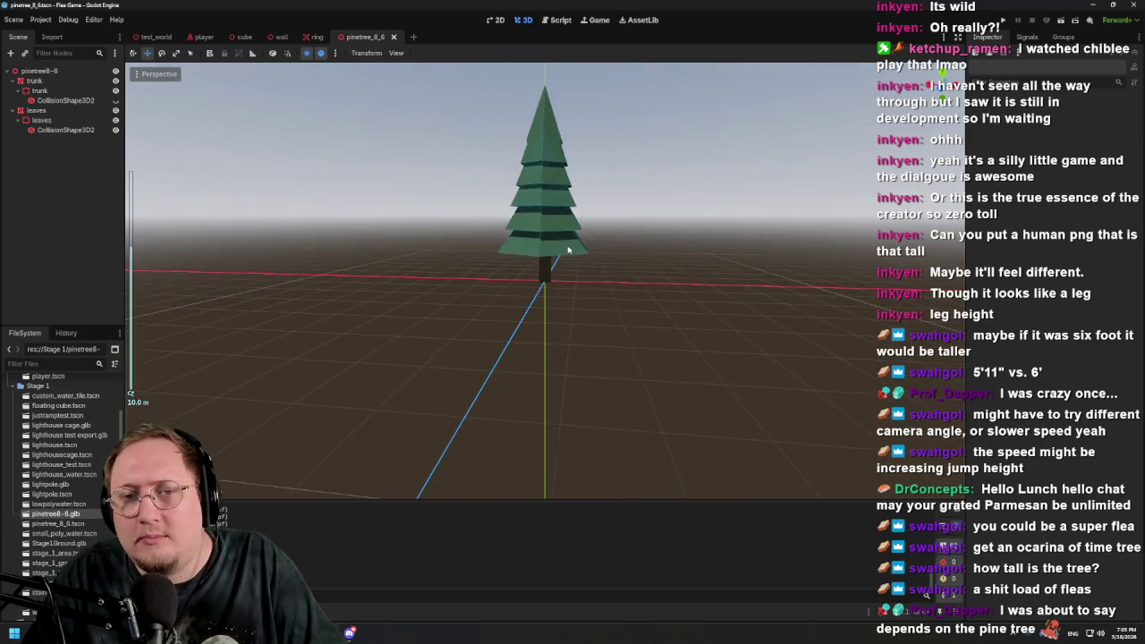
{"action": "scroll", "coordinate": [568, 241], "scroll_direction": "up", "scroll_amount": 2}
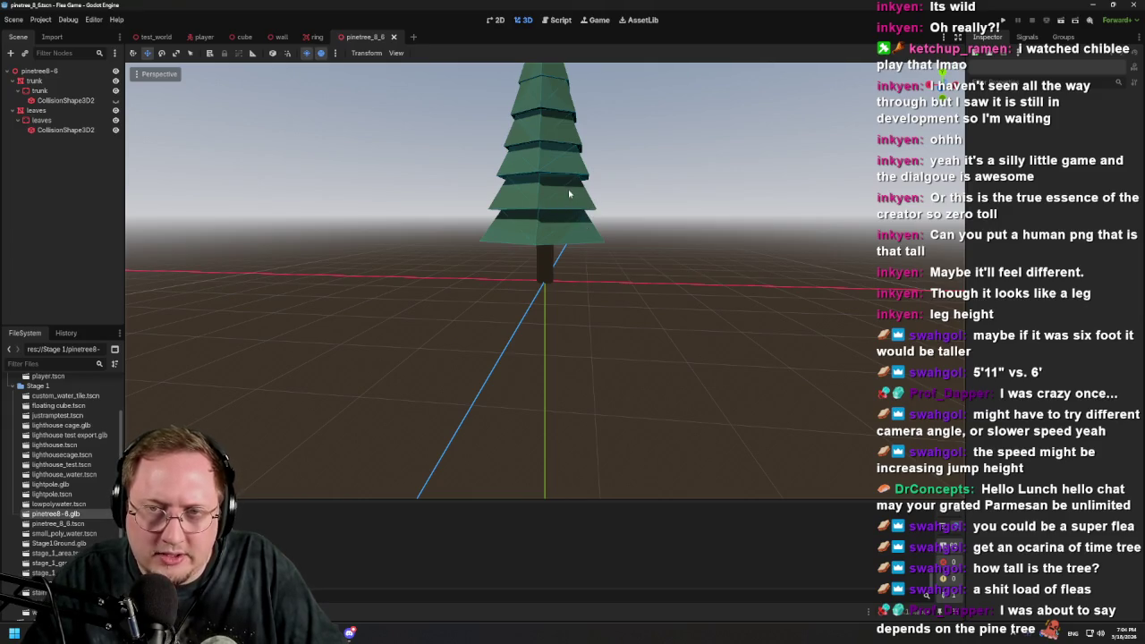
{"action": "scroll", "coordinate": [569, 197], "scroll_direction": "down", "scroll_amount": 3}
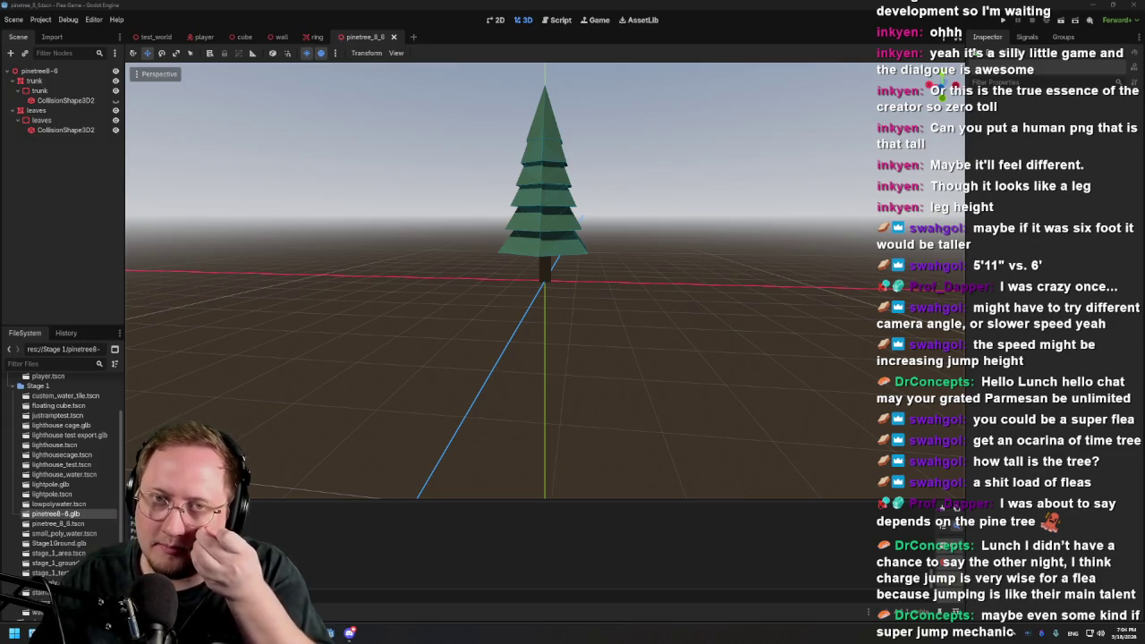
{"action": "mouse_move", "coordinate": [304, 42]}
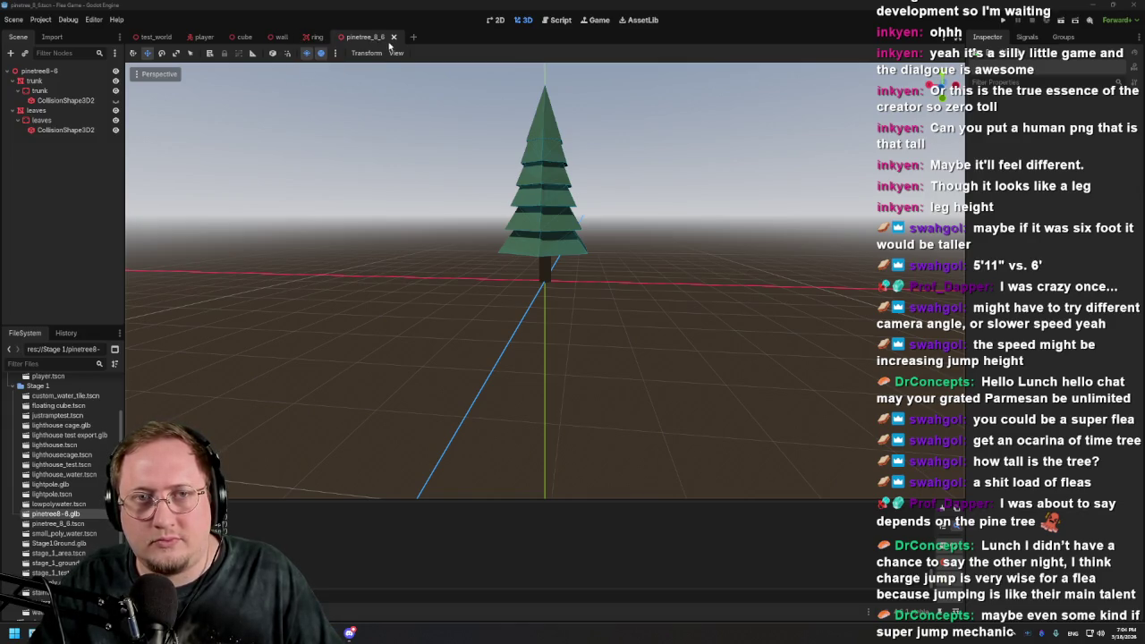
{"action": "left_click", "coordinate": [68, 81]}
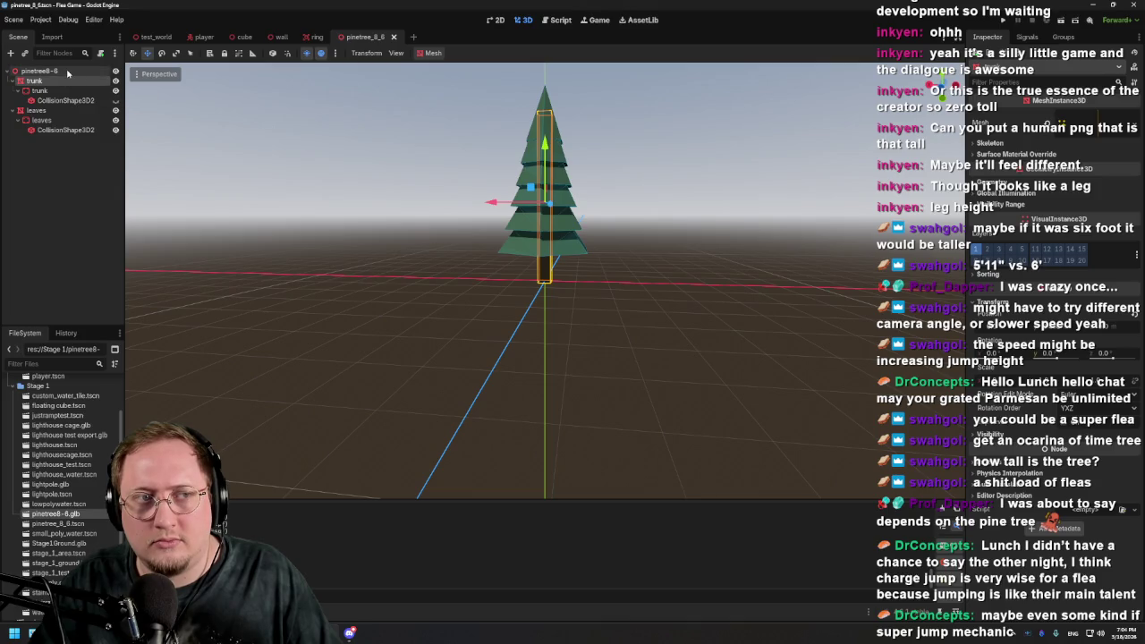
{"action": "left_click", "coordinate": [70, 83]}
{"action": "left_click", "coordinate": [73, 85]}
{"action": "left_click", "coordinate": [63, 89]}
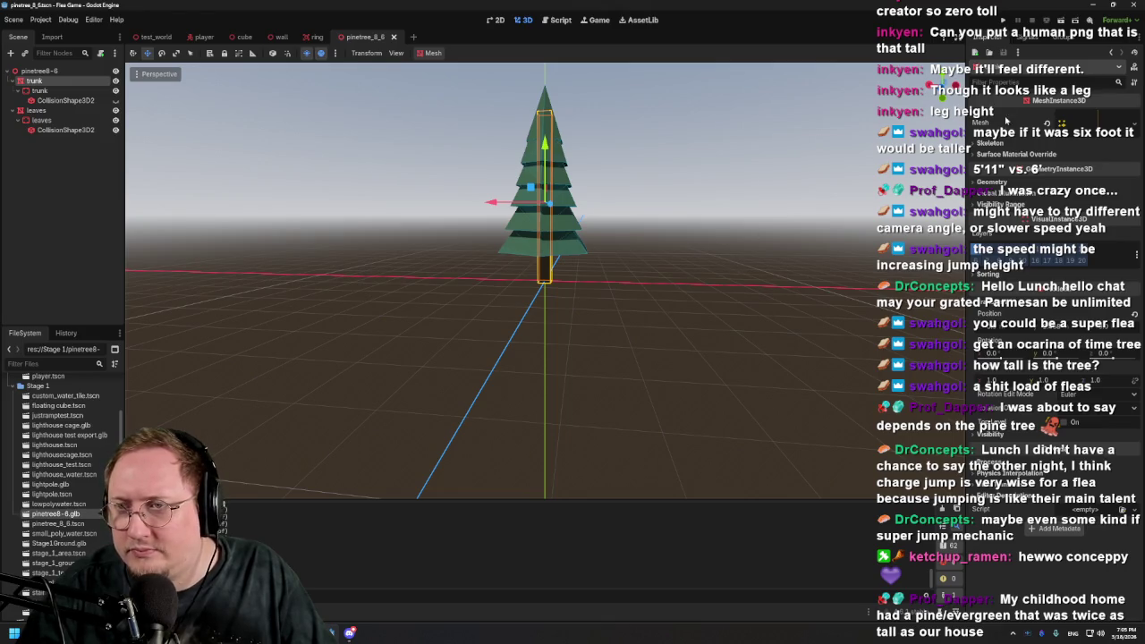
Review the leaves mesh, leaves static body, collision shape and the root node's transform
{"action": "left_click", "coordinate": [60, 71]}
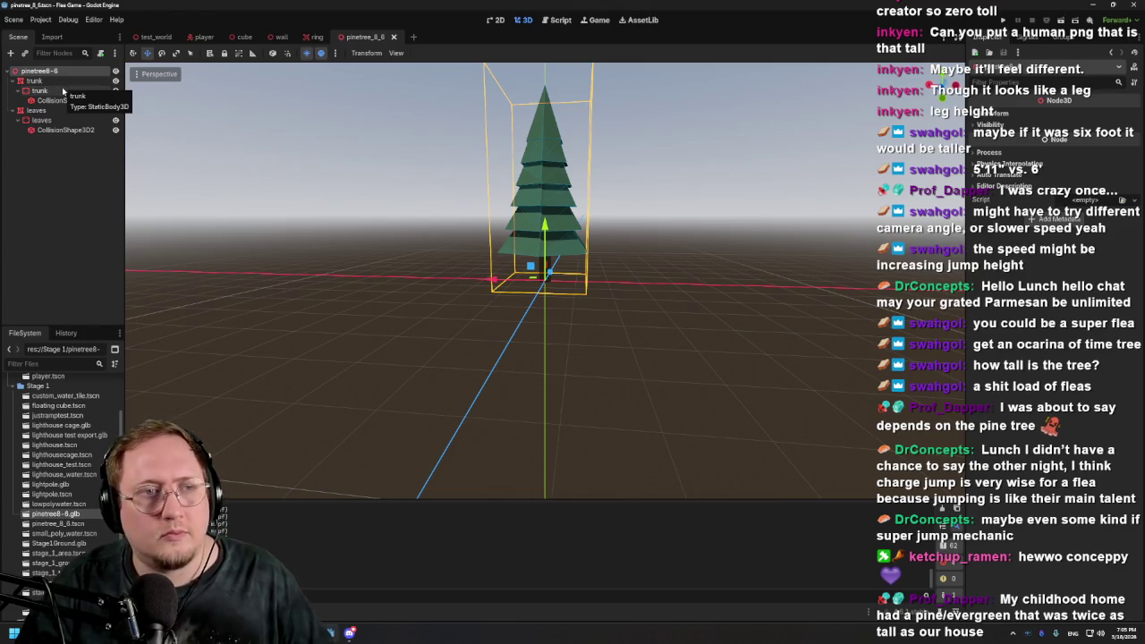
{"action": "left_click", "coordinate": [36, 80]}
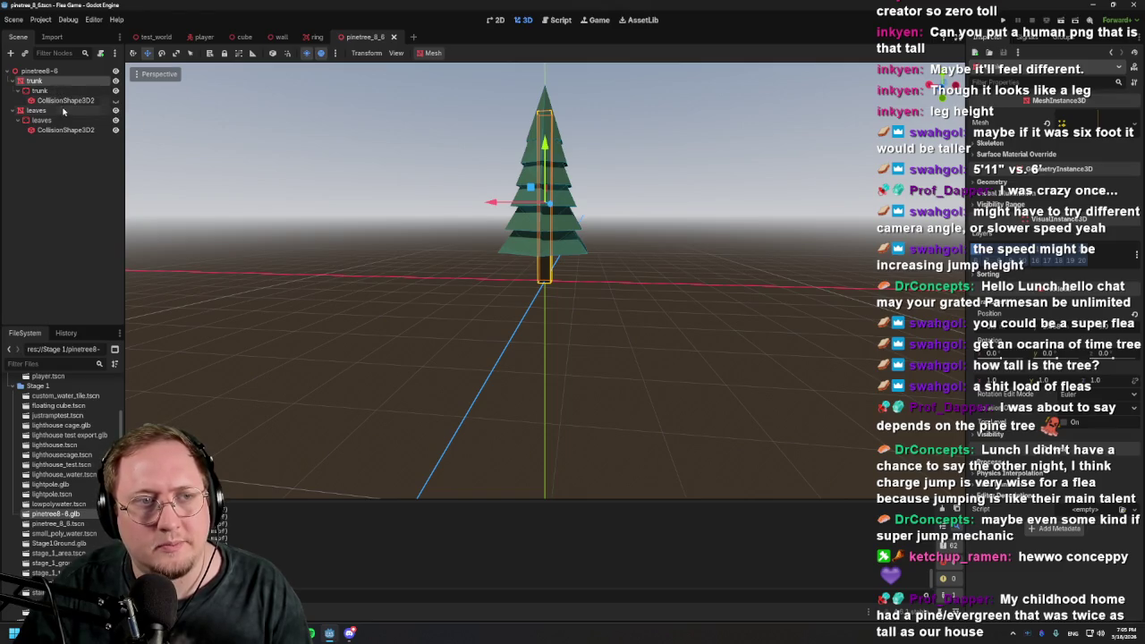
{"action": "left_click", "coordinate": [62, 111]}
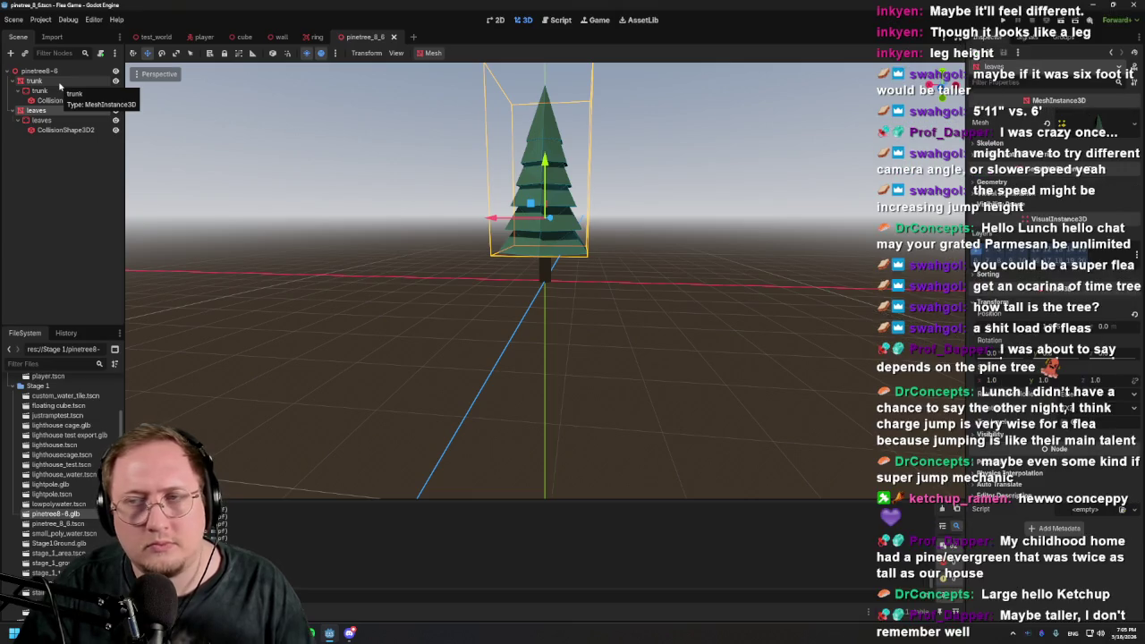
{"action": "left_click", "coordinate": [1055, 122]}
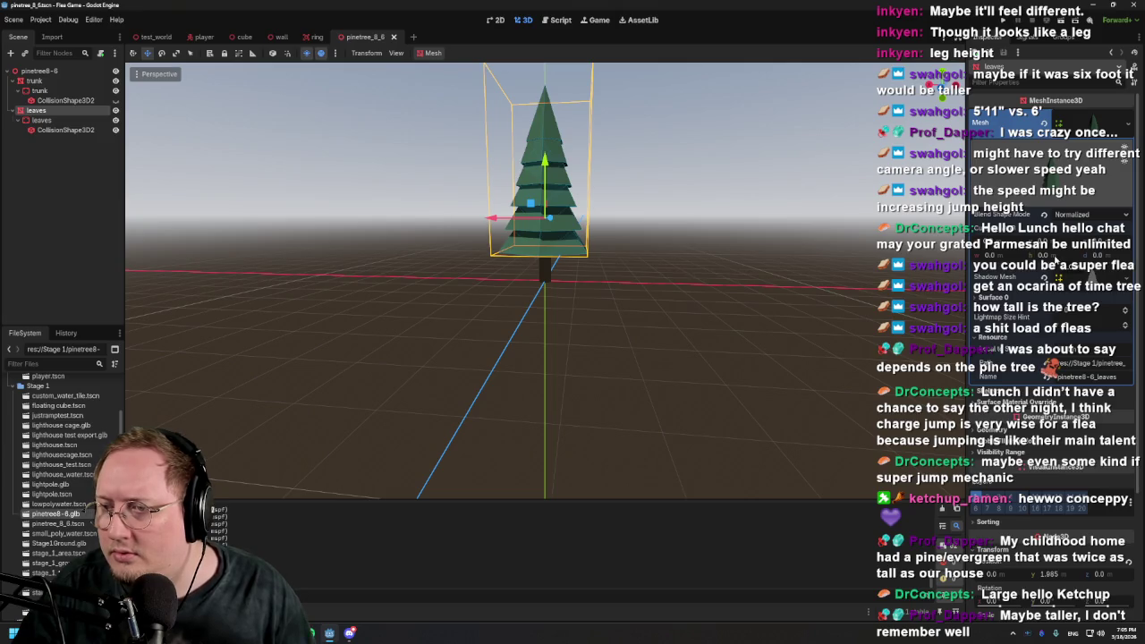
{"action": "scroll", "coordinate": [1042, 367], "scroll_direction": "down", "scroll_amount": 5}
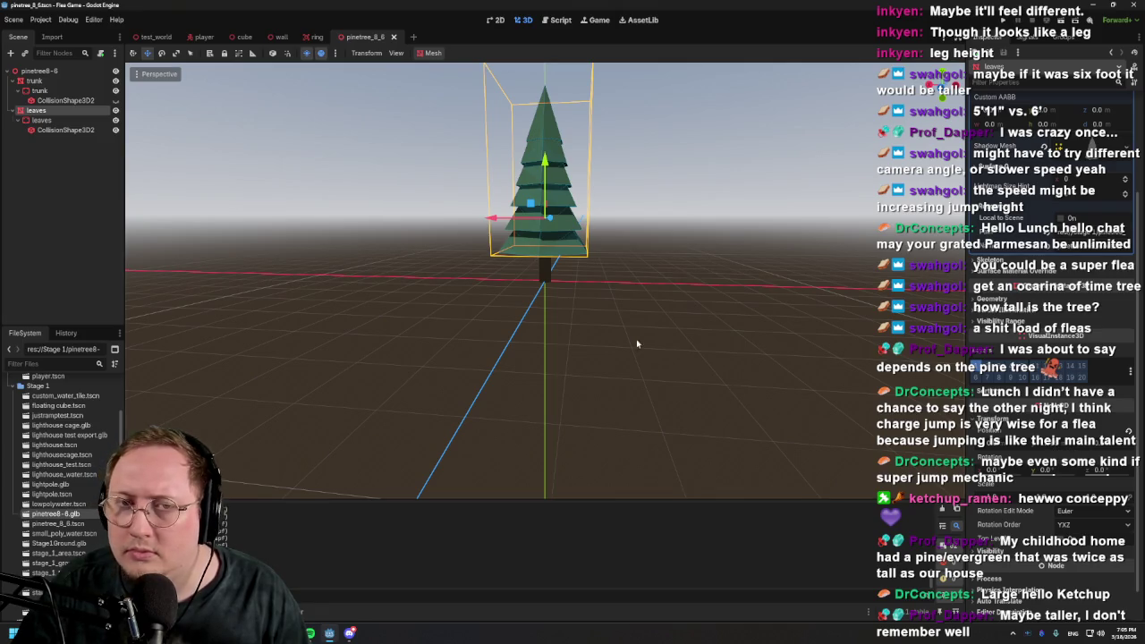
{"action": "left_click", "coordinate": [77, 120]}
{"action": "left_click", "coordinate": [78, 131]}
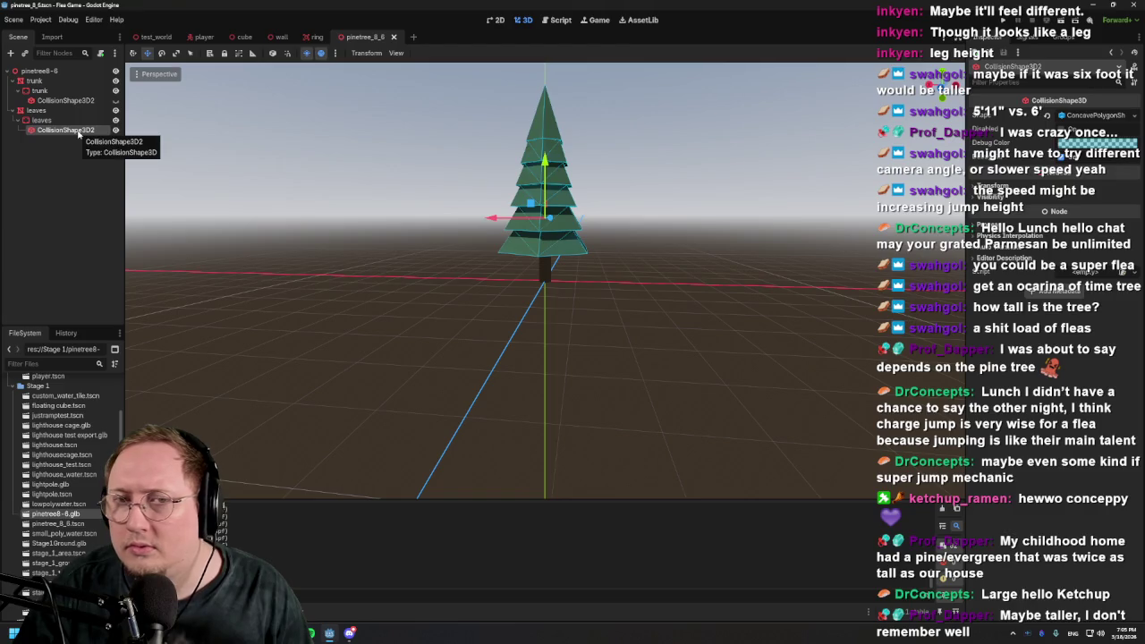
{"action": "left_click", "coordinate": [78, 71]}
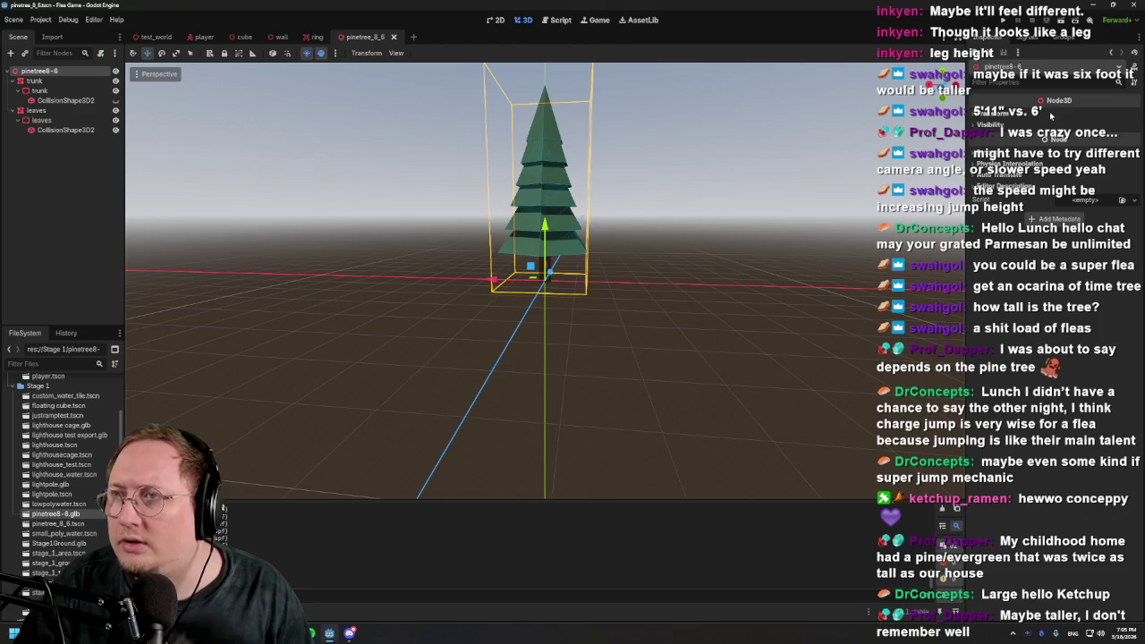
{"action": "left_click", "coordinate": [1045, 115]}
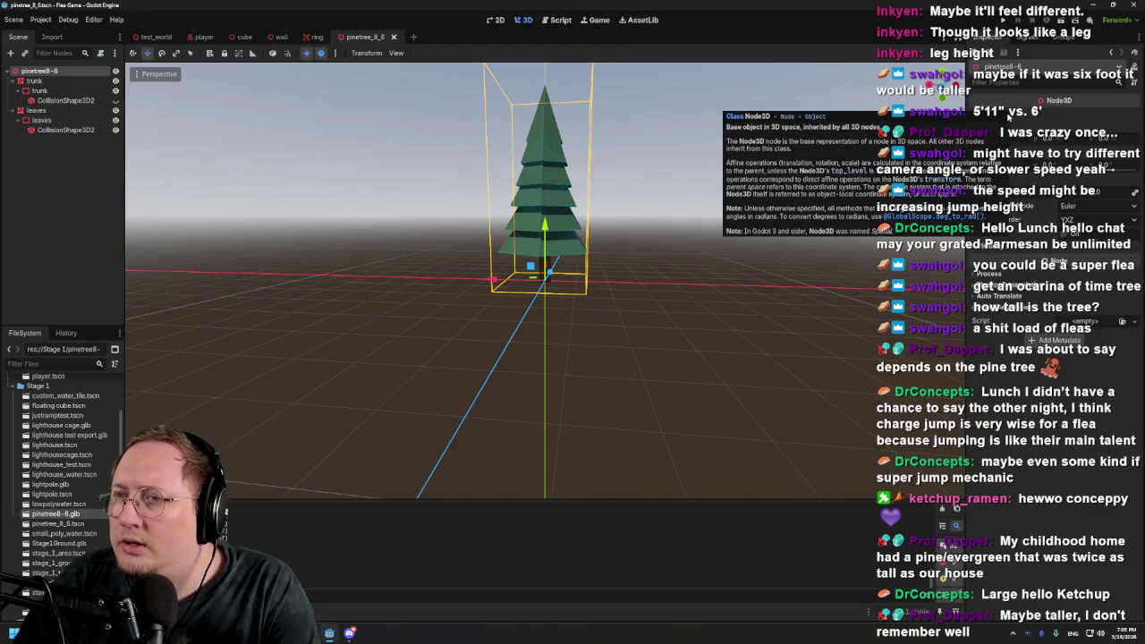
{"action": "left_click", "coordinate": [1045, 114]}
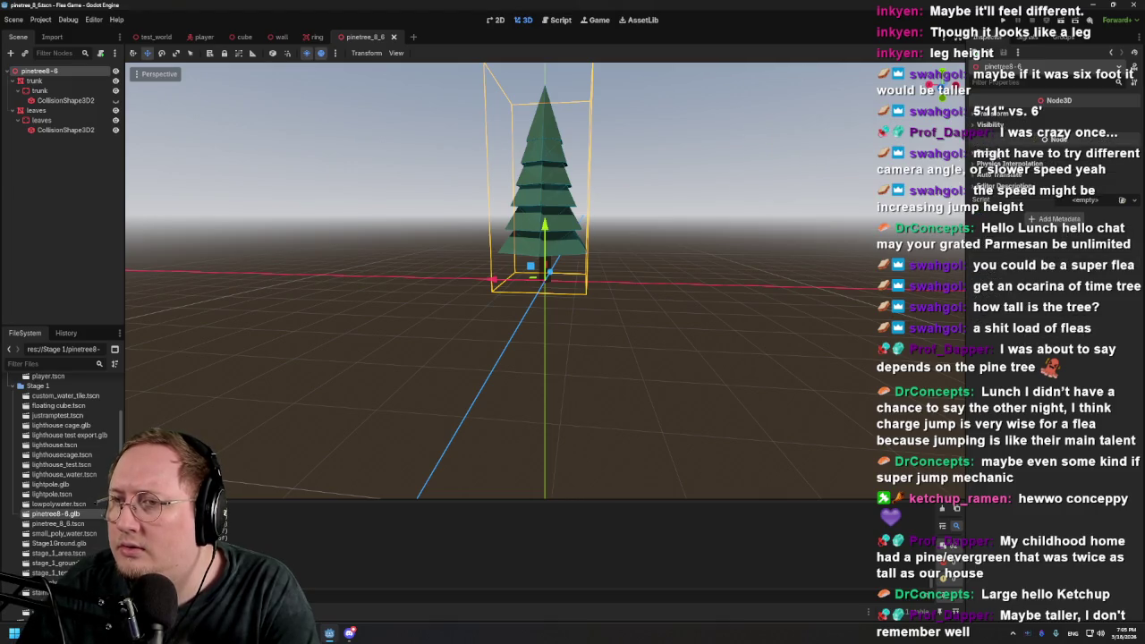
Check the trunk's mesh resource and collapse the pinetree8-6 node hierarchy
{"action": "left_click", "coordinate": [34, 80]}
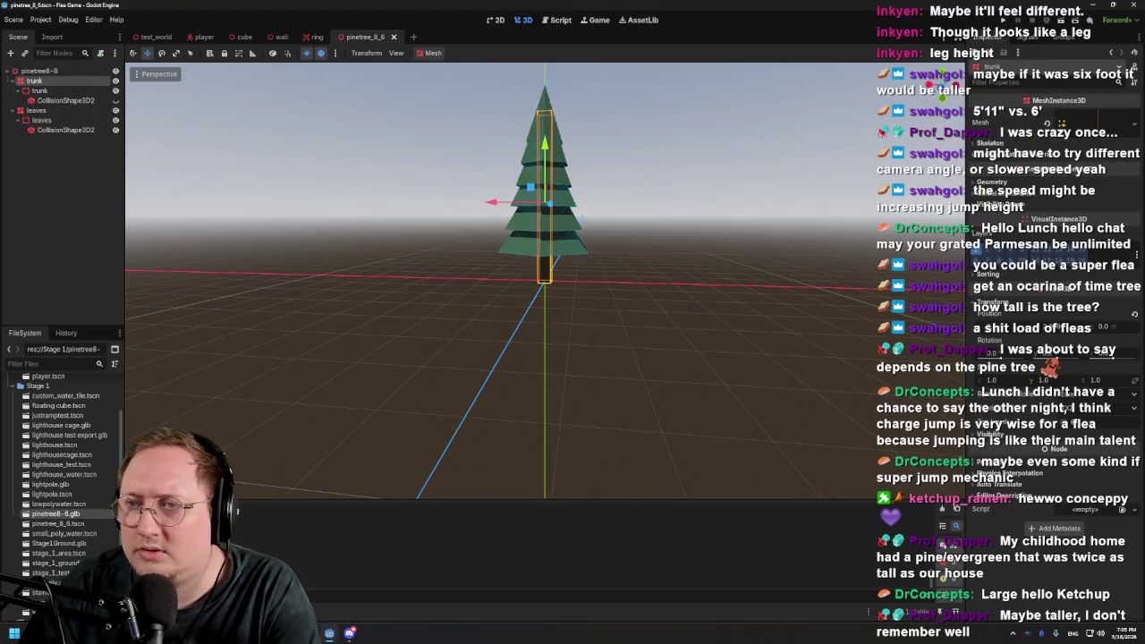
{"action": "left_click", "coordinate": [1062, 124]}
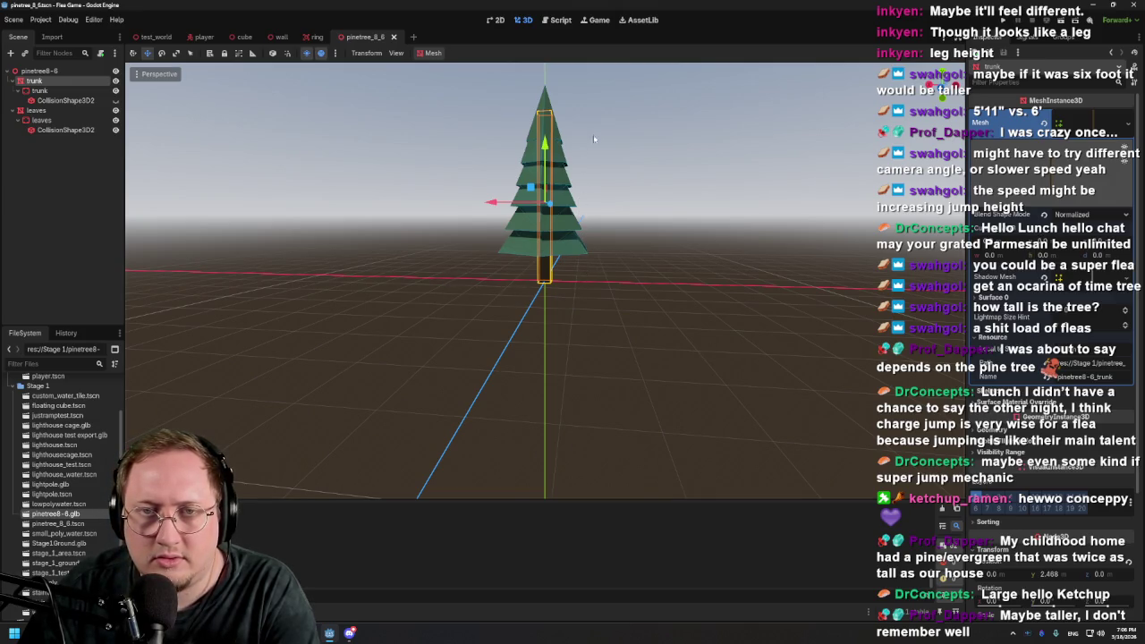
{"action": "scroll", "coordinate": [596, 110], "scroll_direction": "down", "scroll_amount": 5}
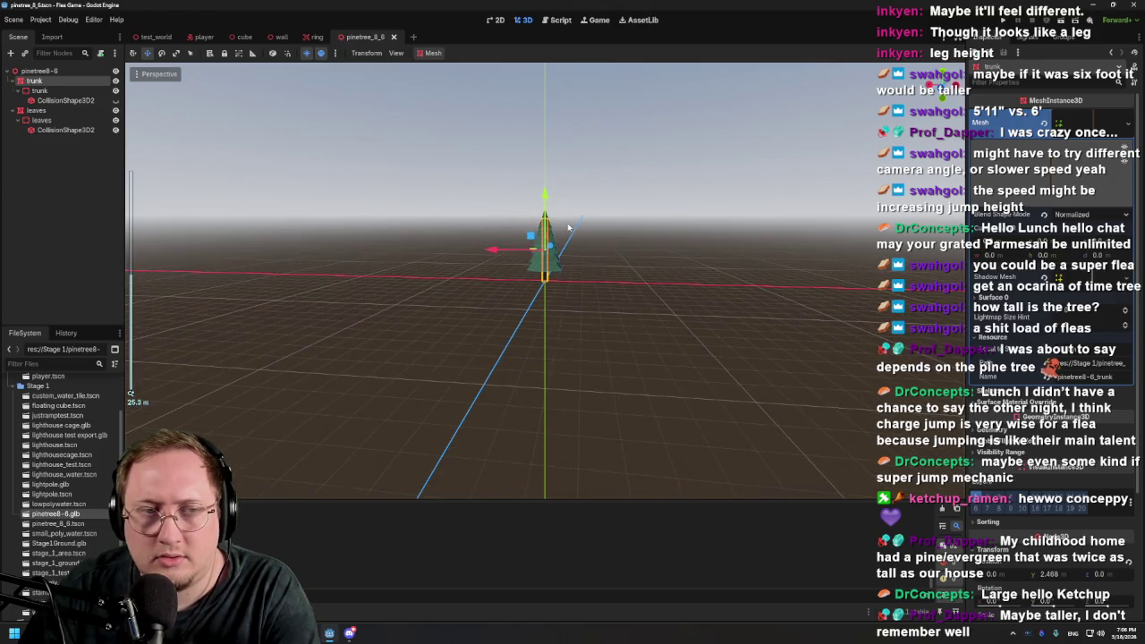
{"action": "scroll", "coordinate": [608, 256], "scroll_direction": "up", "scroll_amount": 6}
{"action": "scroll", "coordinate": [608, 256], "scroll_direction": "up", "scroll_amount": 3}
{"action": "scroll", "coordinate": [574, 374], "scroll_direction": "down", "scroll_amount": 5}
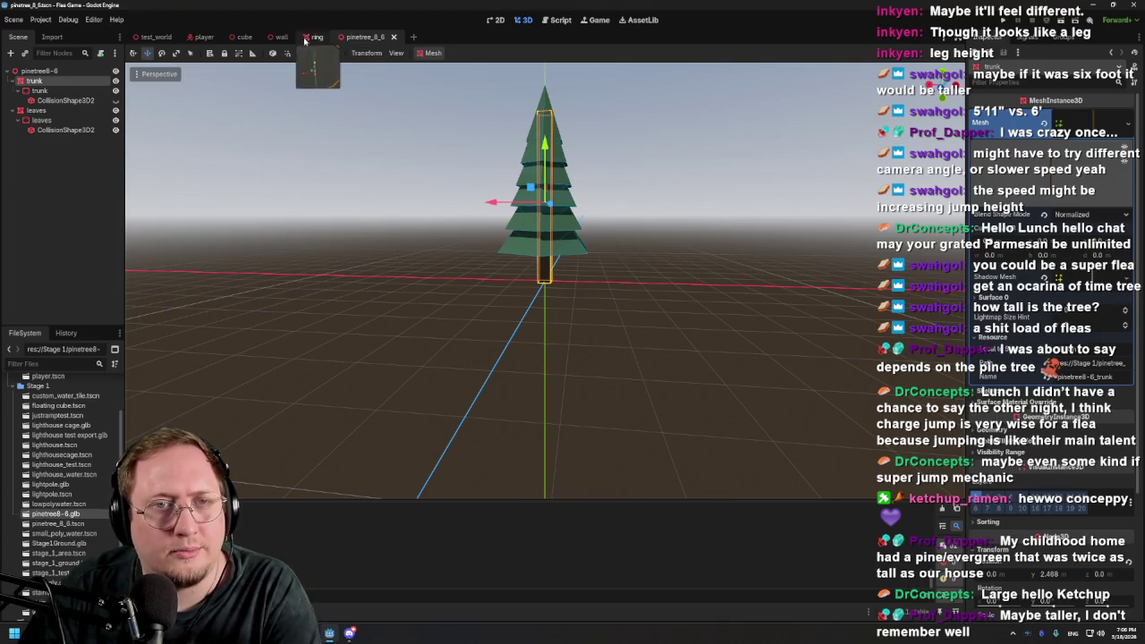
{"action": "left_click", "coordinate": [8, 72]}
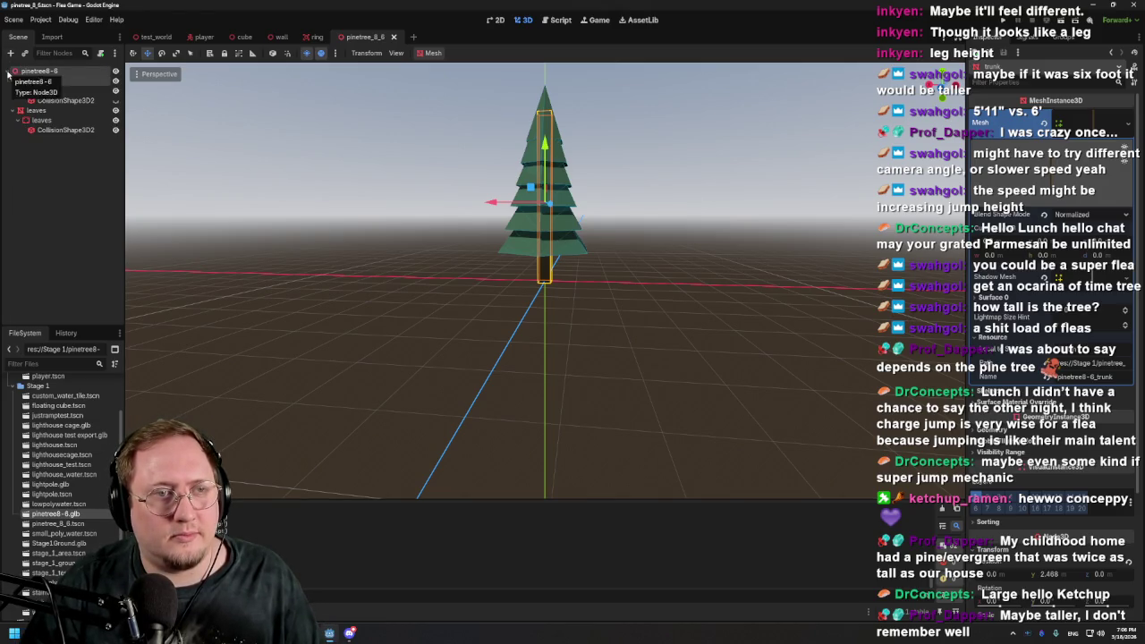
{"action": "double_click", "coordinate": [27, 80]}
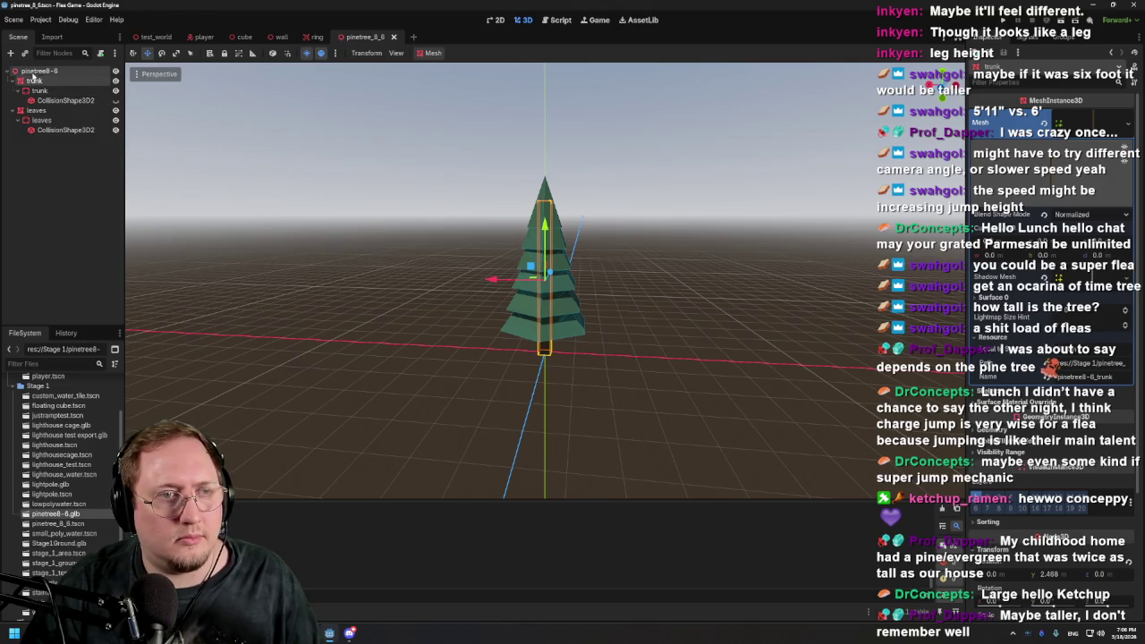
{"action": "left_click", "coordinate": [8, 72]}
Copy pinetree8-6 into test_world and move it out of cube4 to the scene root
{"action": "right_click", "coordinate": [42, 75]}
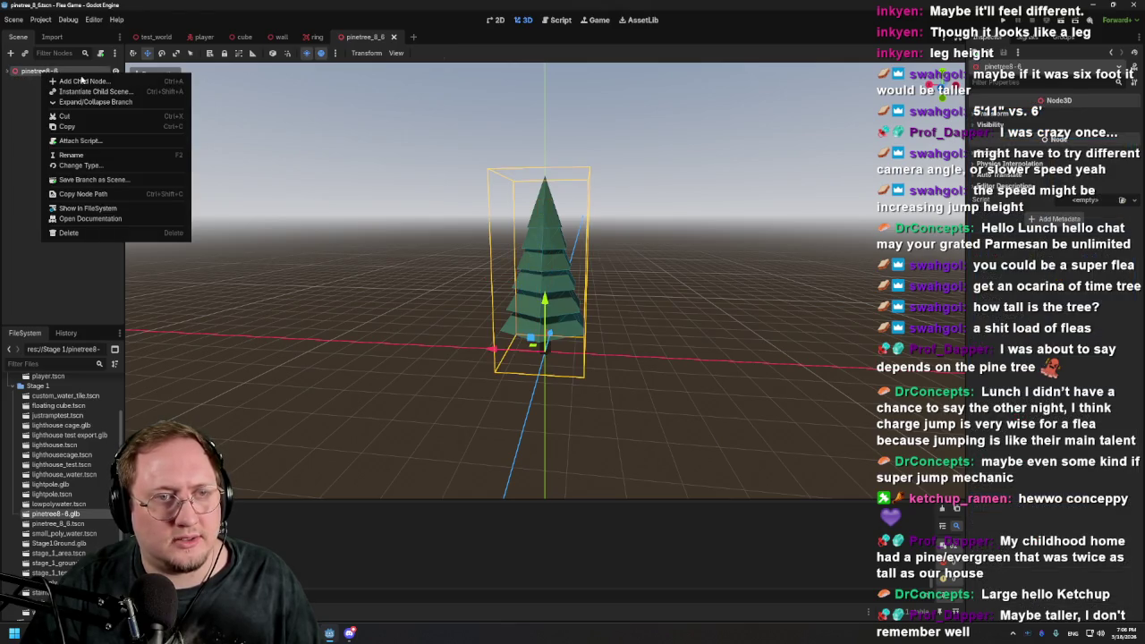
{"action": "key", "text": "Escape"}
{"action": "left_click", "coordinate": [144, 40]}
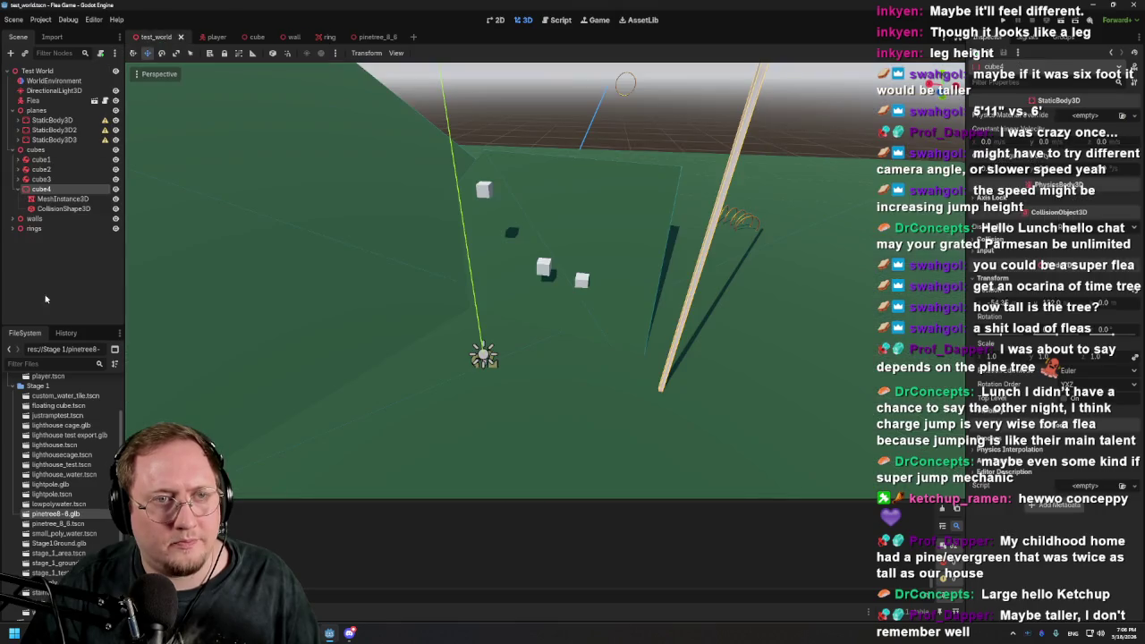
{"action": "right_click", "coordinate": [60, 255]}
{"action": "left_click", "coordinate": [105, 319]}
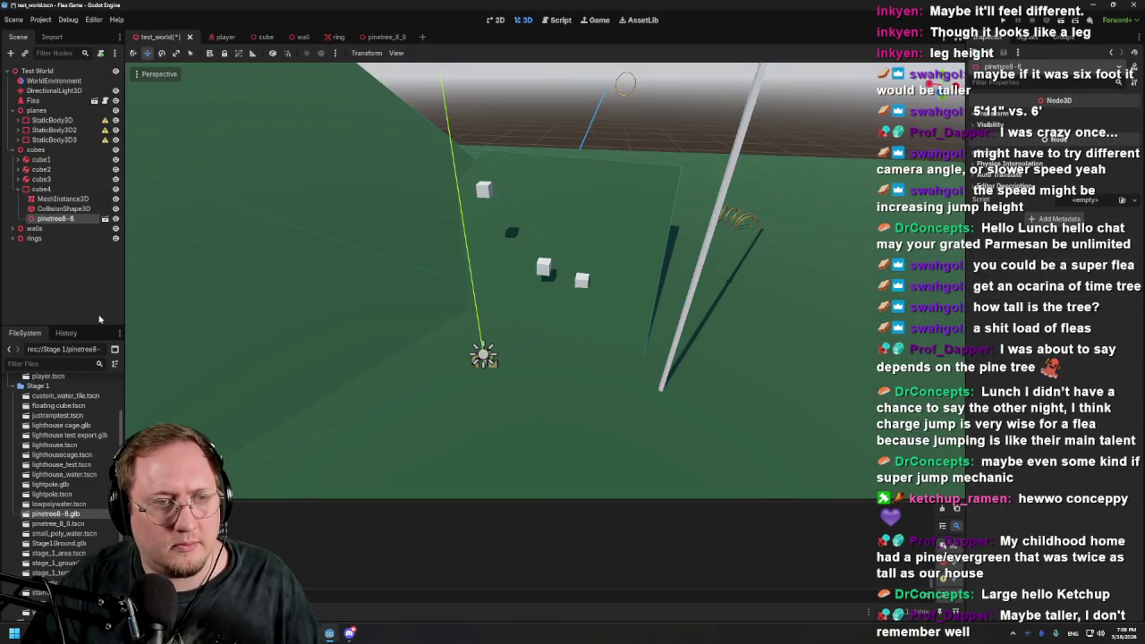
{"action": "left_click_drag", "start_coordinate": [63, 221], "coordinate": [51, 248]}
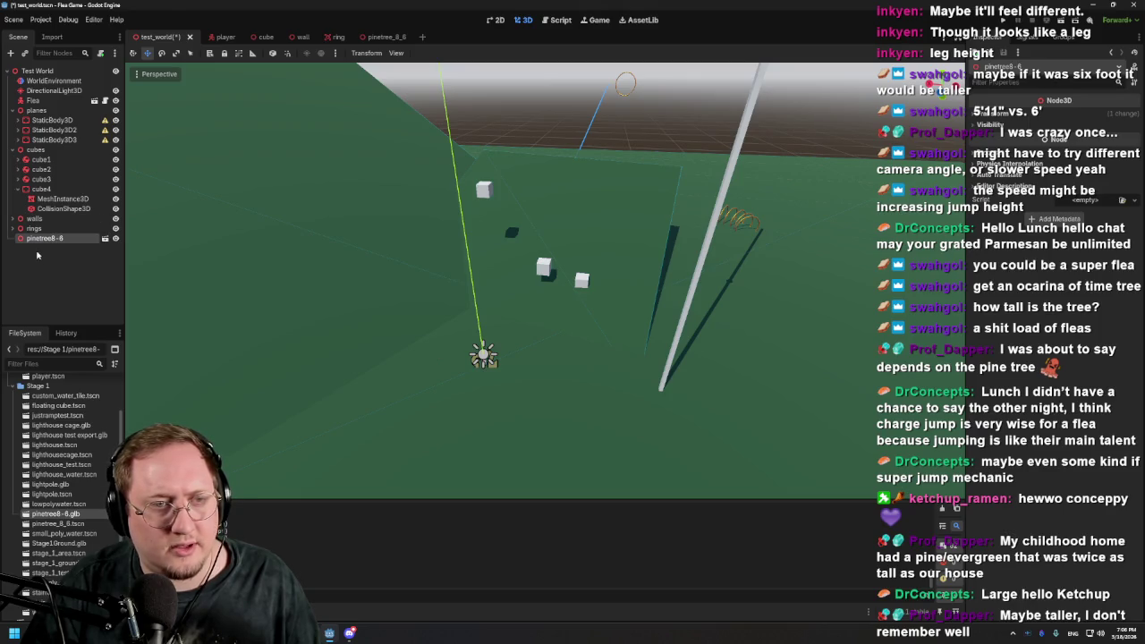
Add a Node3D under Test World, parent pinetree8-6 to it, and rename it 'trees'
{"action": "right_click", "coordinate": [34, 248]}
{"action": "left_click", "coordinate": [67, 258]}
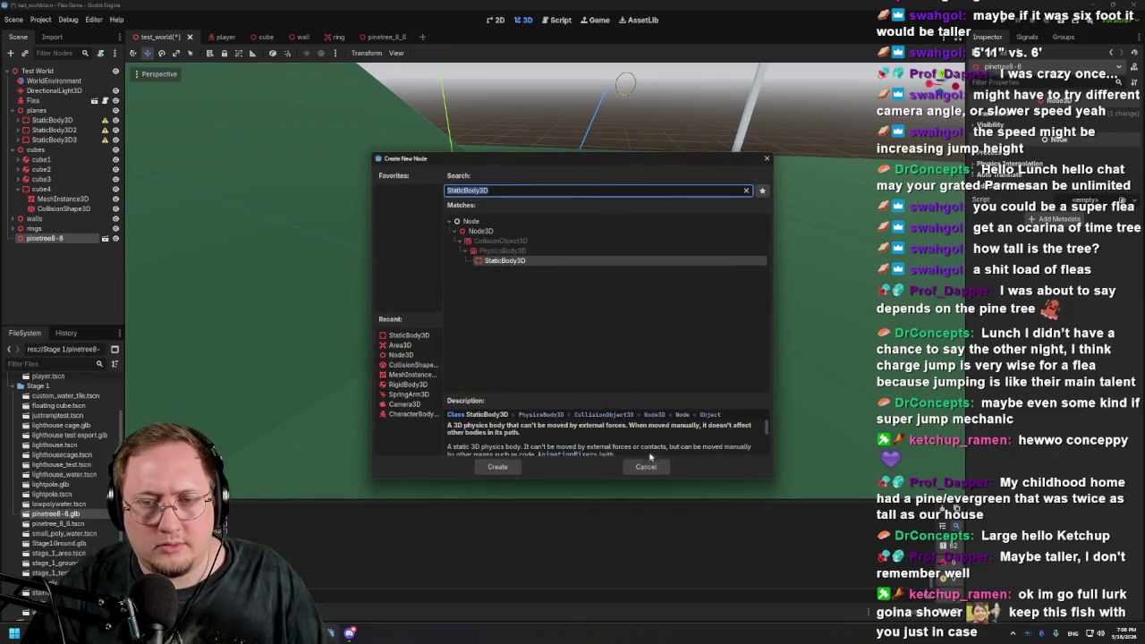
{"action": "left_click", "coordinate": [647, 466]}
{"action": "left_click", "coordinate": [52, 72]}
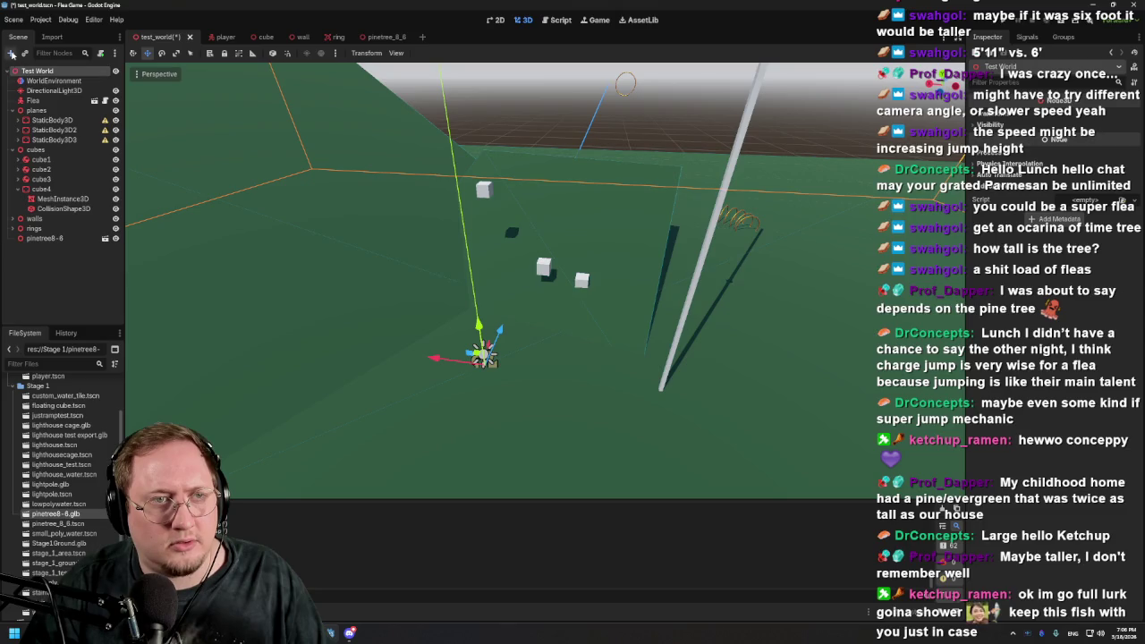
{"action": "left_click", "coordinate": [12, 54]}
{"action": "key", "text": "Return"}
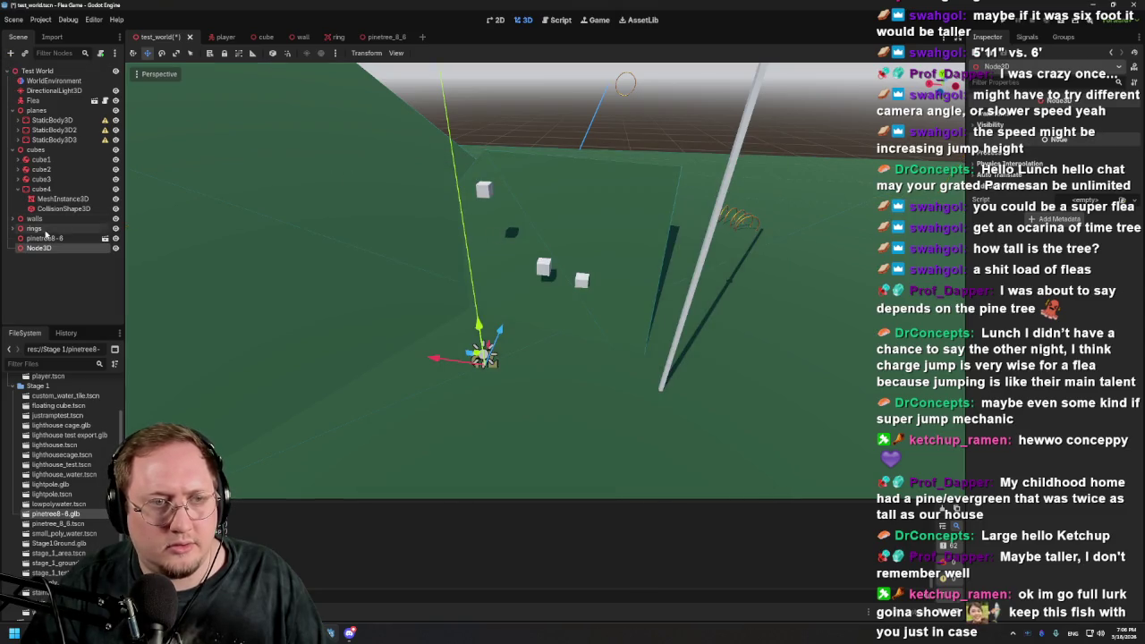
{"action": "left_click_drag", "start_coordinate": [45, 237], "coordinate": [52, 250]}
{"action": "left_click", "coordinate": [41, 238]}
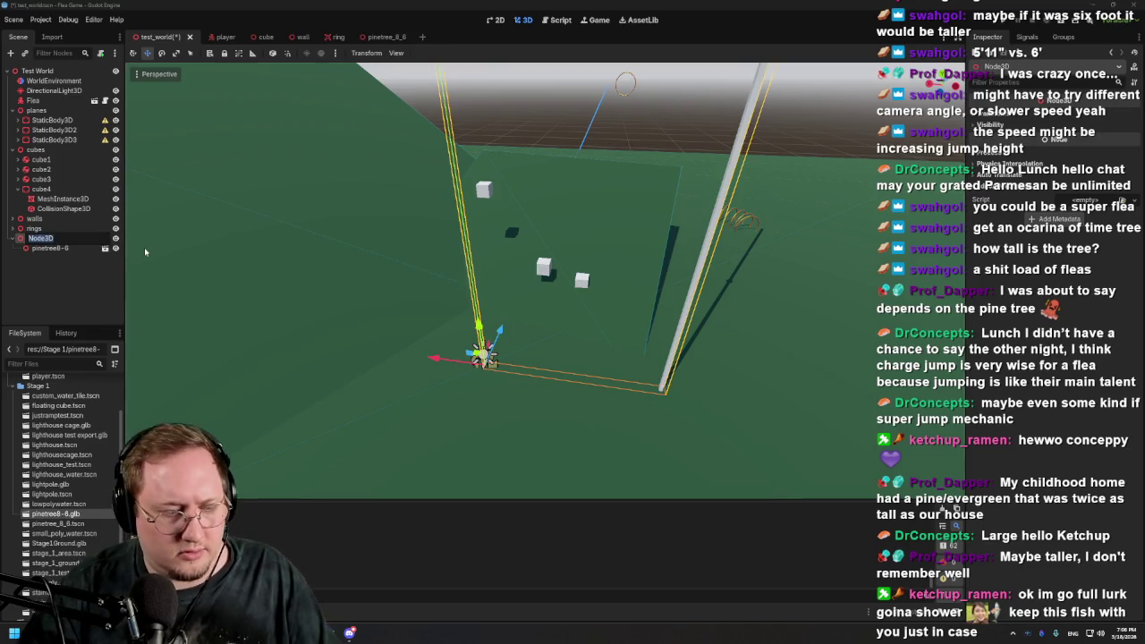
{"action": "key", "text": "Escape"}
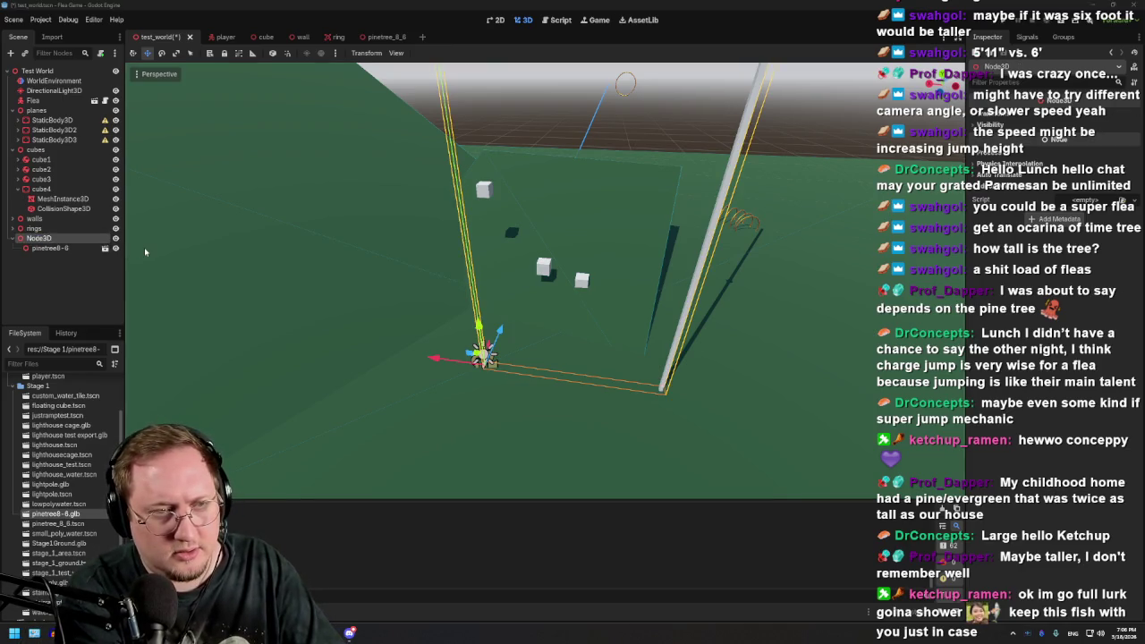
{"action": "type", "text": "trees"}
View the pinetree8-6 instance under trees from a low angle and select it
{"action": "left_click", "coordinate": [88, 249]}
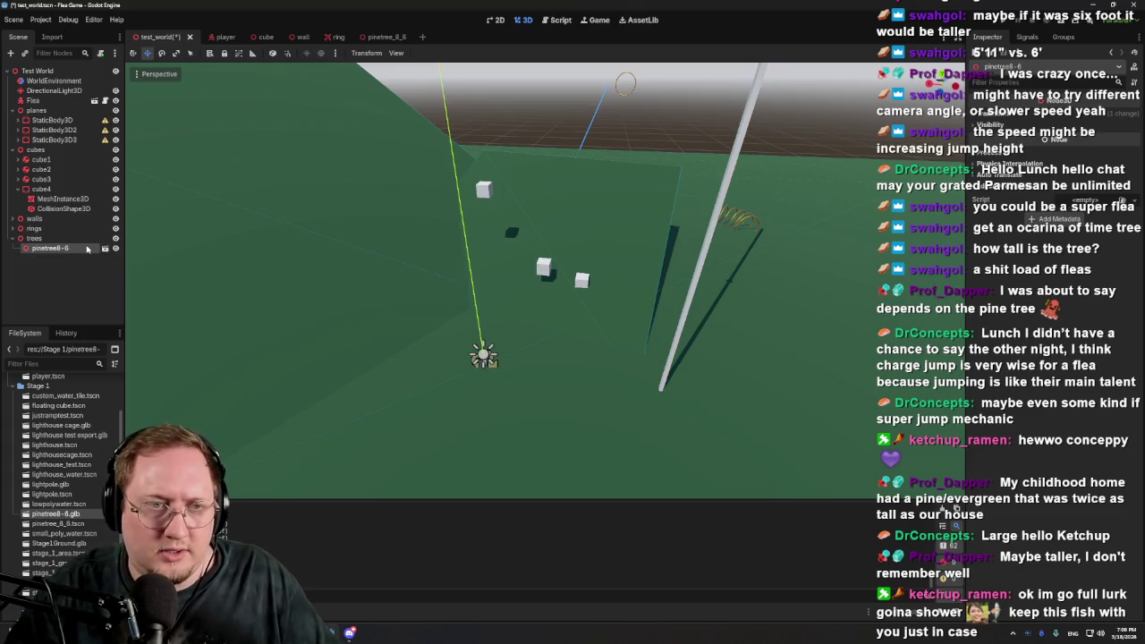
{"action": "scroll", "coordinate": [564, 434], "scroll_direction": "up", "scroll_amount": 5}
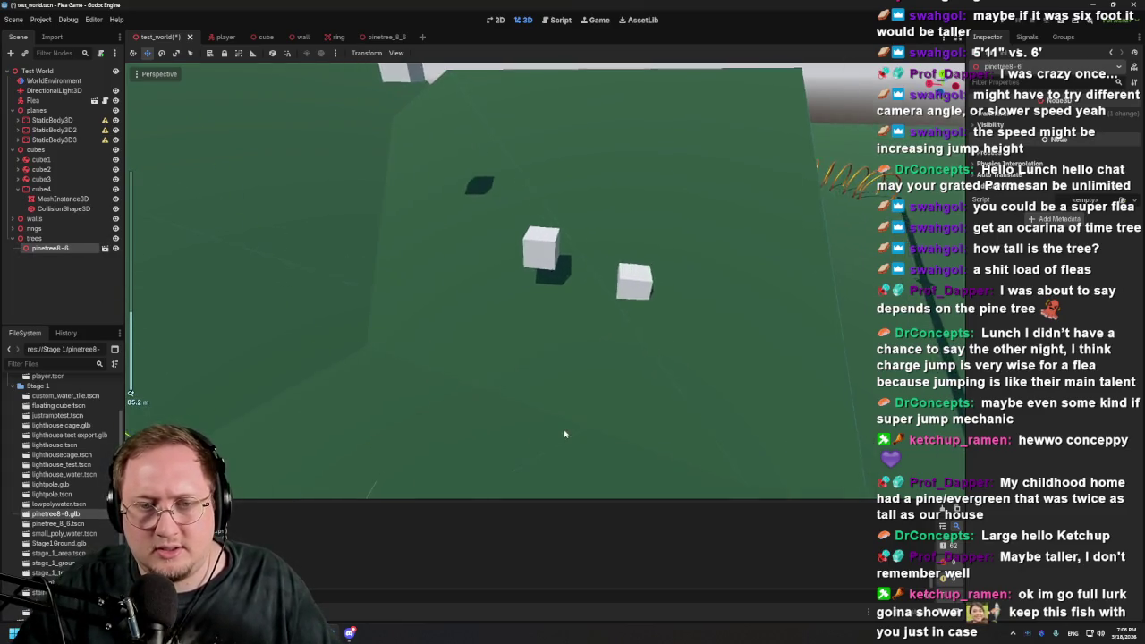
{"action": "scroll", "coordinate": [586, 389], "scroll_direction": "down", "scroll_amount": 10}
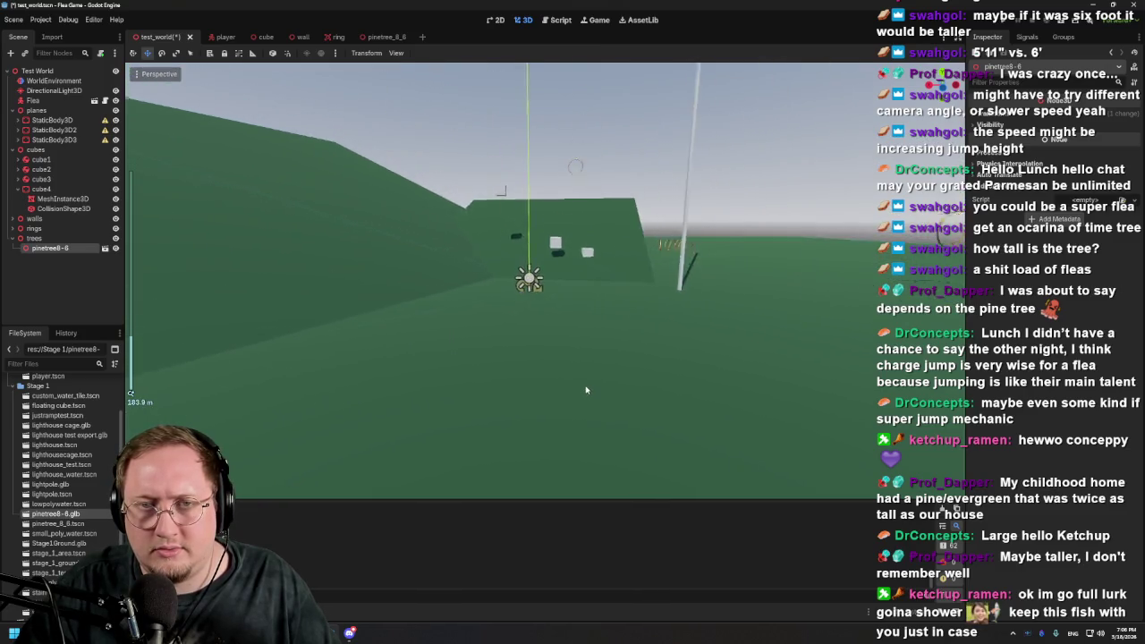
{"action": "scroll", "coordinate": [586, 389], "scroll_direction": "up", "scroll_amount": 2}
{"action": "left_click", "coordinate": [66, 238]}
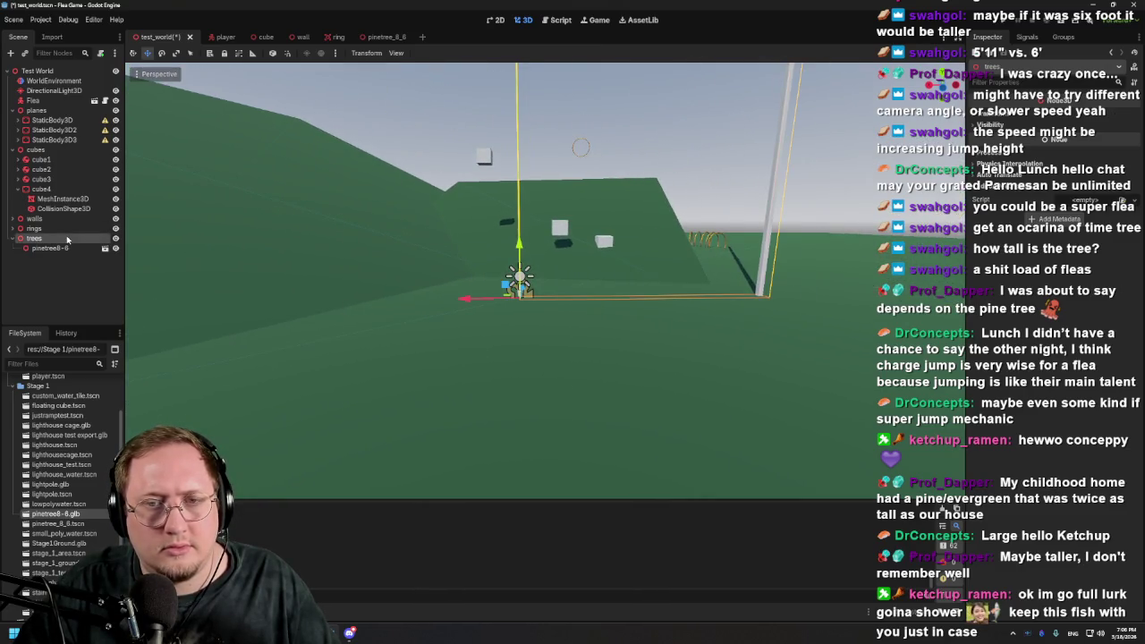
{"action": "scroll", "coordinate": [519, 245], "scroll_direction": "down", "scroll_amount": 10}
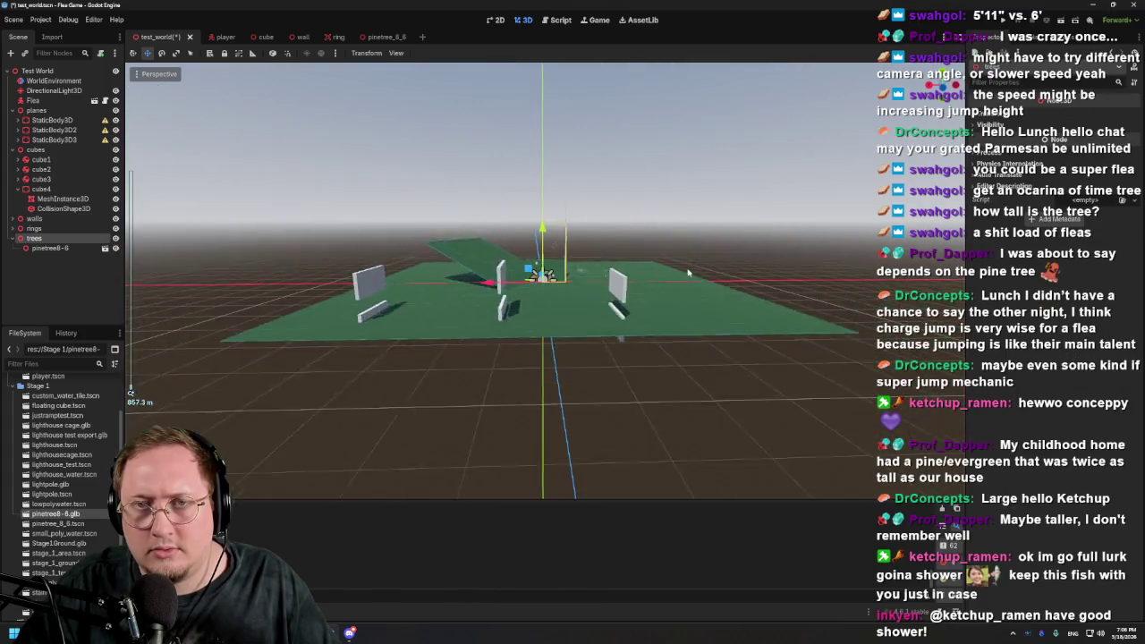
{"action": "scroll", "coordinate": [688, 272], "scroll_direction": "up", "scroll_amount": 8}
{"action": "scroll", "coordinate": [685, 261], "scroll_direction": "up", "scroll_amount": 6}
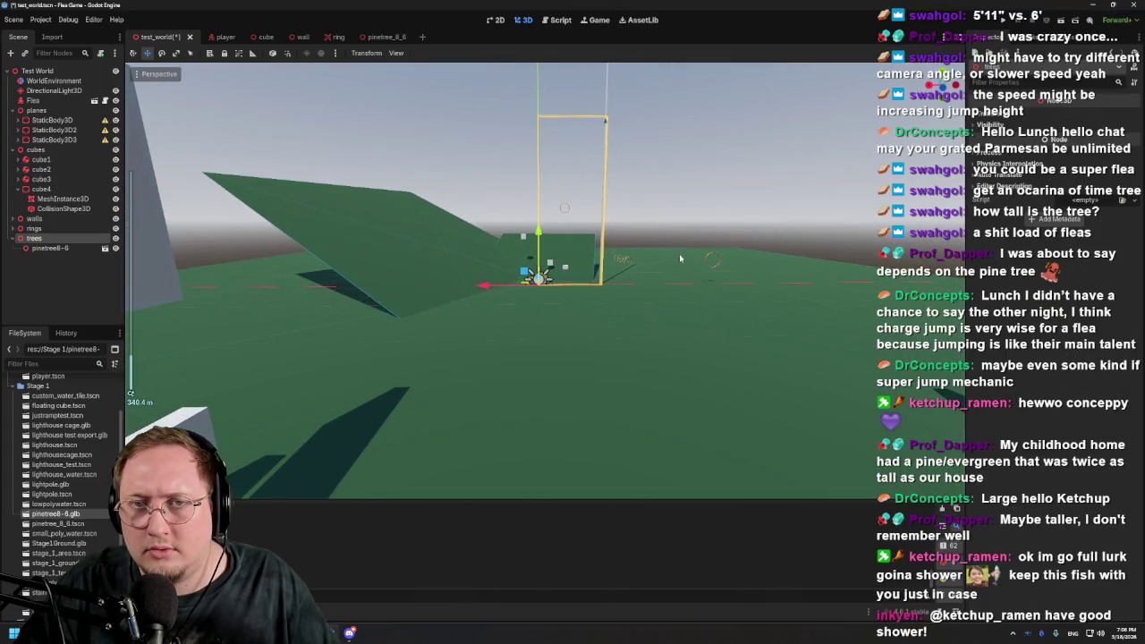
{"action": "scroll", "coordinate": [538, 309], "scroll_direction": "down", "scroll_amount": 5}
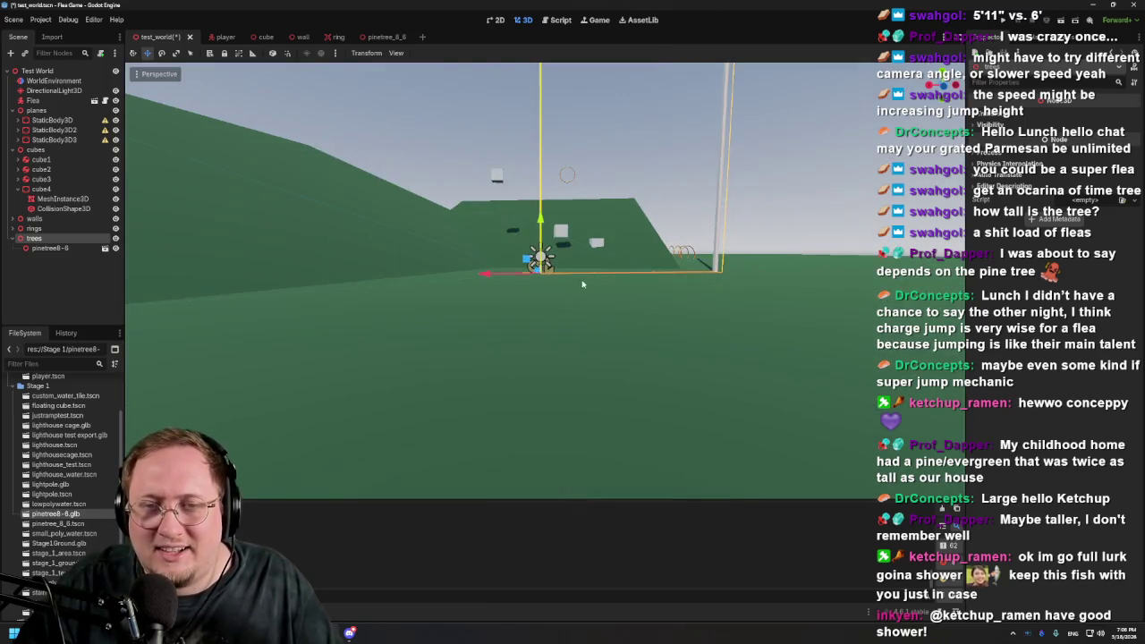
{"action": "left_click_drag", "start_coordinate": [538, 309], "coordinate": [497, 399]}
{"action": "scroll", "coordinate": [498, 399], "scroll_direction": "up", "scroll_amount": 5}
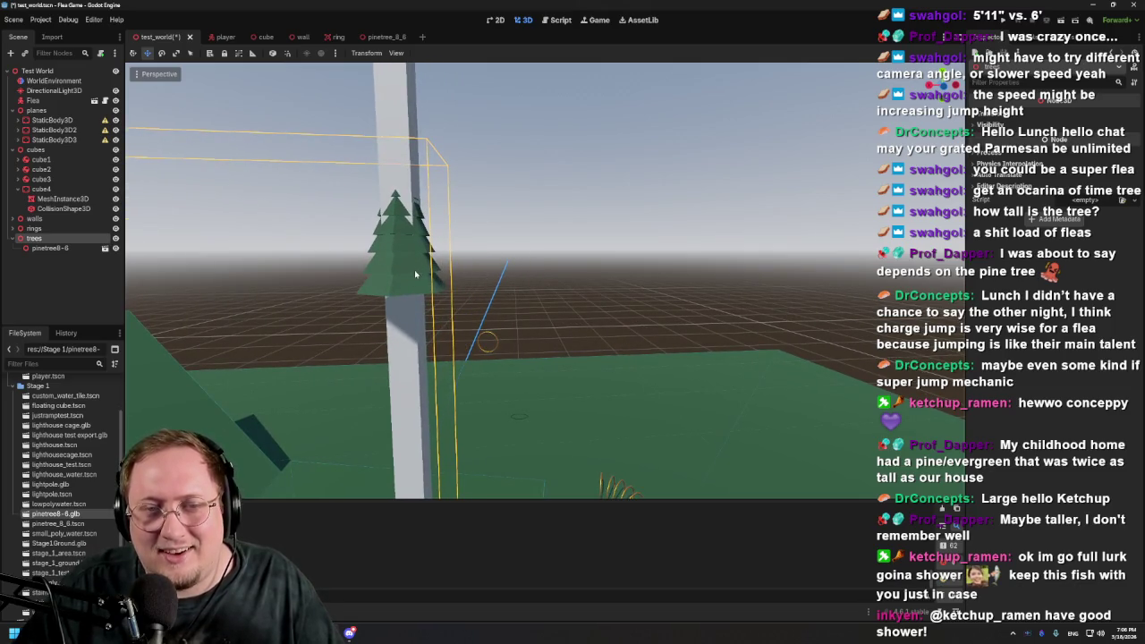
{"action": "scroll", "coordinate": [497, 288], "scroll_direction": "down", "scroll_amount": 5}
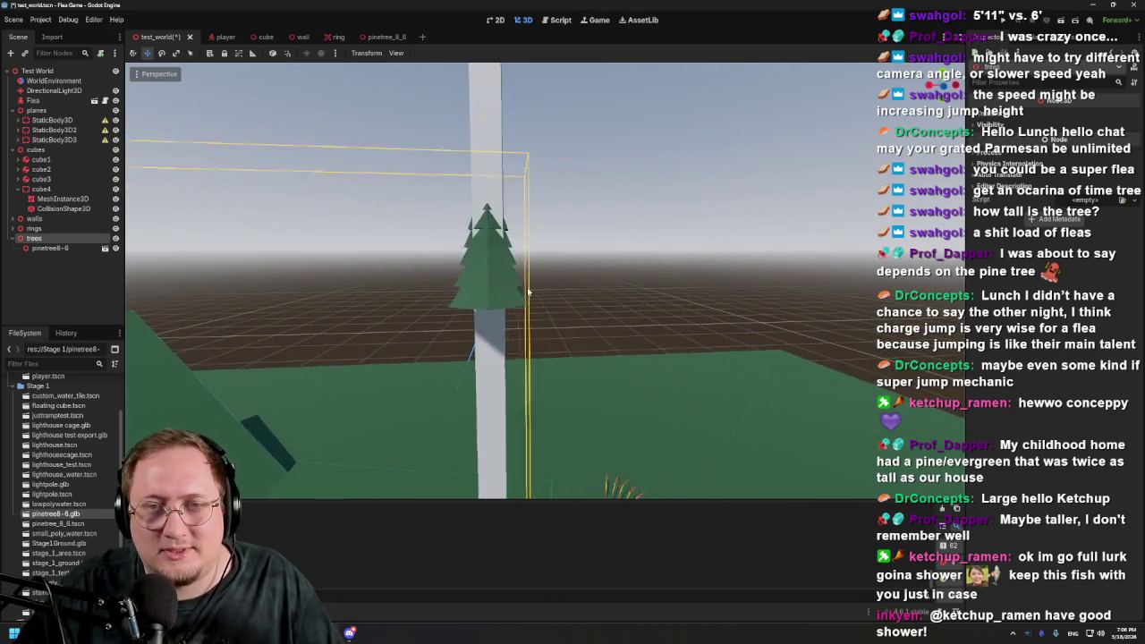
{"action": "scroll", "coordinate": [624, 331], "scroll_direction": "down", "scroll_amount": 4}
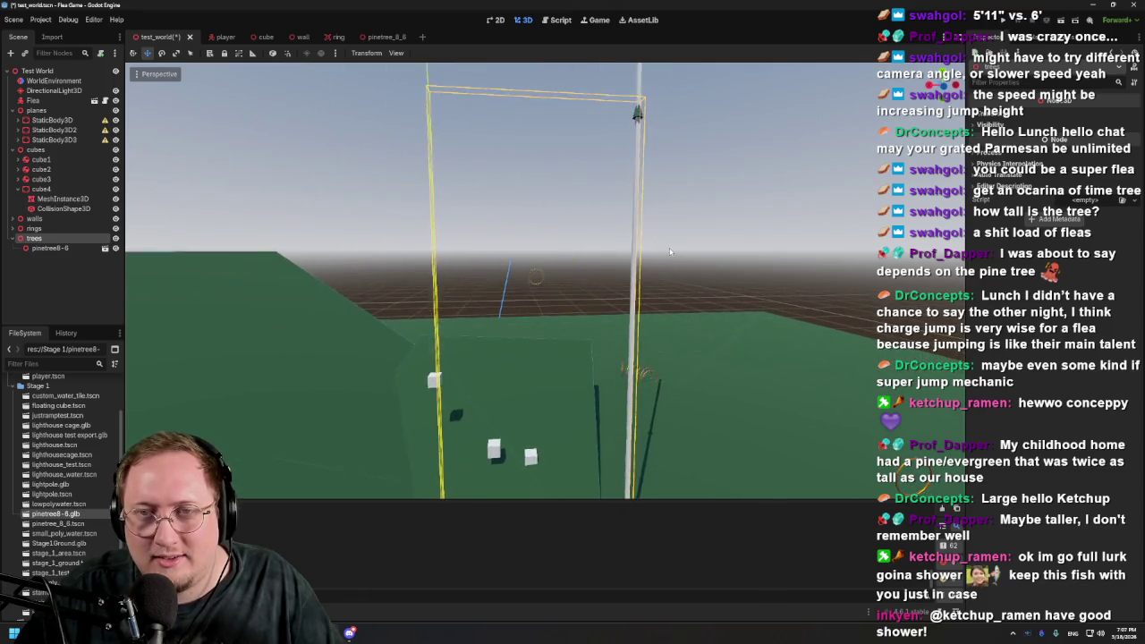
{"action": "left_click", "coordinate": [75, 250]}
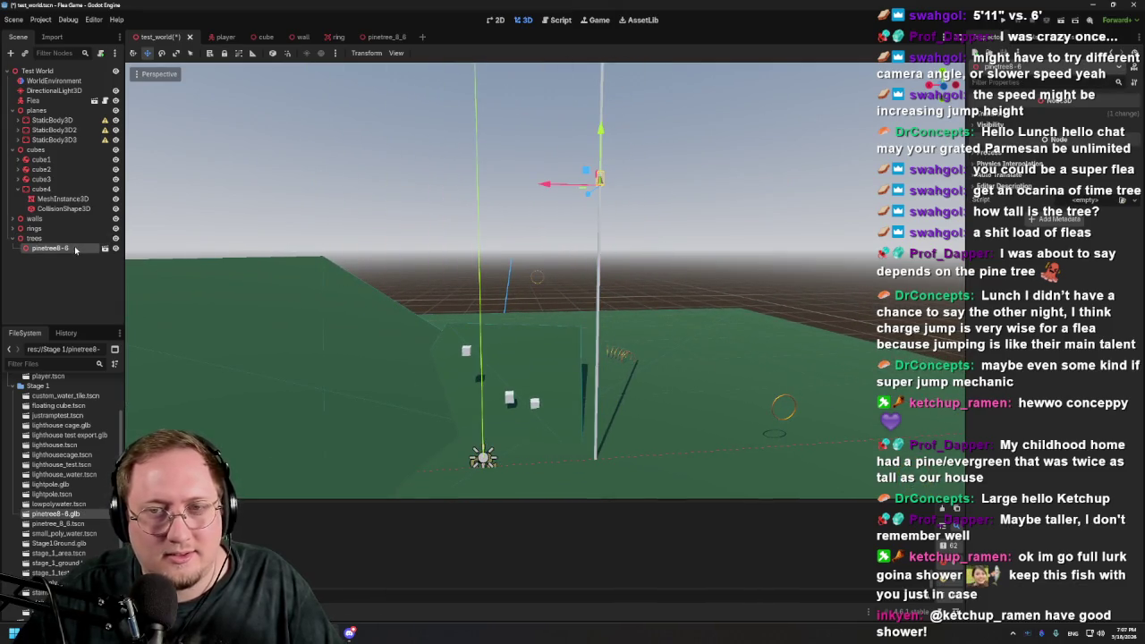
Frame the pinetree8-6 instance and expand its Transform section in the Inspector
{"action": "key", "text": "f"}
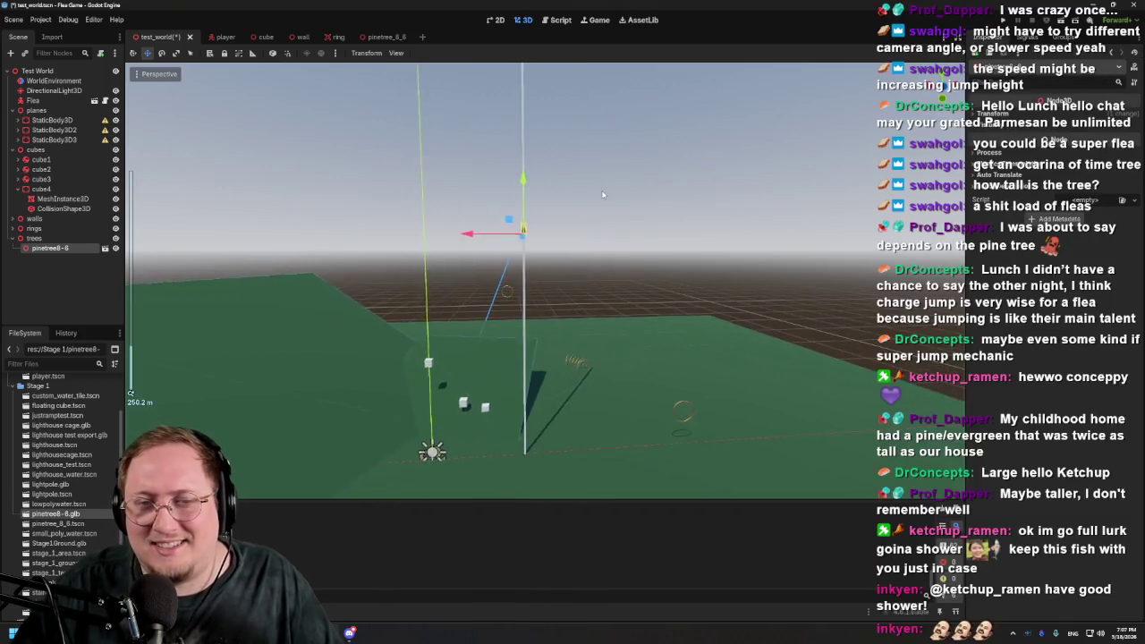
{"action": "mouse_move", "coordinate": [575, 327]}
{"action": "left_mouse_down"}
{"action": "mouse_move", "coordinate": [559, 279]}
{"action": "mouse_move", "coordinate": [575, 286]}
{"action": "left_mouse_up"}
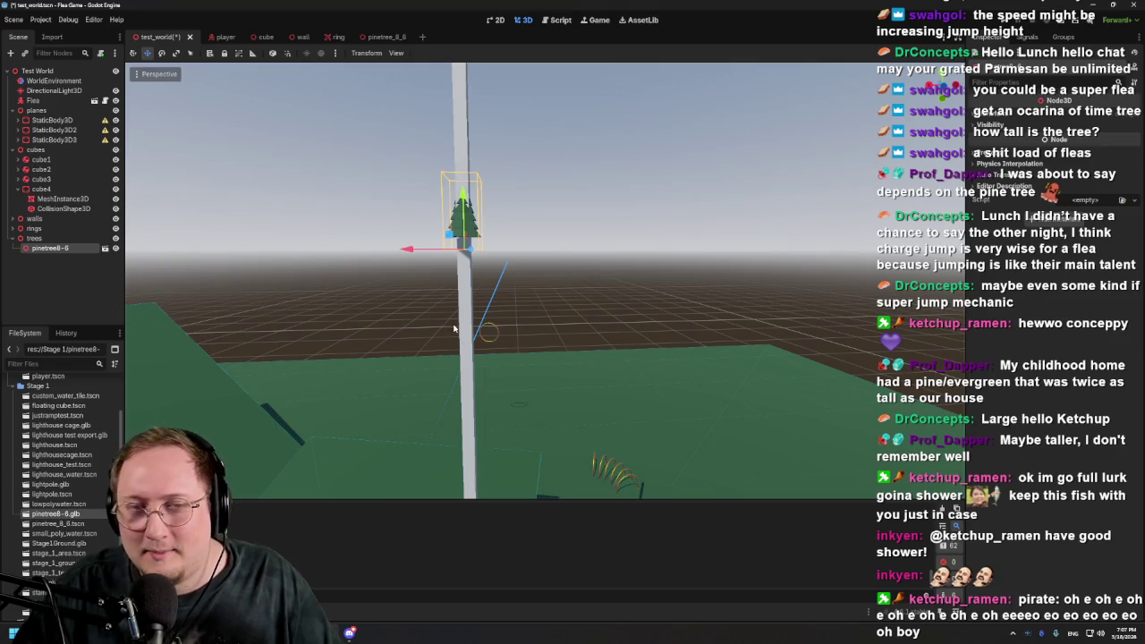
{"action": "mouse_move", "coordinate": [413, 253]}
{"action": "left_mouse_down"}
{"action": "mouse_move", "coordinate": [367, 254]}
{"action": "mouse_move", "coordinate": [590, 292]}
{"action": "left_mouse_up"}
{"action": "scroll", "coordinate": [589, 292], "scroll_direction": "down", "scroll_amount": 5}
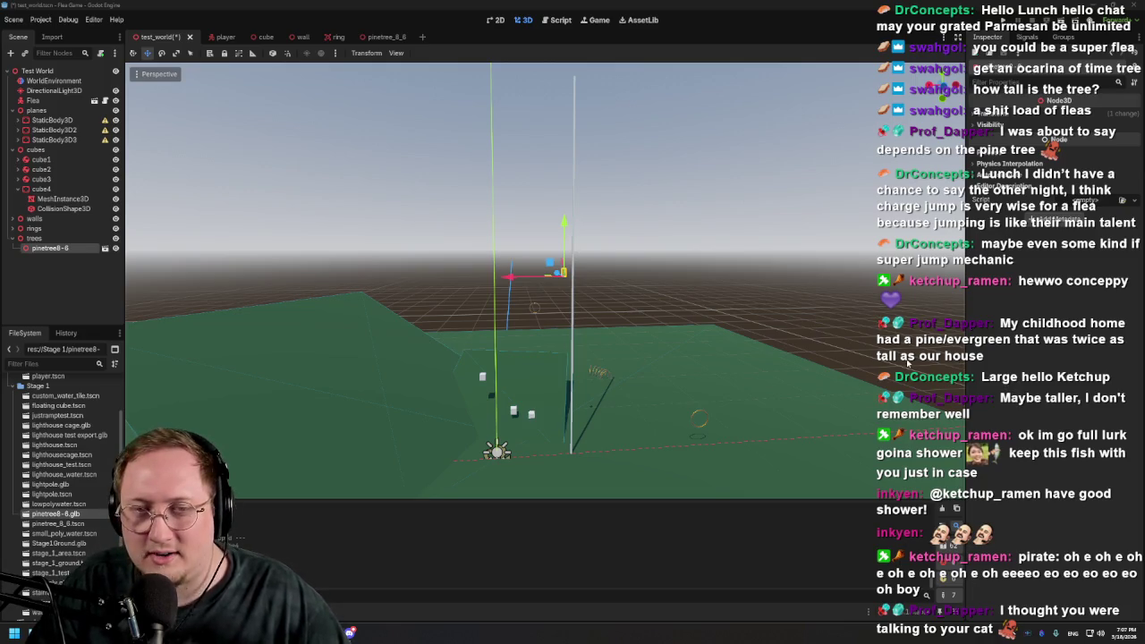
{"action": "scroll", "coordinate": [531, 268], "scroll_direction": "up", "scroll_amount": 5}
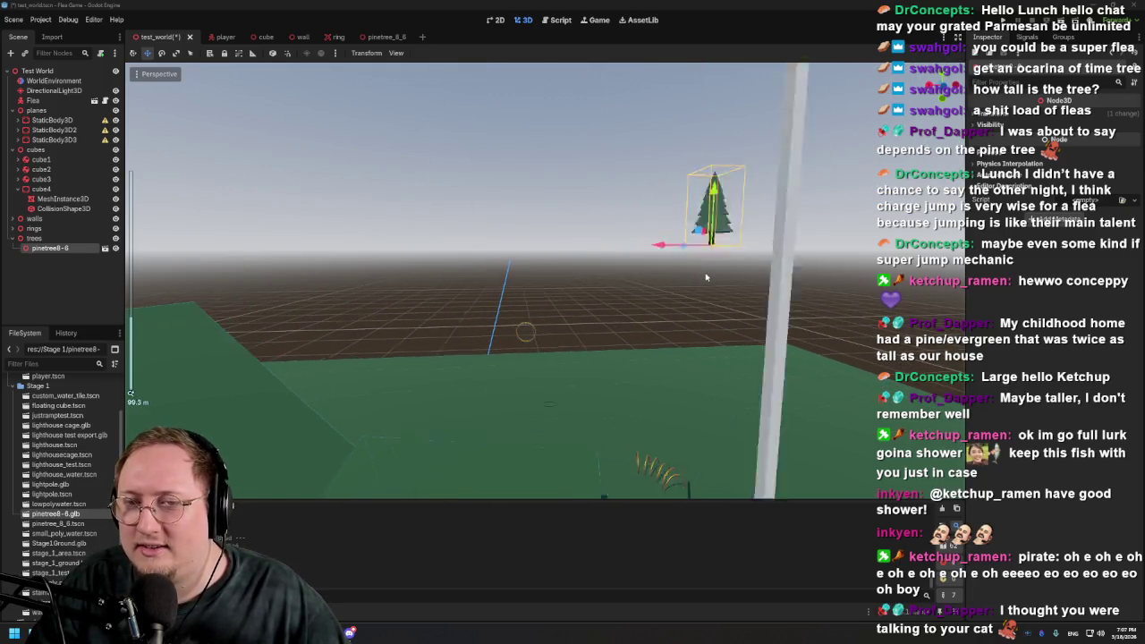
{"action": "scroll", "coordinate": [683, 274], "scroll_direction": "up", "scroll_amount": 3}
{"action": "scroll", "coordinate": [682, 274], "scroll_direction": "down", "scroll_amount": 3}
{"action": "scroll", "coordinate": [627, 286], "scroll_direction": "up", "scroll_amount": 1}
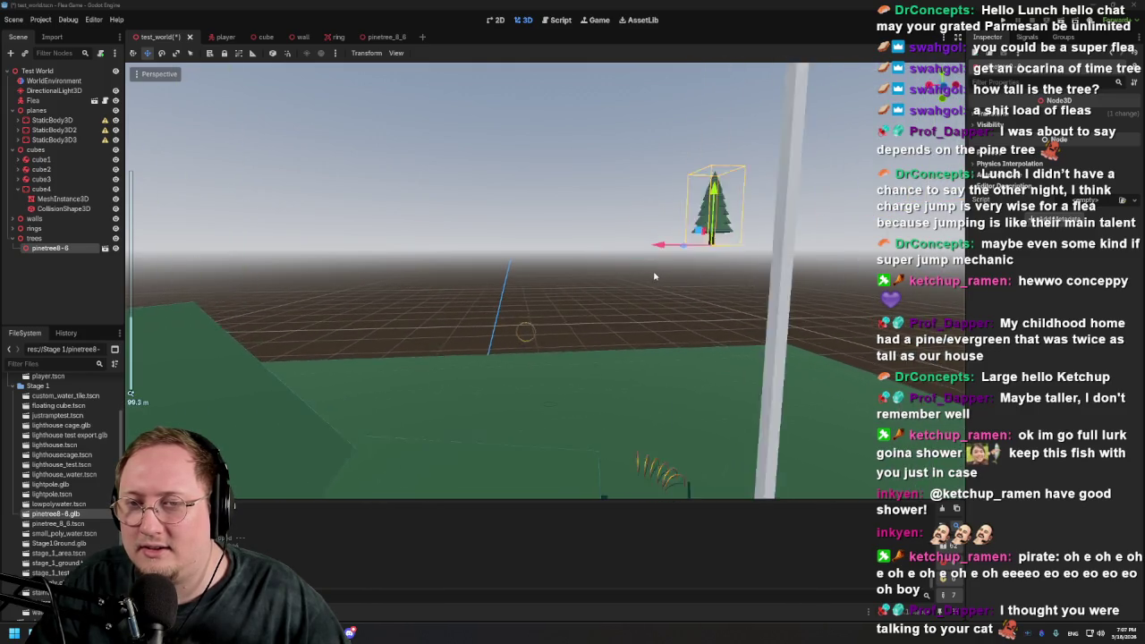
{"action": "scroll", "coordinate": [579, 295], "scroll_direction": "down", "scroll_amount": 1}
{"action": "scroll", "coordinate": [638, 286], "scroll_direction": "down", "scroll_amount": 1}
{"action": "scroll", "coordinate": [639, 286], "scroll_direction": "up", "scroll_amount": 1}
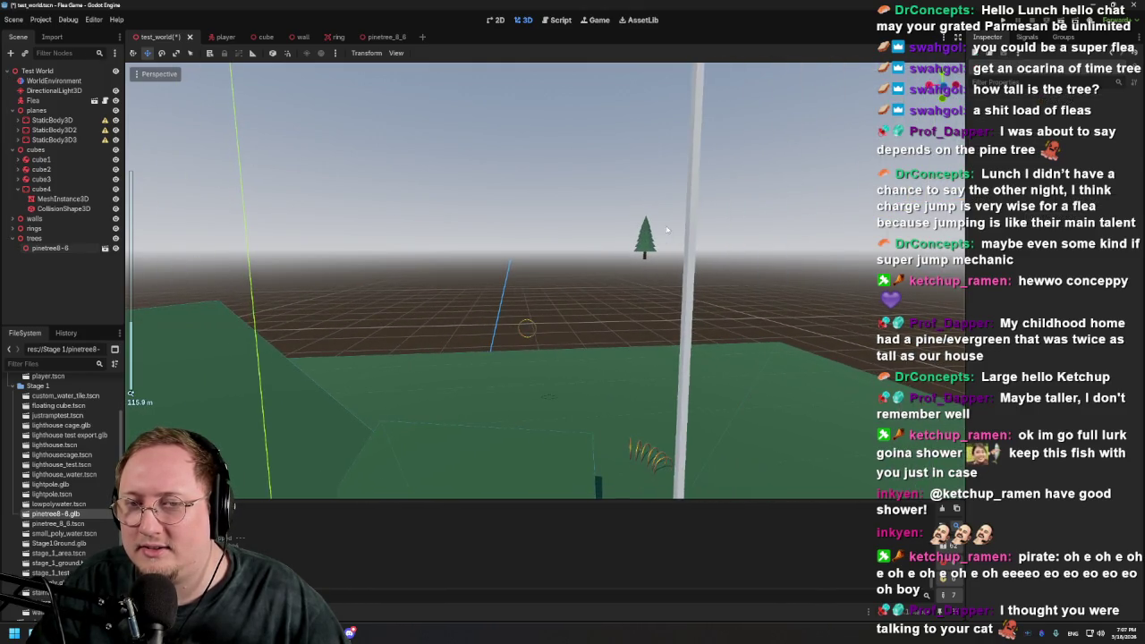
{"action": "scroll", "coordinate": [634, 244], "scroll_direction": "down", "scroll_amount": 2}
{"action": "scroll", "coordinate": [633, 243], "scroll_direction": "up", "scroll_amount": 2}
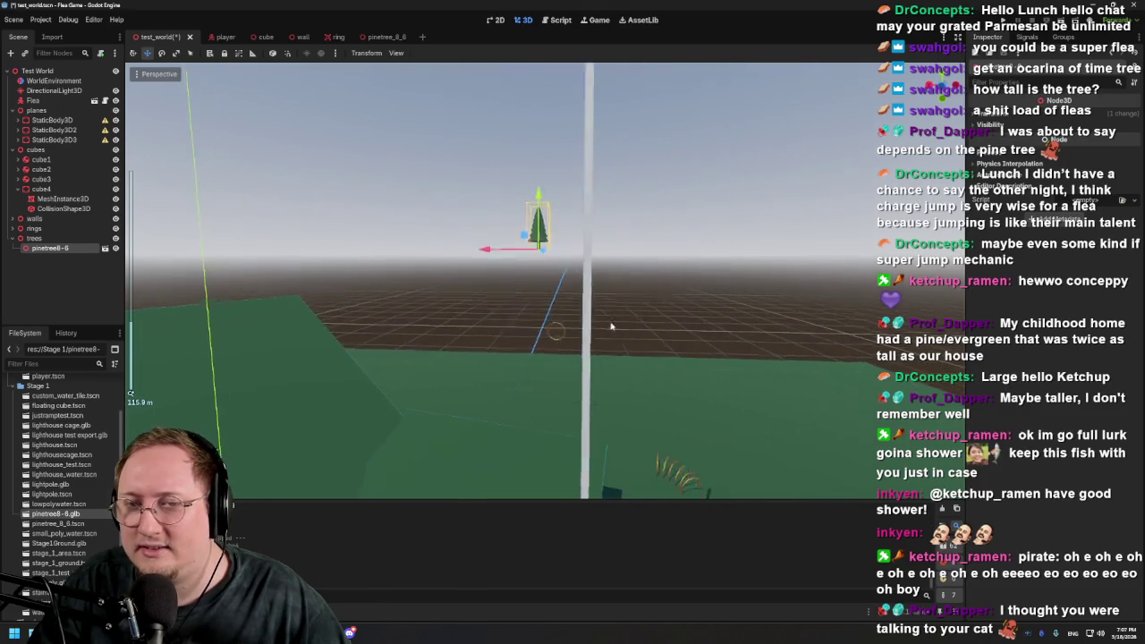
{"action": "scroll", "coordinate": [609, 325], "scroll_direction": "down", "scroll_amount": 1}
{"action": "scroll", "coordinate": [609, 326], "scroll_direction": "down", "scroll_amount": 5}
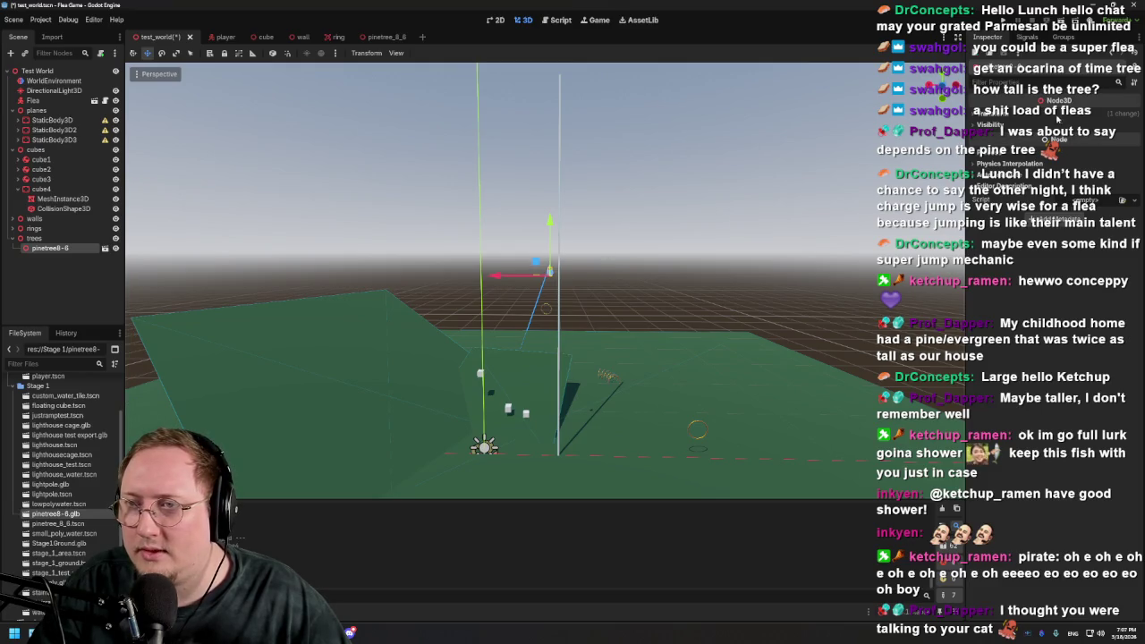
{"action": "scroll", "coordinate": [593, 336], "scroll_direction": "down", "scroll_amount": 2}
{"action": "scroll", "coordinate": [593, 336], "scroll_direction": "up", "scroll_amount": 3}
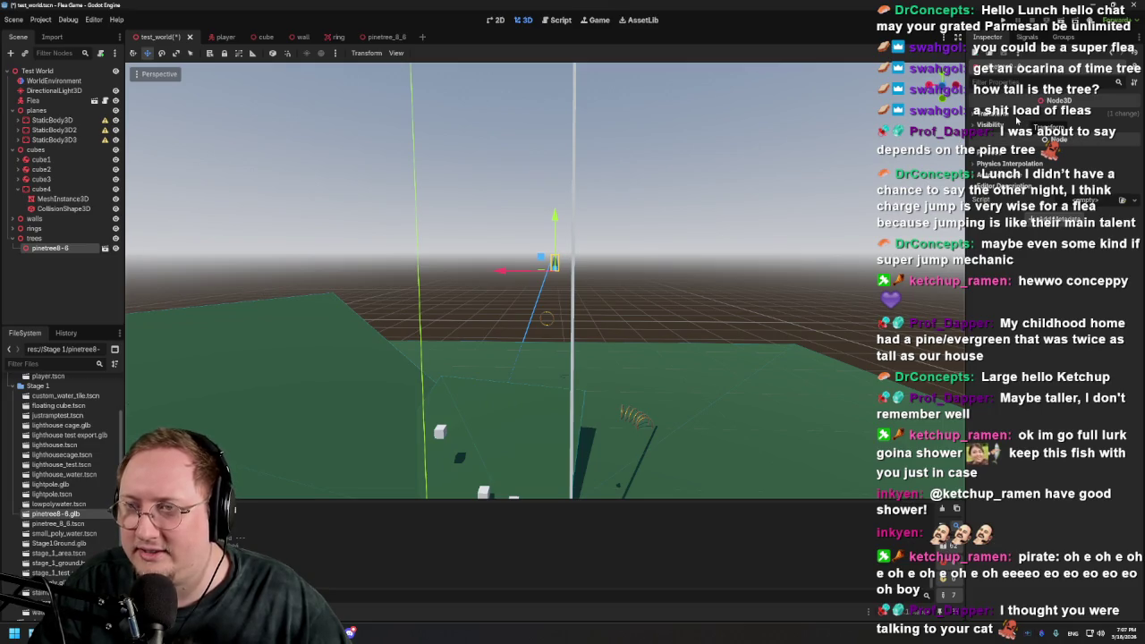
{"action": "left_click", "coordinate": [1017, 119]}
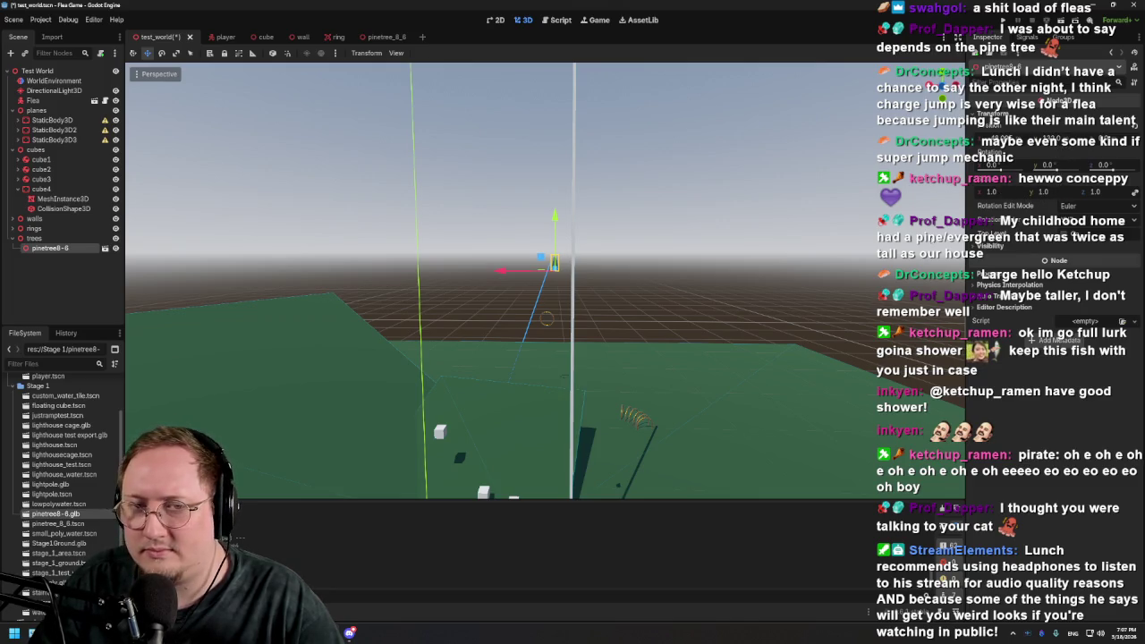
Lower the pine tree onto the ground and slide it along X beside the player capsule
{"action": "scroll", "coordinate": [540, 350], "scroll_direction": "up", "scroll_amount": 2}
{"action": "scroll", "coordinate": [540, 351], "scroll_direction": "down", "scroll_amount": 2}
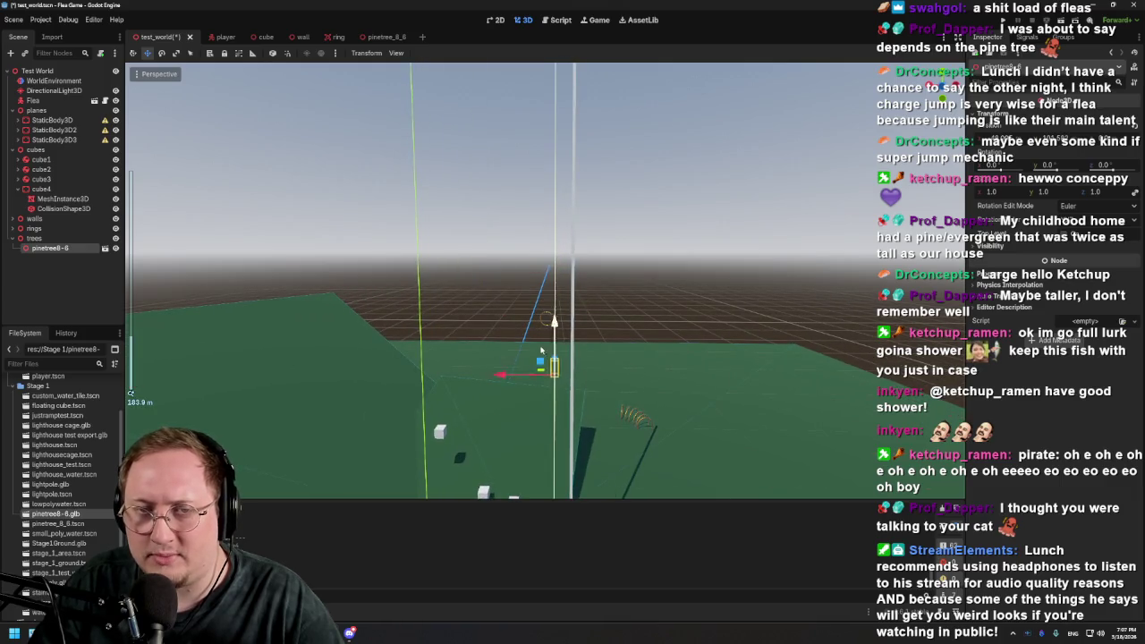
{"action": "scroll", "coordinate": [540, 350], "scroll_direction": "down", "scroll_amount": 6}
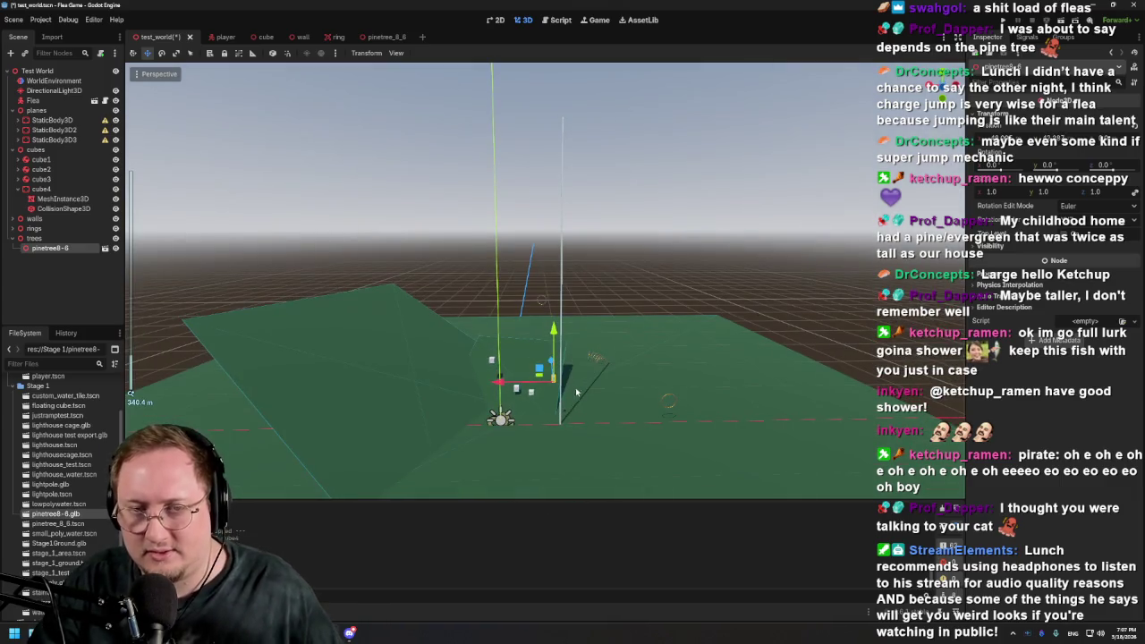
{"action": "scroll", "coordinate": [577, 417], "scroll_direction": "up", "scroll_amount": 9}
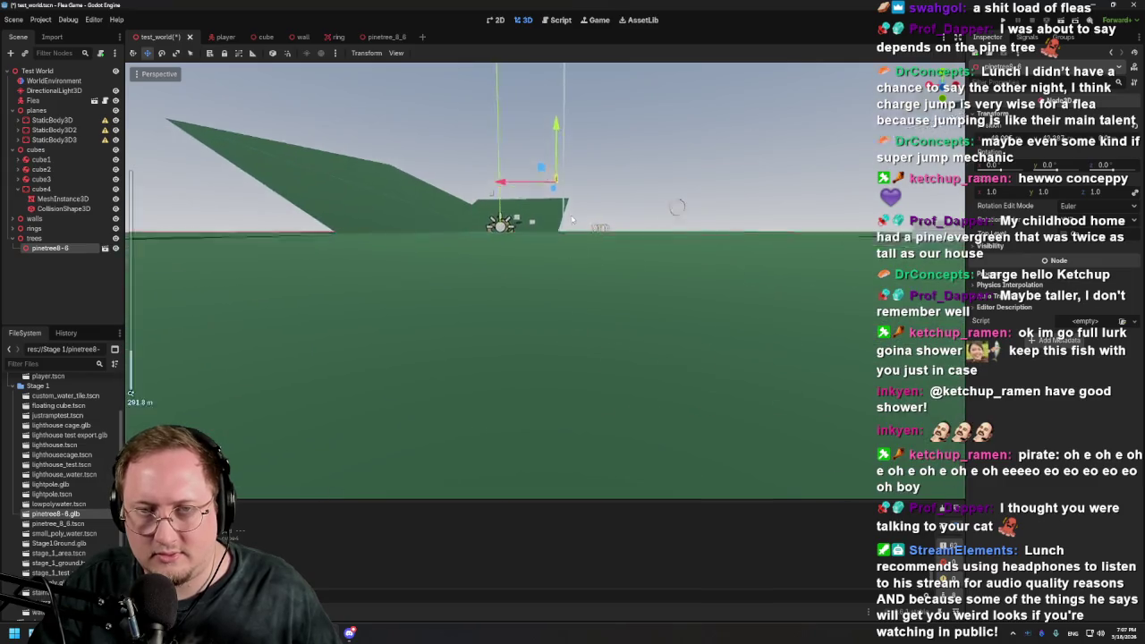
{"action": "scroll", "coordinate": [591, 330], "scroll_direction": "up", "scroll_amount": 5}
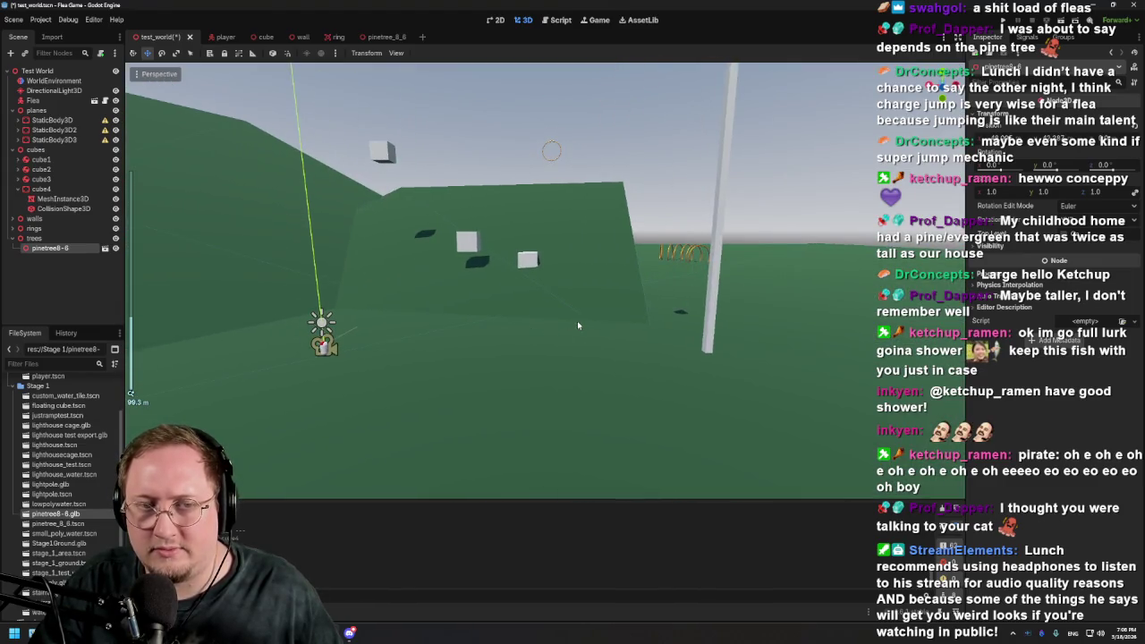
{"action": "mouse_move", "coordinate": [759, 101]}
{"action": "left_mouse_down"}
{"action": "mouse_move", "coordinate": [680, 134]}
{"action": "mouse_move", "coordinate": [609, 392]}
{"action": "mouse_move", "coordinate": [629, 440]}
{"action": "mouse_move", "coordinate": [633, 422]}
{"action": "left_mouse_up"}
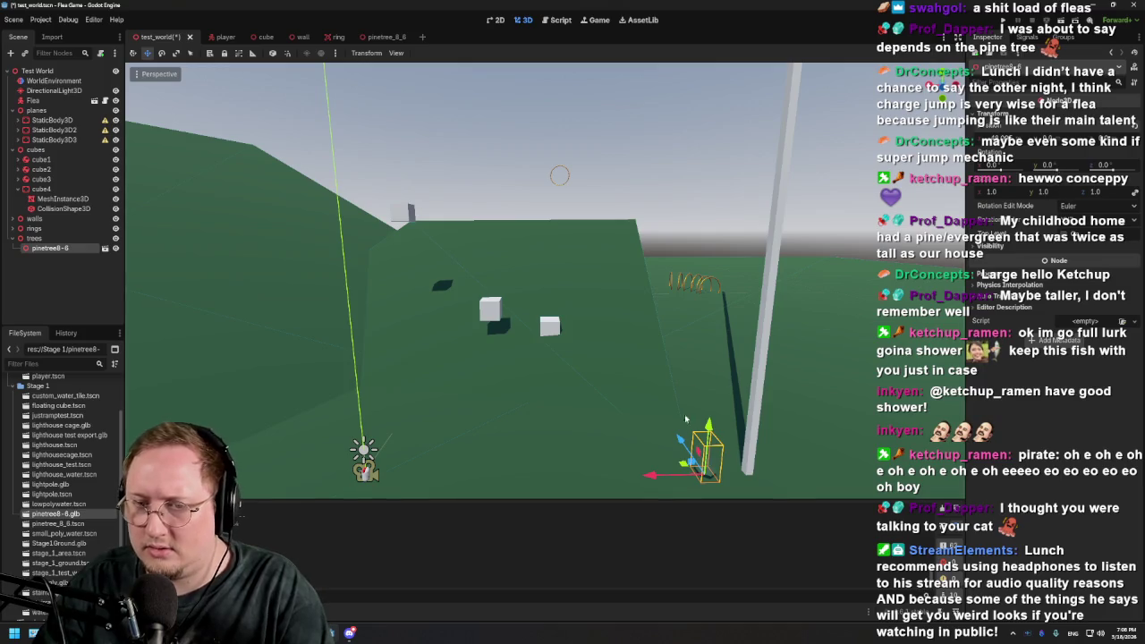
{"action": "mouse_move", "coordinate": [647, 463]}
{"action": "left_mouse_down"}
{"action": "mouse_move", "coordinate": [617, 486]}
{"action": "mouse_move", "coordinate": [376, 483]}
{"action": "left_mouse_up"}
{"action": "key", "text": "f"}
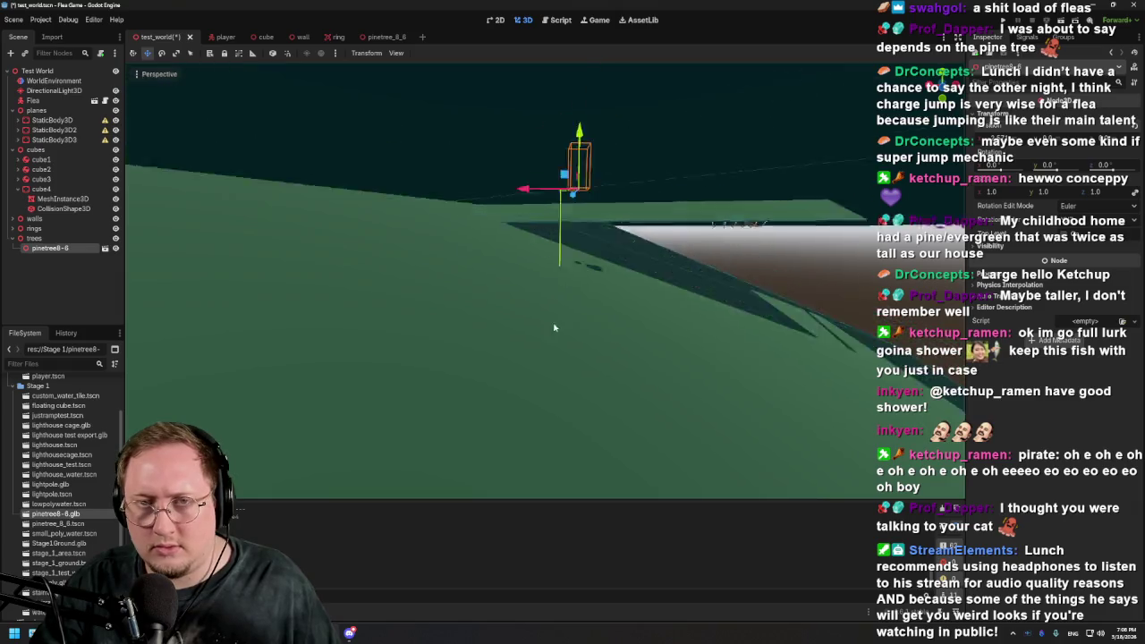
Frame the view on the tree and player to check the new placement
{"action": "scroll", "coordinate": [563, 308], "scroll_direction": "up", "scroll_amount": 5}
{"action": "key", "text": "f"}
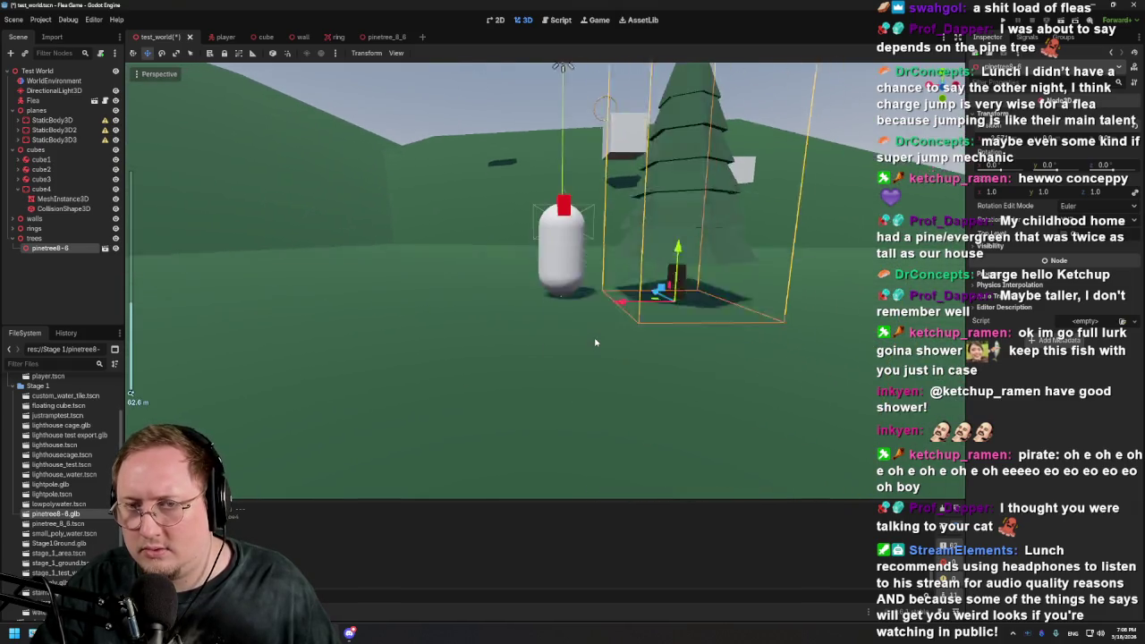
{"action": "scroll", "coordinate": [586, 349], "scroll_direction": "down", "scroll_amount": 4}
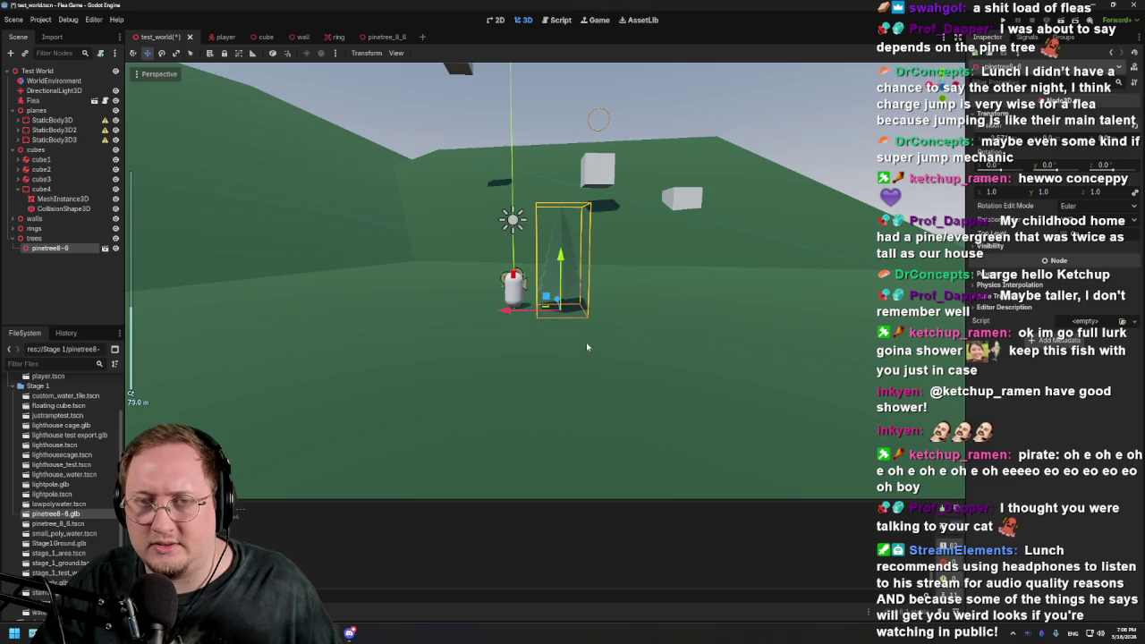
{"action": "left_click_drag", "start_coordinate": [615, 314], "coordinate": [617, 307]}
{"action": "scroll", "coordinate": [617, 306], "scroll_direction": "up", "scroll_amount": 4}
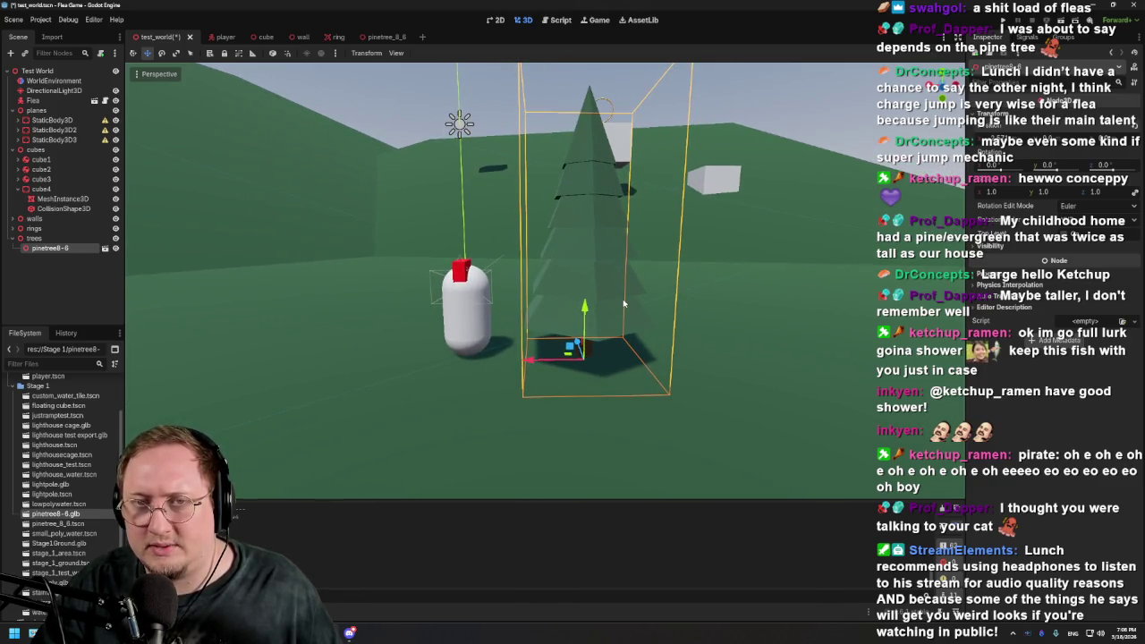
{"action": "left_click_drag", "start_coordinate": [624, 304], "coordinate": [608, 319]}
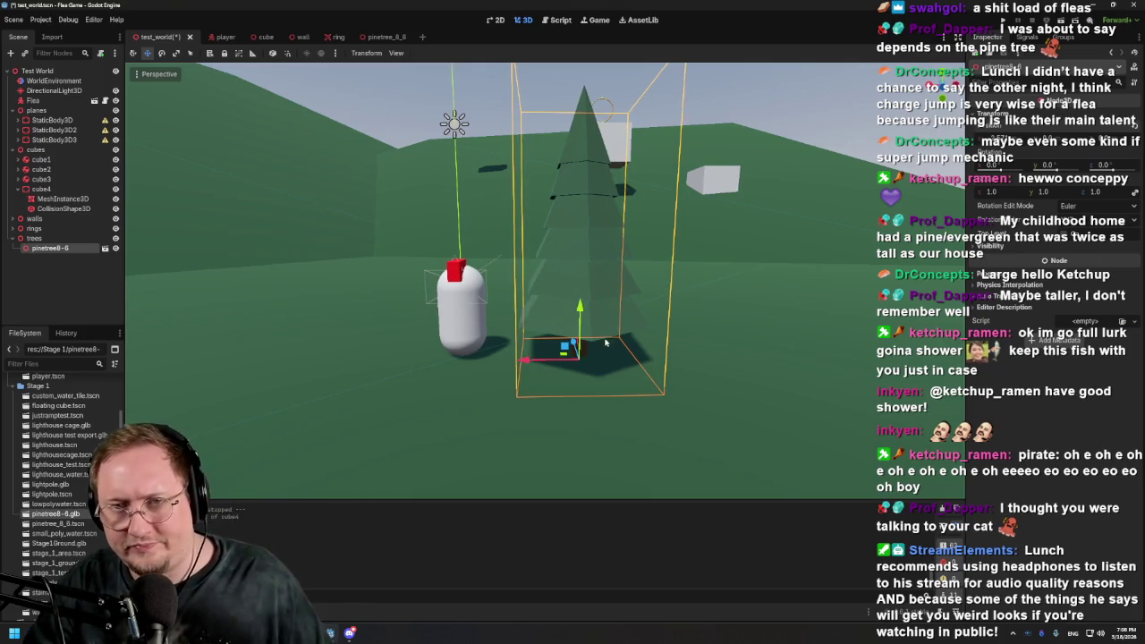
{"action": "scroll", "coordinate": [606, 343], "scroll_direction": "down", "scroll_amount": 5}
{"action": "scroll", "coordinate": [604, 344], "scroll_direction": "up", "scroll_amount": 5}
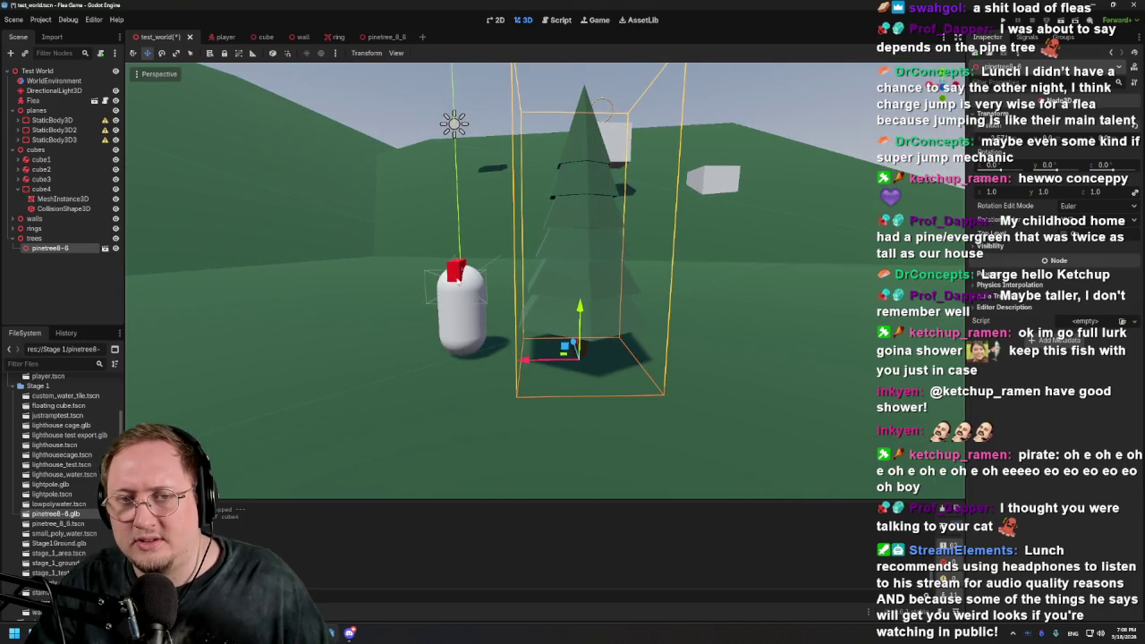
{"action": "scroll", "coordinate": [460, 285], "scroll_direction": "down", "scroll_amount": 3}
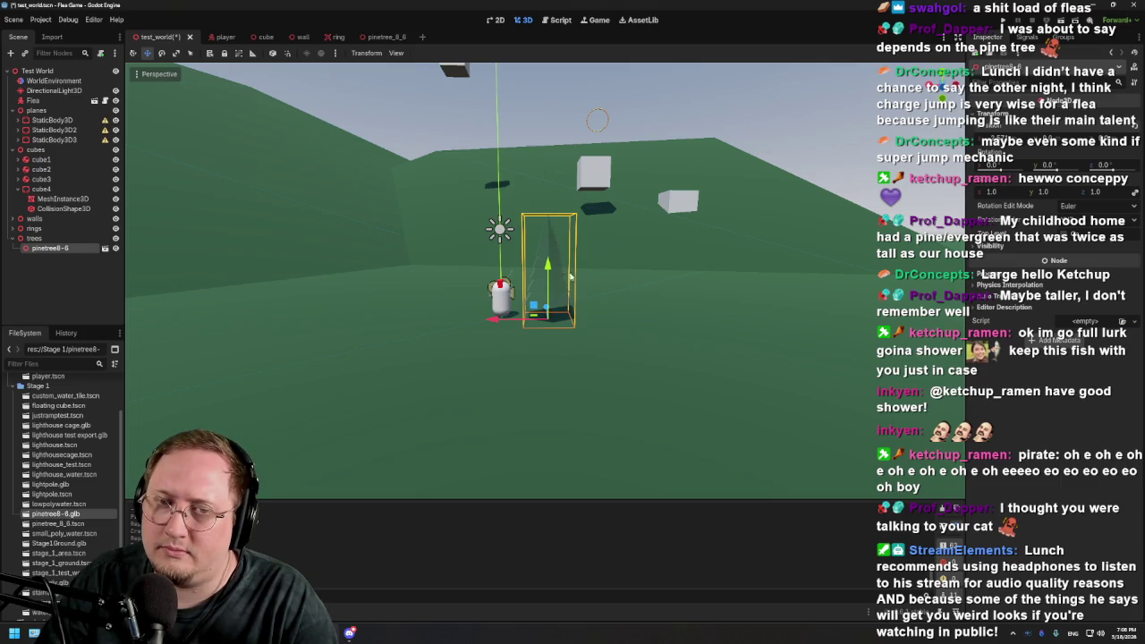
Refocus on the pine tree beside the player and save test_world with Ctrl+S
{"action": "scroll", "coordinate": [615, 293], "scroll_direction": "up", "scroll_amount": 5}
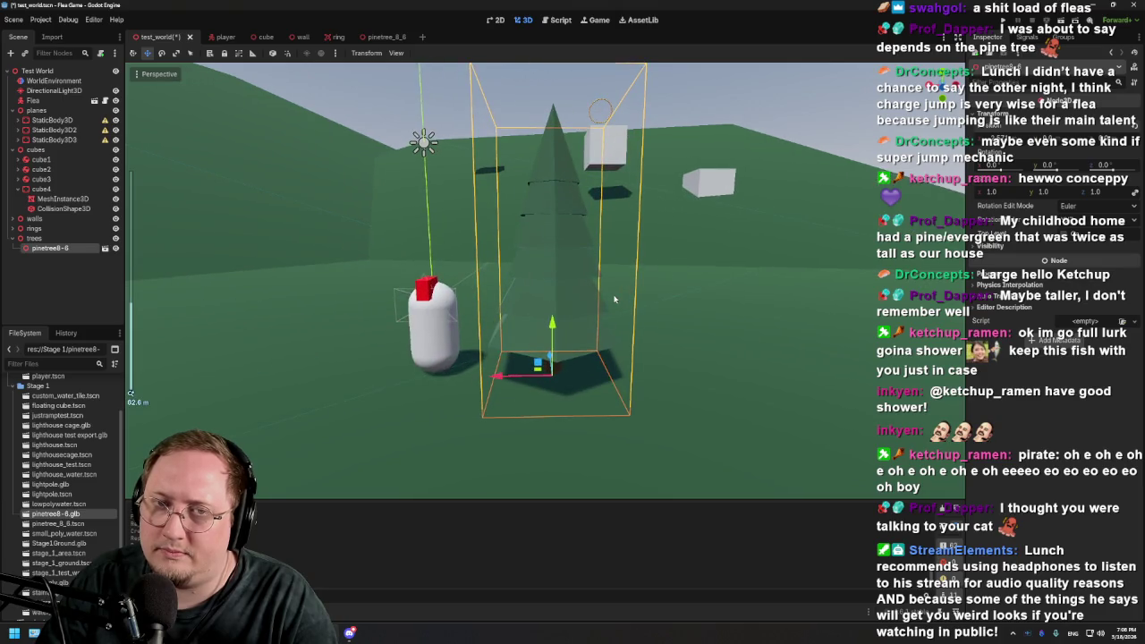
{"action": "scroll", "coordinate": [537, 358], "scroll_direction": "down", "scroll_amount": 15}
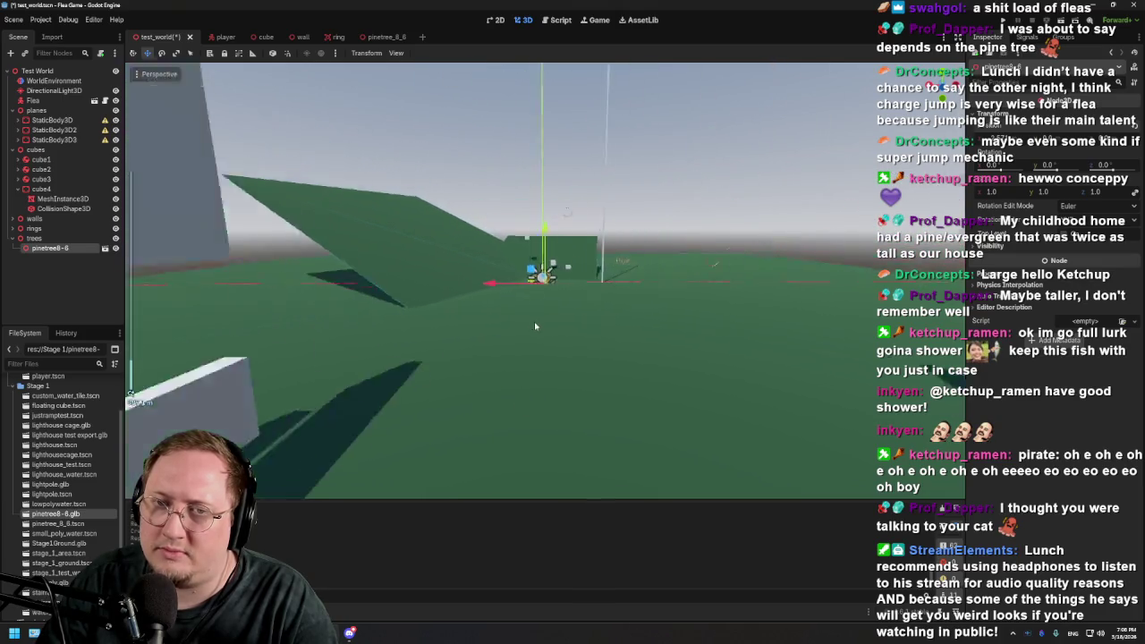
{"action": "scroll", "coordinate": [626, 304], "scroll_direction": "up", "scroll_amount": 10}
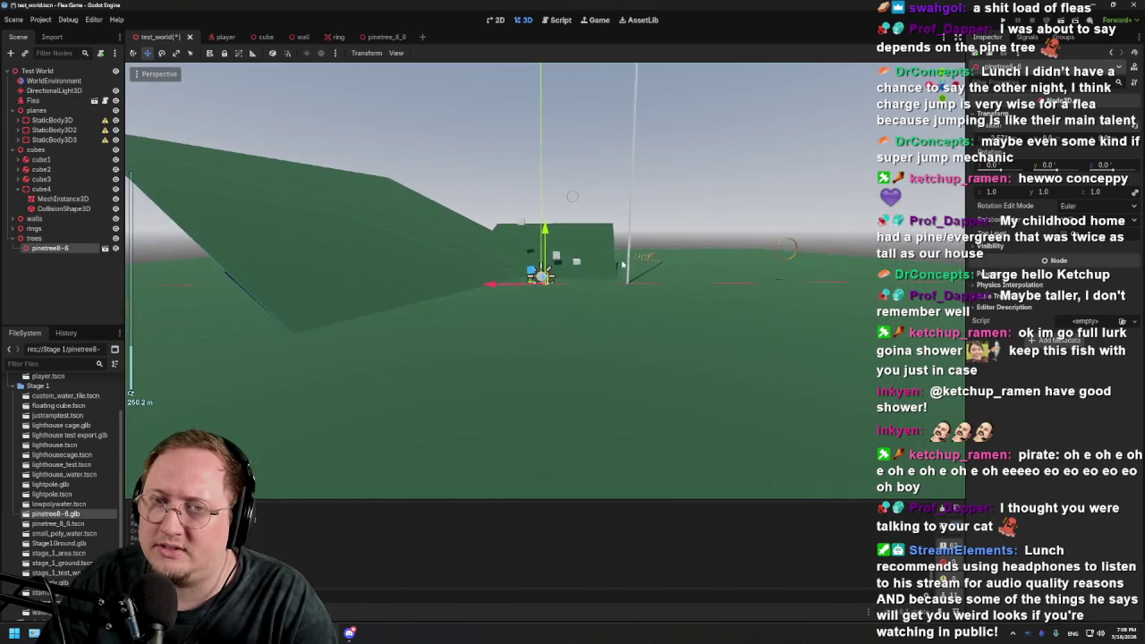
{"action": "scroll", "coordinate": [724, 262], "scroll_direction": "up", "scroll_amount": 2}
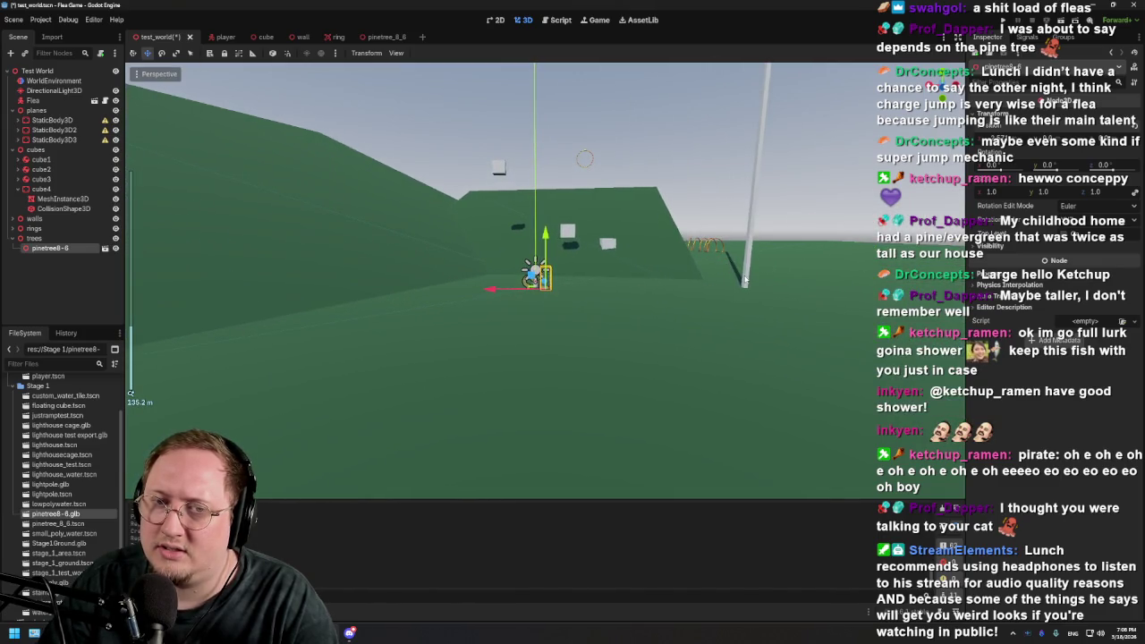
{"action": "key", "text": "f"}
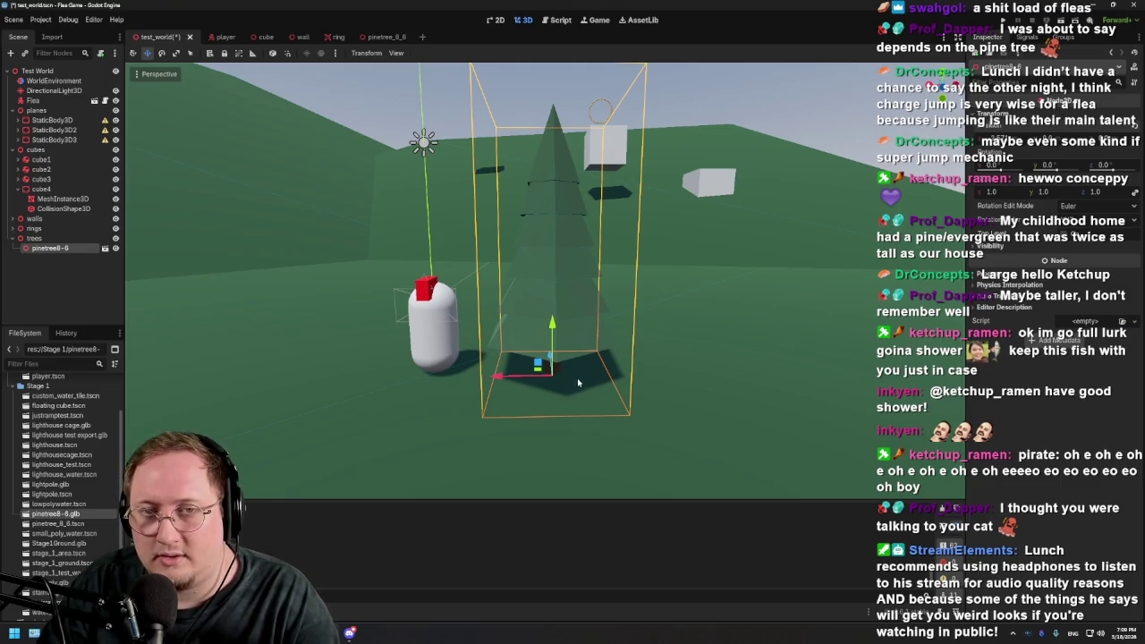
{"action": "scroll", "coordinate": [578, 383], "scroll_direction": "down", "scroll_amount": 10}
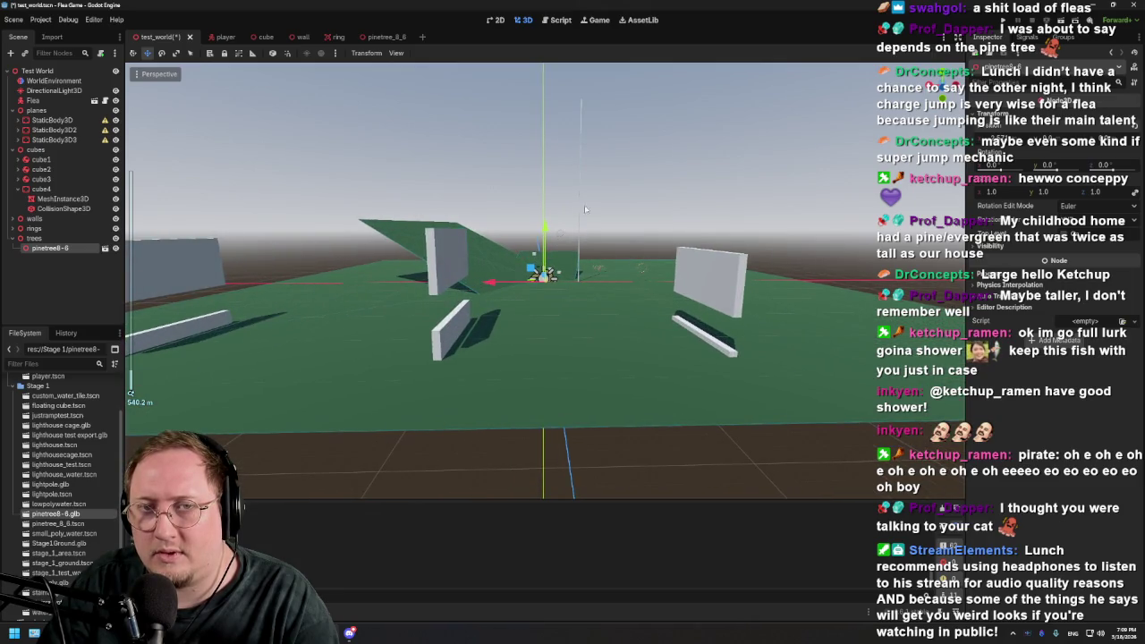
{"action": "scroll", "coordinate": [537, 268], "scroll_direction": "up", "scroll_amount": 10}
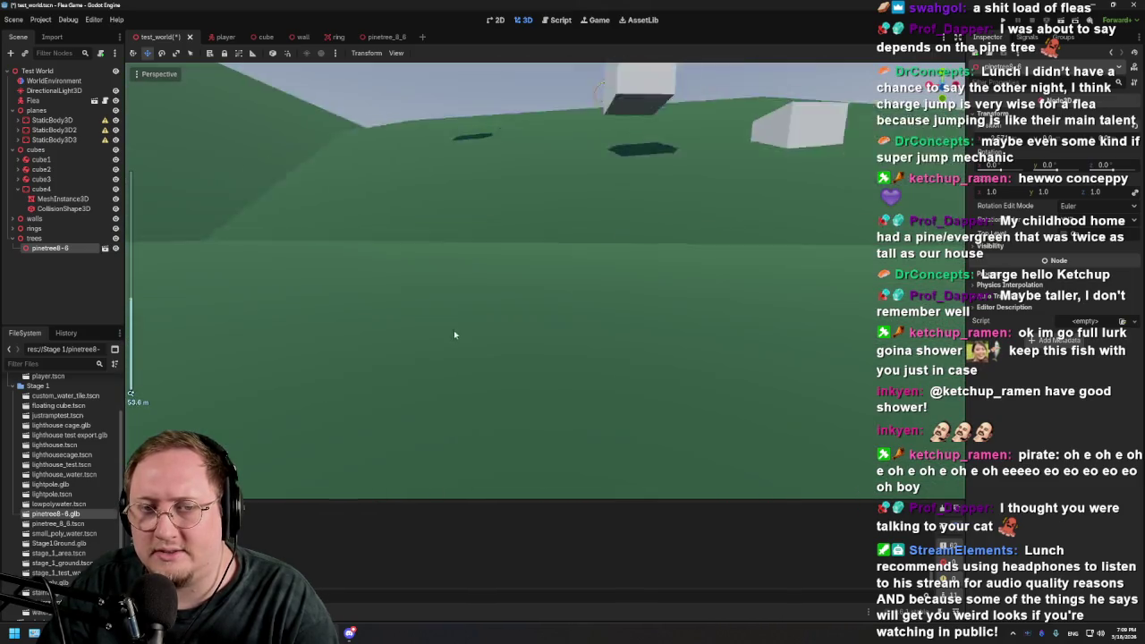
{"action": "key", "text": "f"}
{"action": "scroll", "coordinate": [506, 305], "scroll_direction": "up", "scroll_amount": 2}
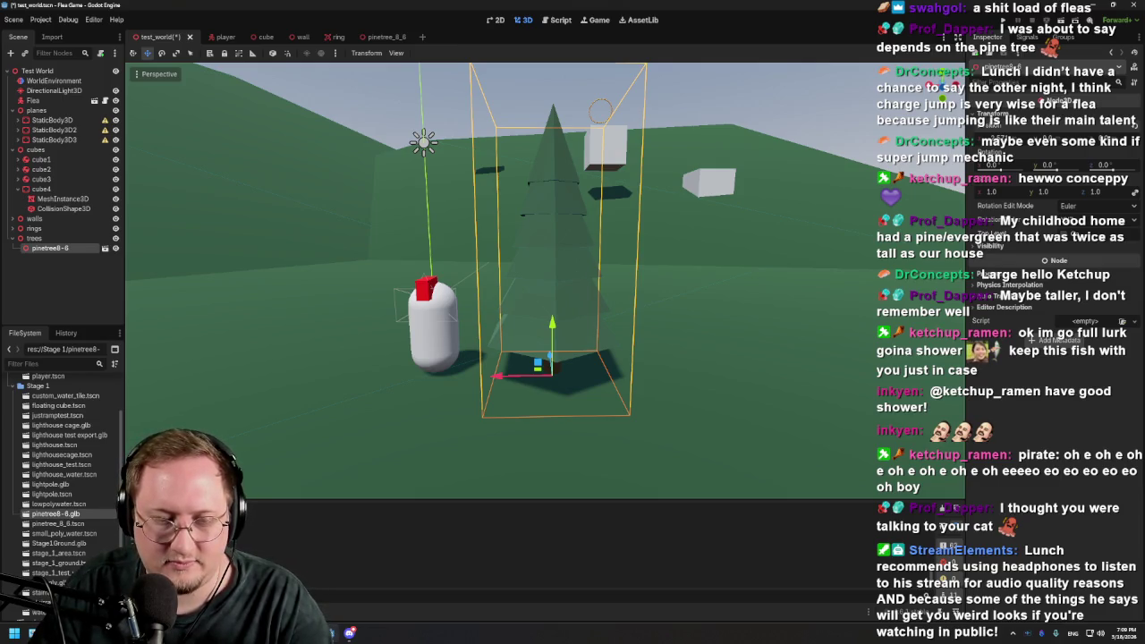
{"action": "key", "text": "ctrl+s"}
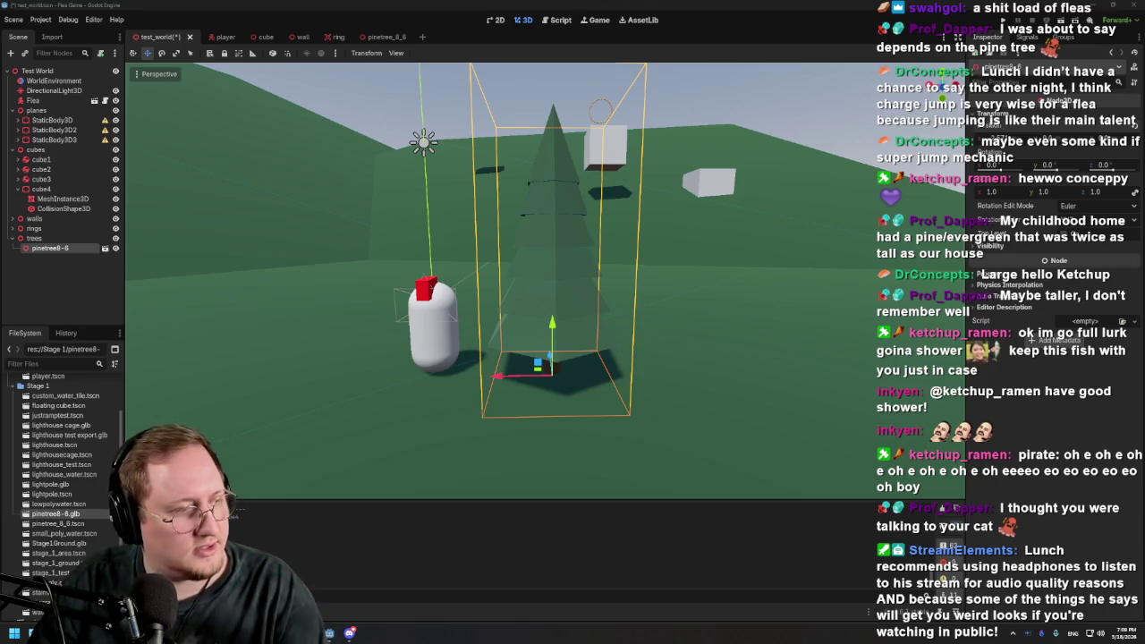